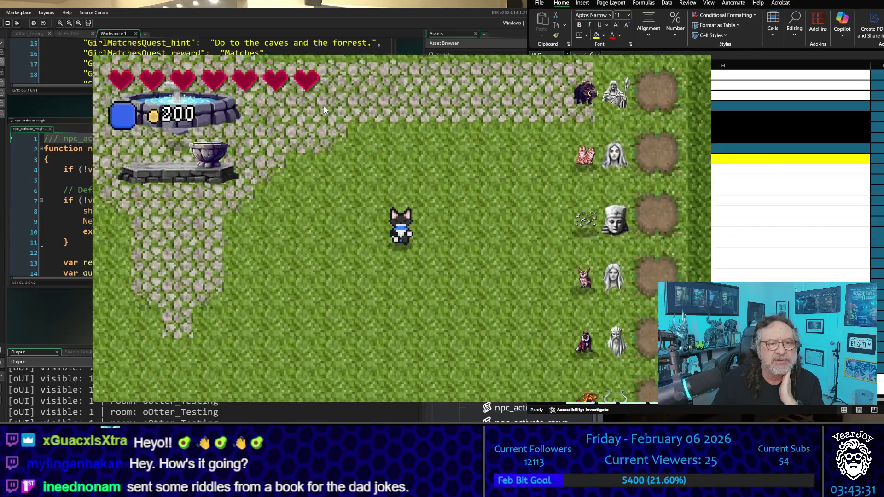
- Walk the otter through the rooms, past the fountain, to the Viking NPC by the house
key("Right")
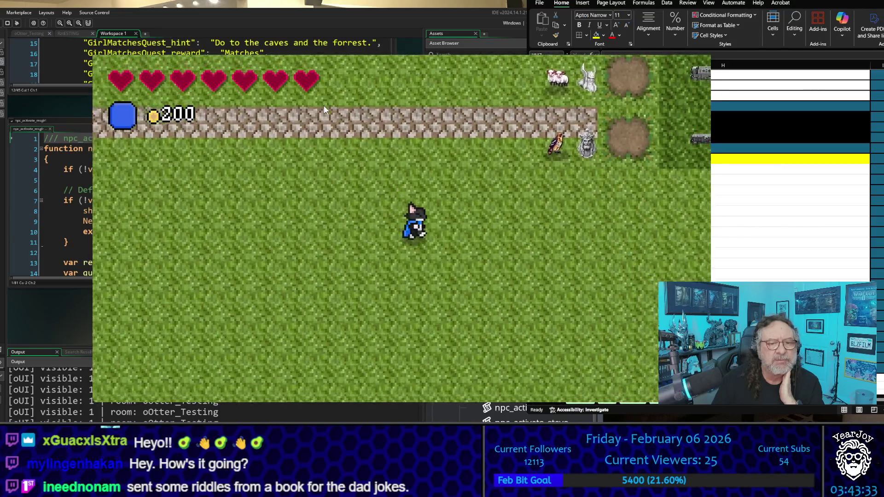
key("Right")
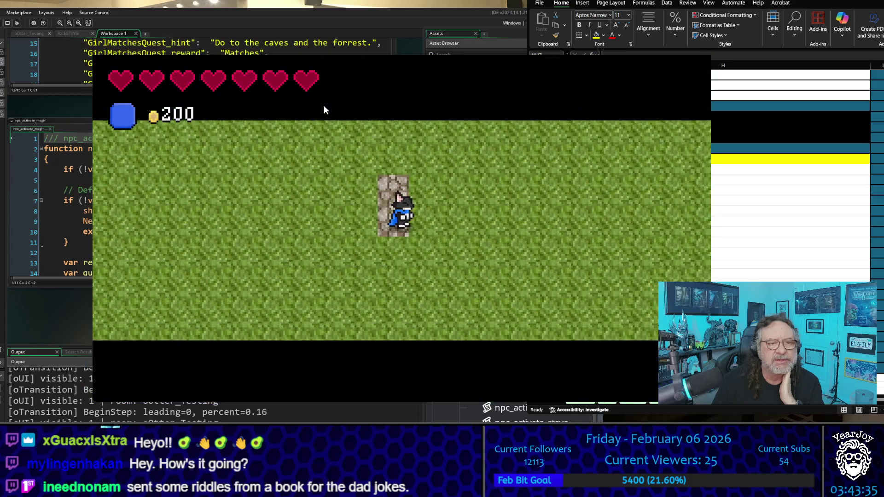
key("Up")
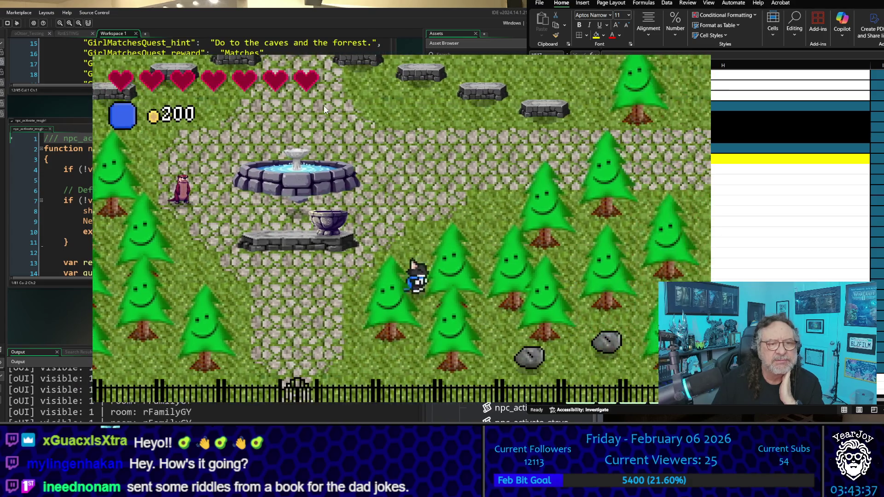
key("Right")
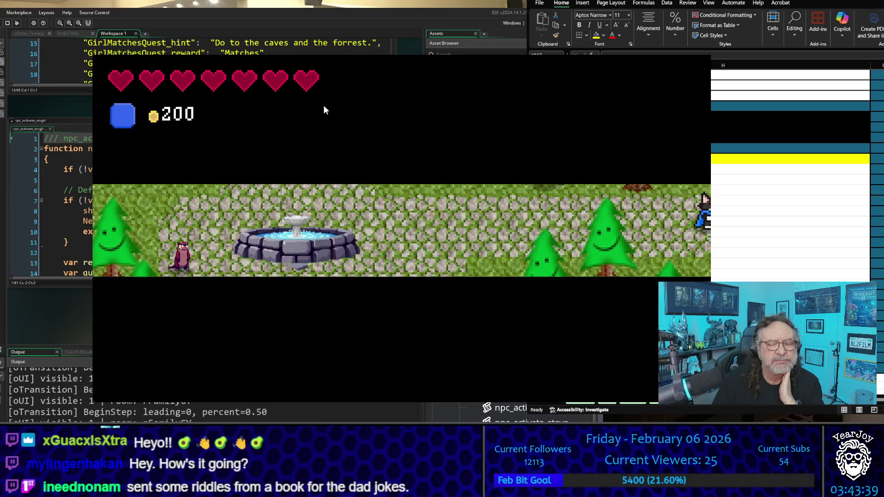
key("Right")
key("Right")
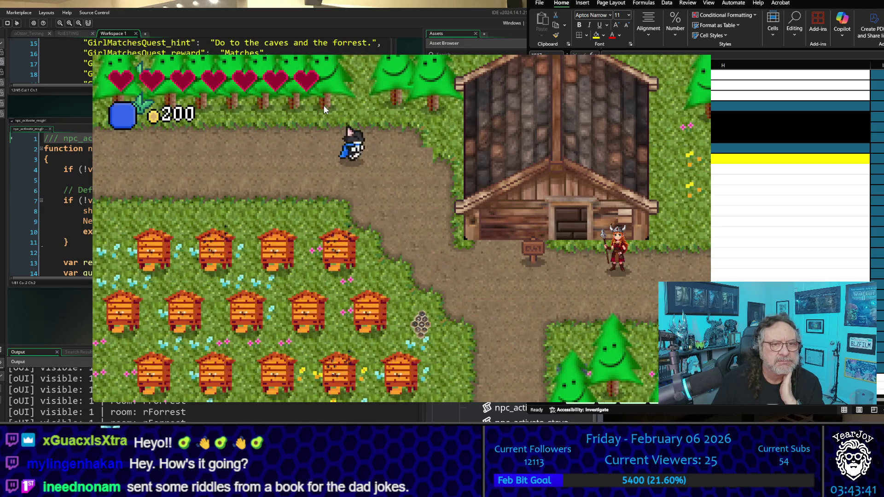
key("Down")
key("Up")
key("Right")
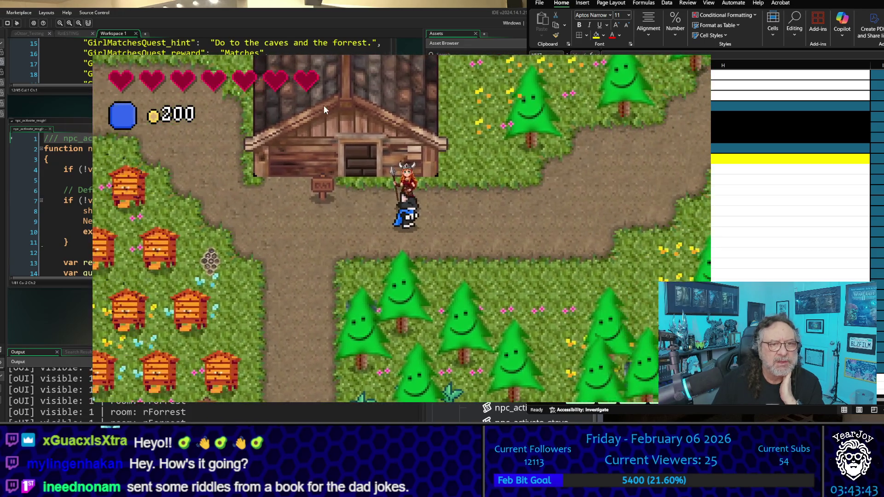
key("Up")
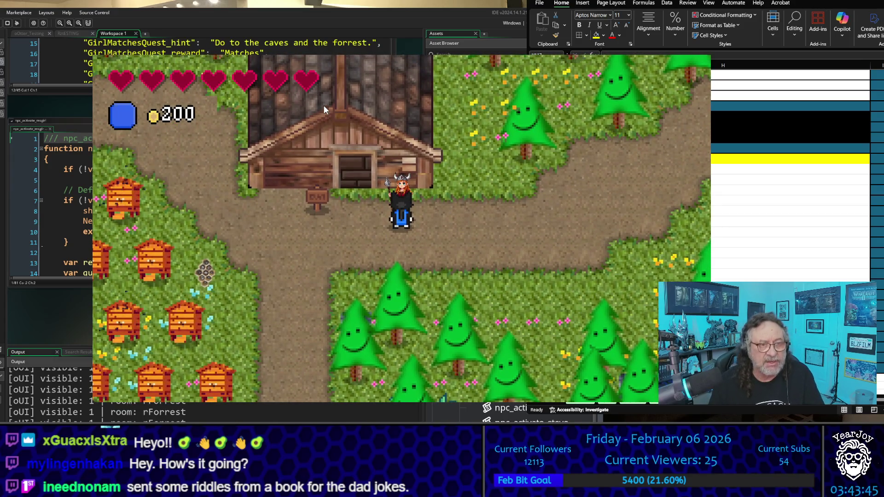
- Talk to the Viking NPC and cycle through the Matches, Candles and Leave choices
key("space")
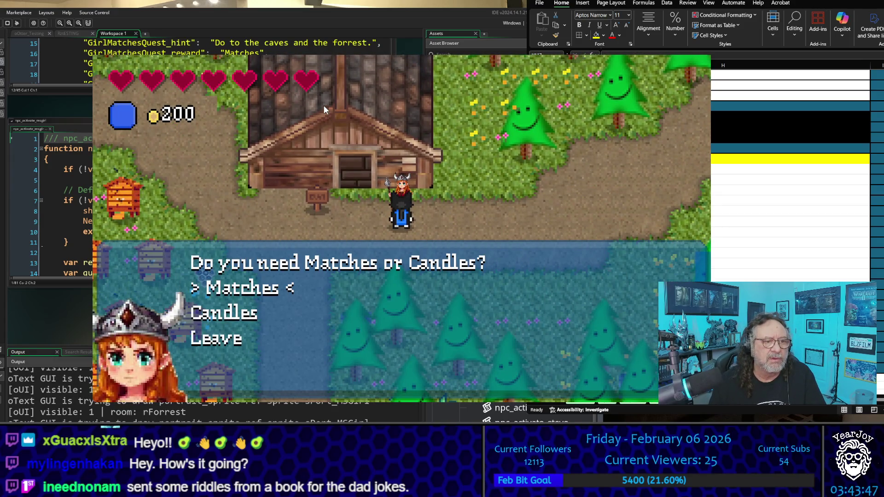
key("Down")
key("Down")
key("Down")
key("Up")
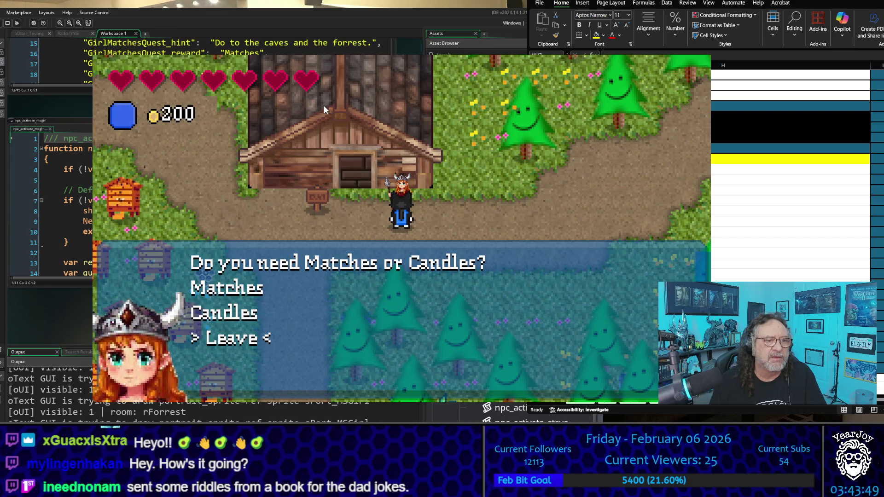
key("Up")
key("Up")
key("Up")
key("Up")
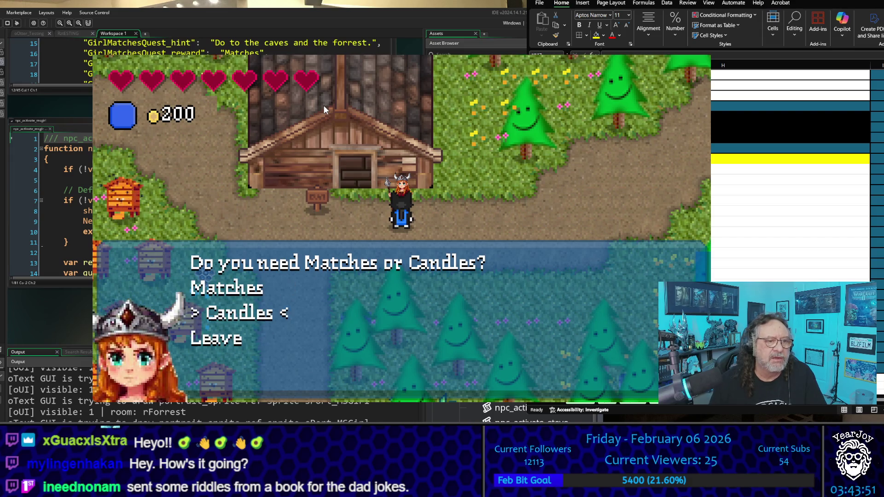
key("Down")
key("Up")
key("Up")
key("Up")
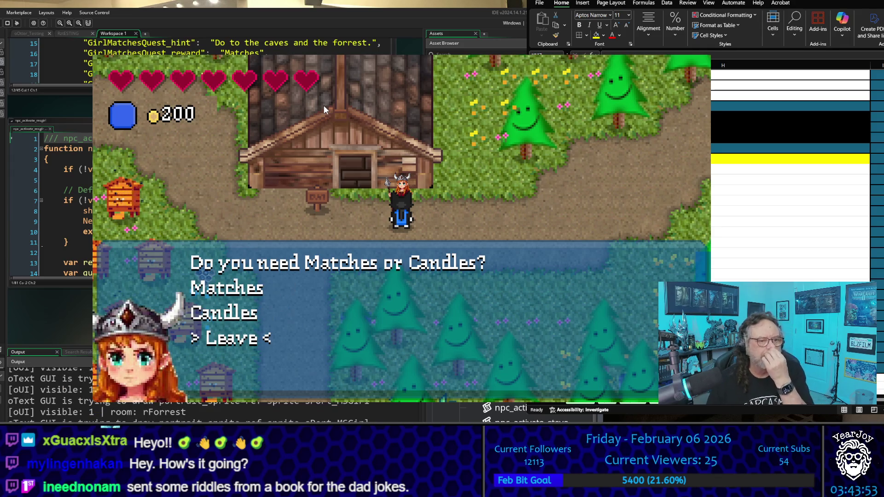
key("Down")
key("Down")
key("Up")
key("Up")
key("Down")
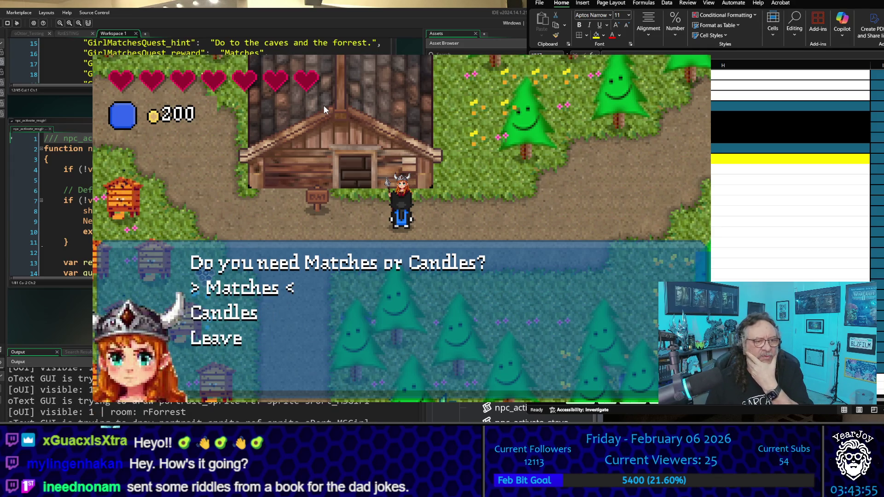
key("Up")
key("Up")
key("Up")
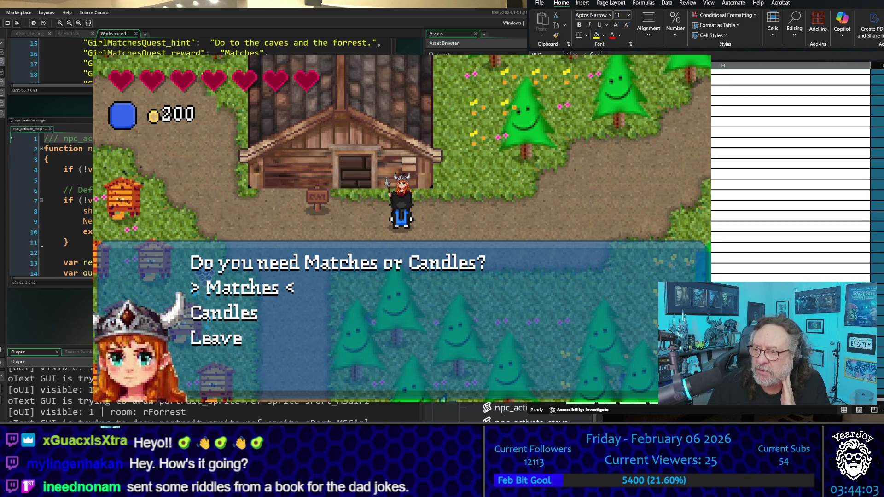
- Scroll the Excel sheet right to the oMSGirl_Create column beside the case 0–2 code, then leave the dialog
scroll(765, 256, "right", 2)
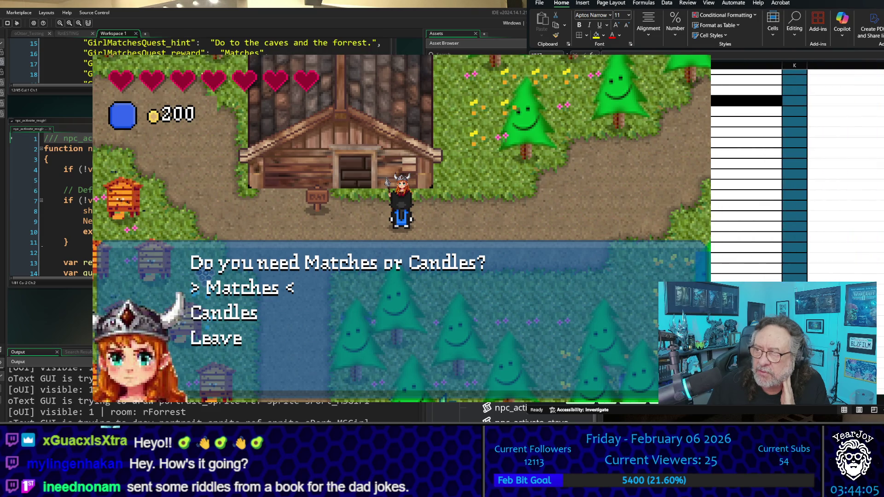
scroll(765, 257, "up", 5)
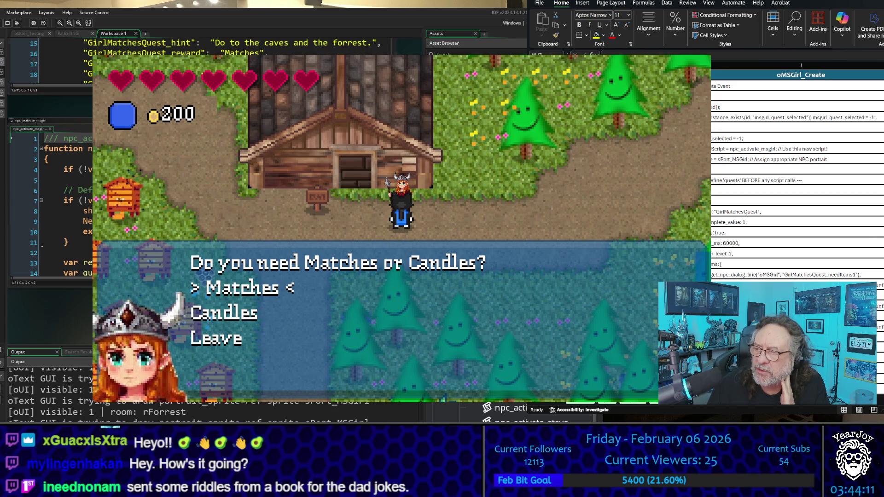
scroll(796, 175, "right", 2)
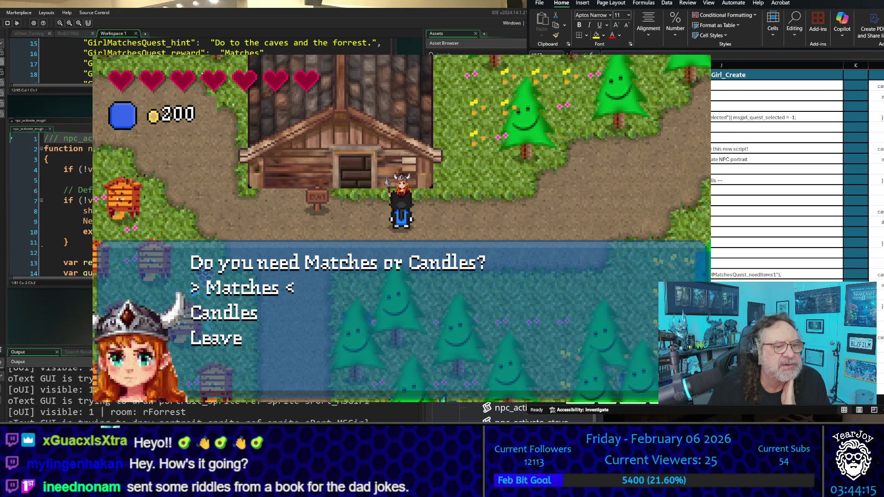
scroll(797, 175, "right", 3)
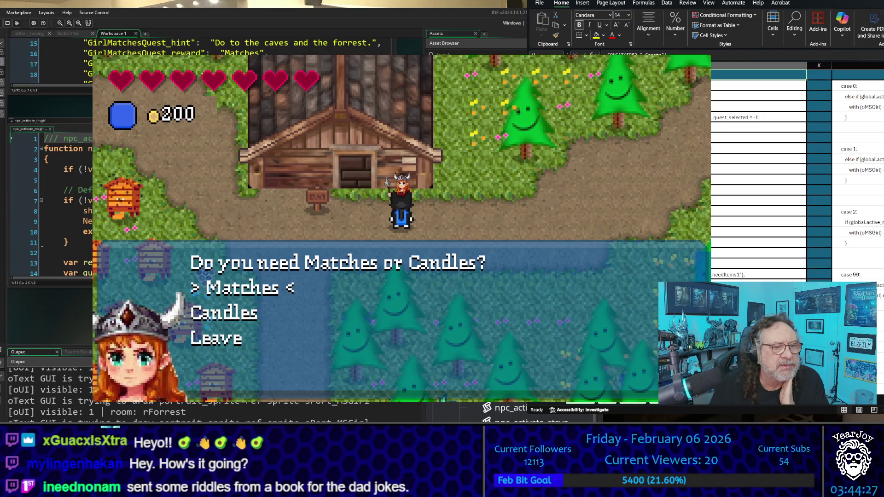
left_click(266, 336)
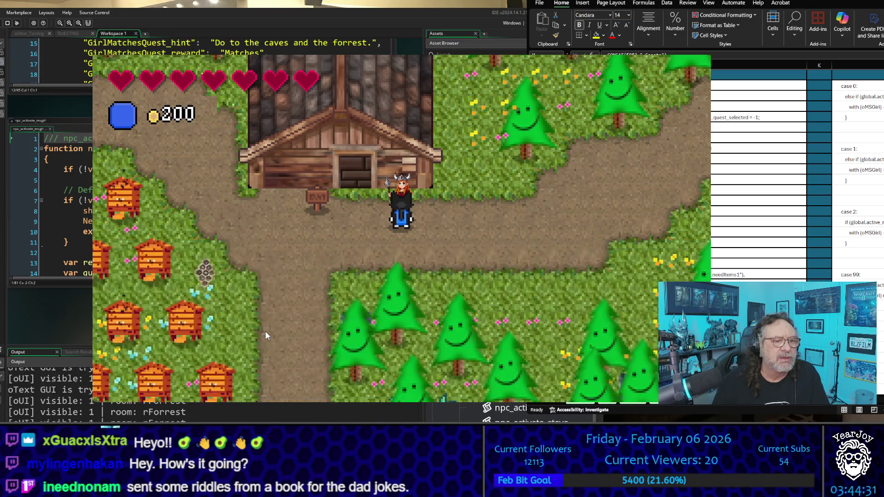
- Close the running game and open the oMSGirl object's Create code in GameMaker
key("Left")
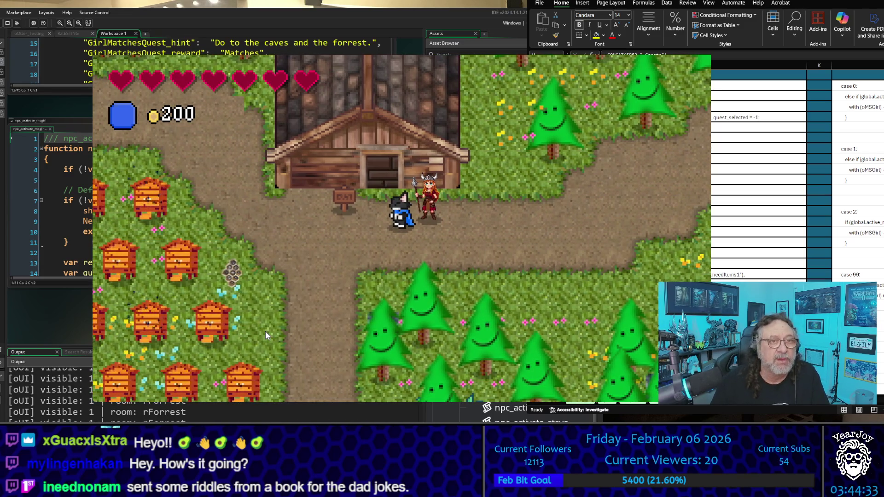
left_click(699, 58)
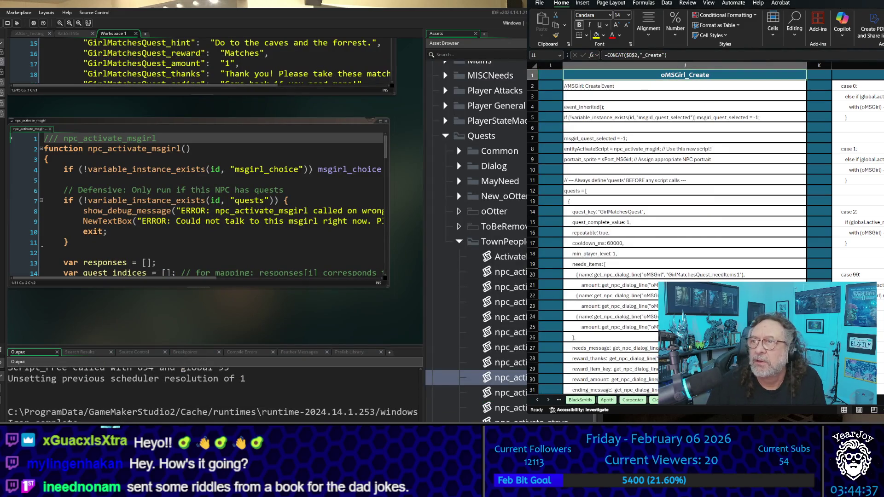
scroll(477, 230, "up", 15)
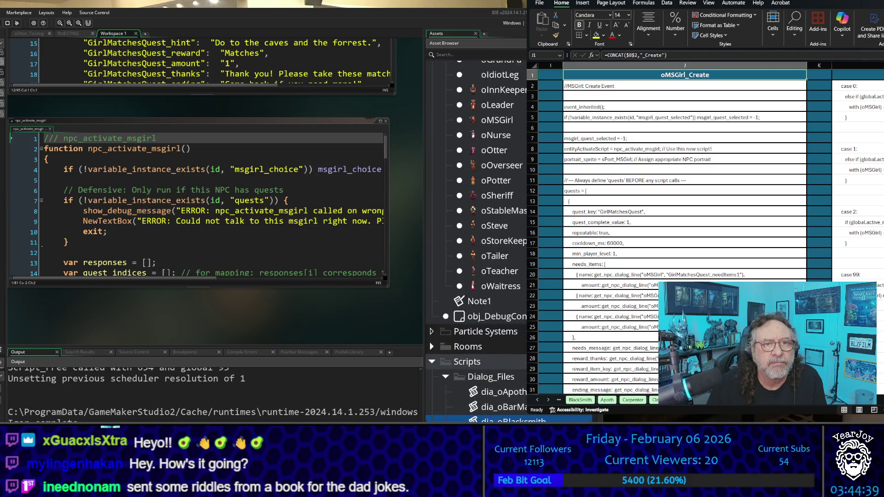
scroll(476, 230, "up", 3)
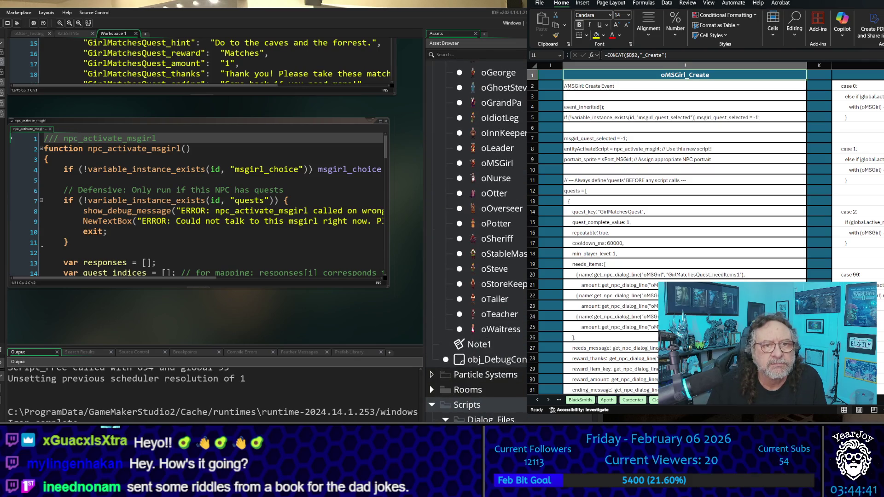
double_click(505, 165)
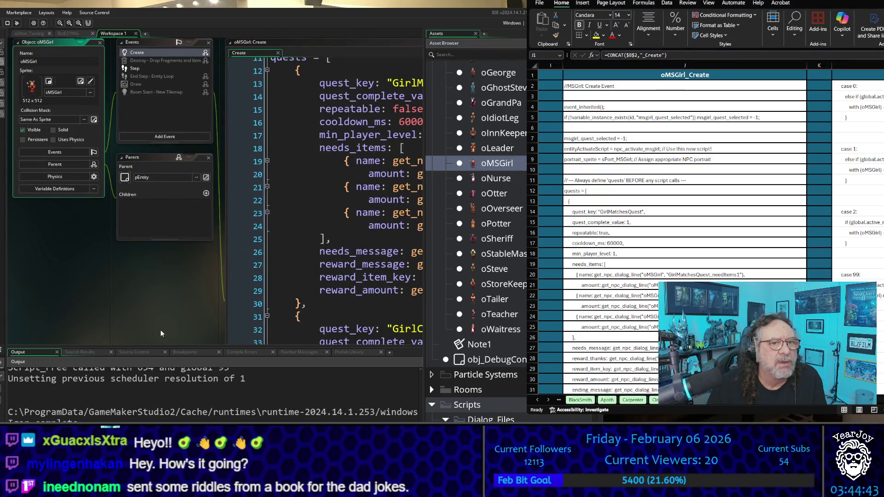
left_click_drag(171, 309, 1, 251)
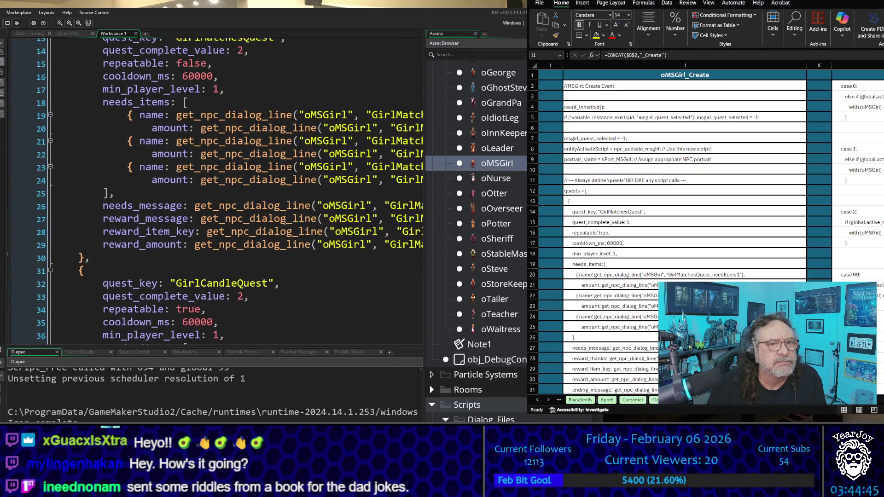
scroll(285, 221, "down", 2)
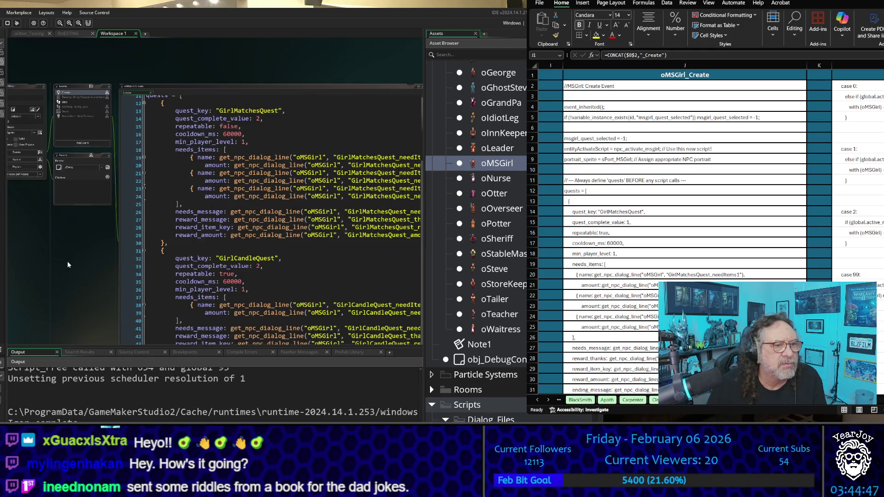
mouse_move(51, 229)
left_mouse_down()
mouse_move(7, 210)
mouse_move(6, 175)
left_mouse_up()
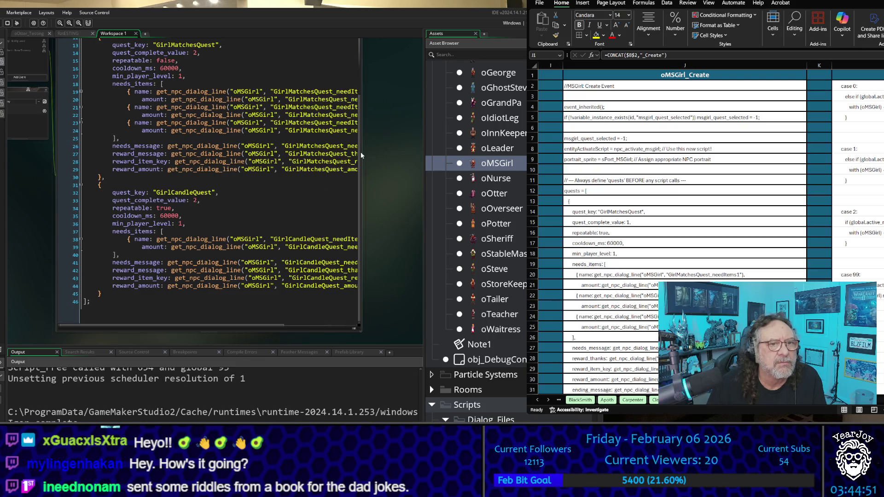
- Copy the oMSGirl_Create code in column J, from row 57 up to the top
left_click_drag(363, 152, 423, 152)
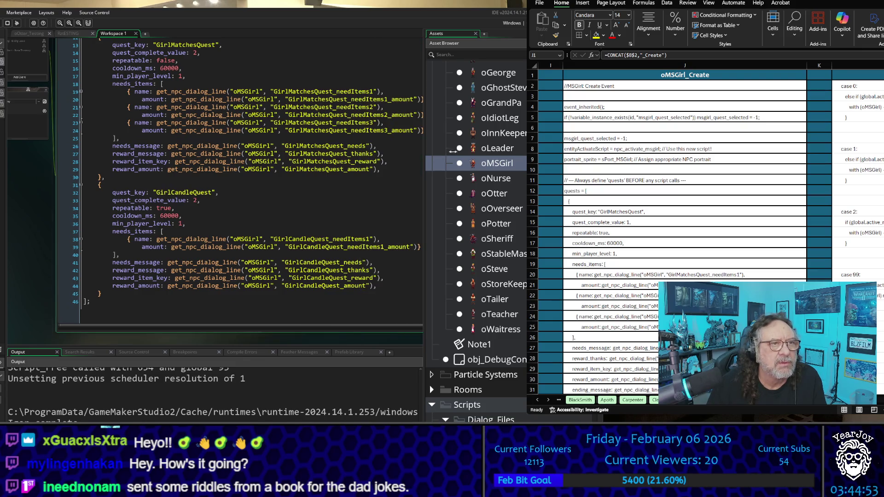
scroll(268, 212, "up", 2)
scroll(268, 212, "up", 2)
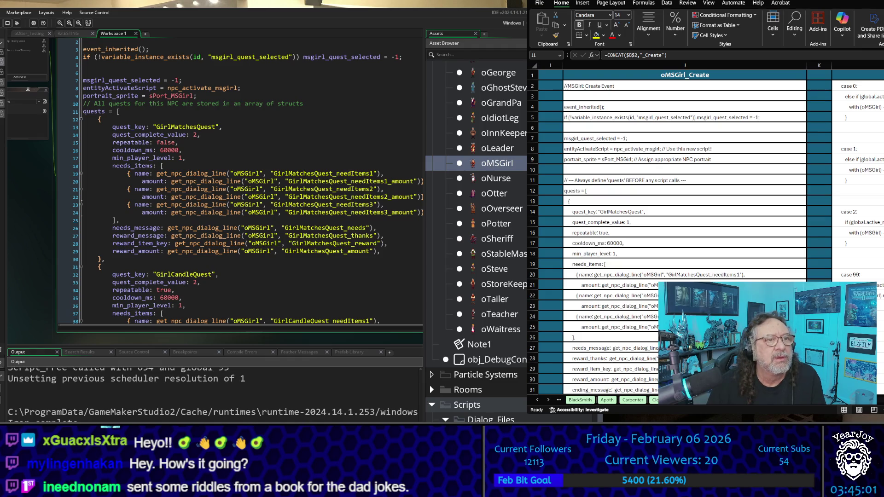
scroll(685, 230, "down", 19)
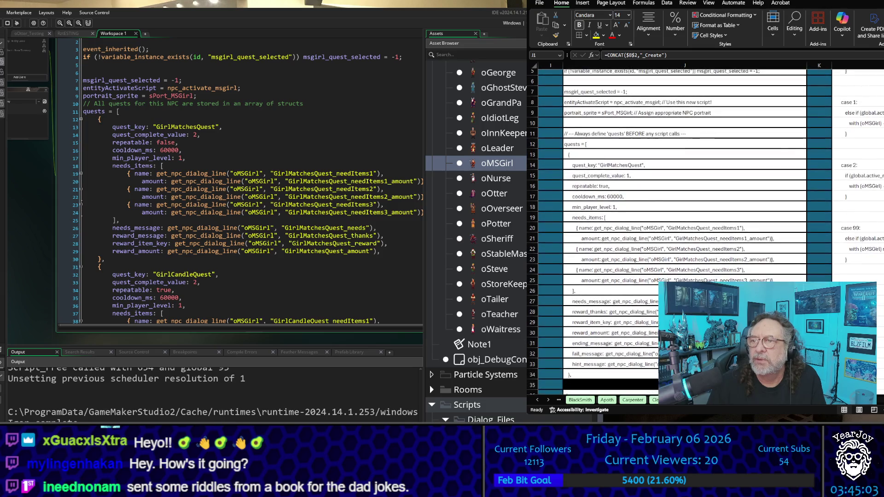
scroll(685, 230, "down", 18)
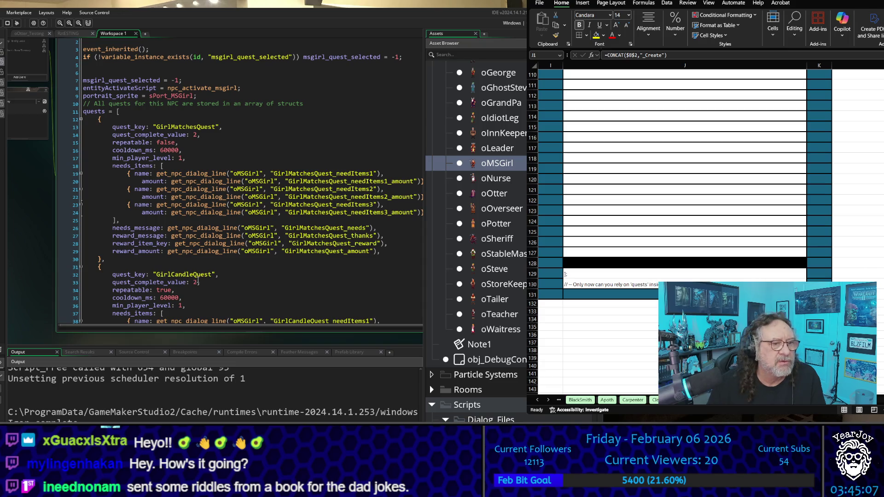
scroll(685, 230, "up", 20)
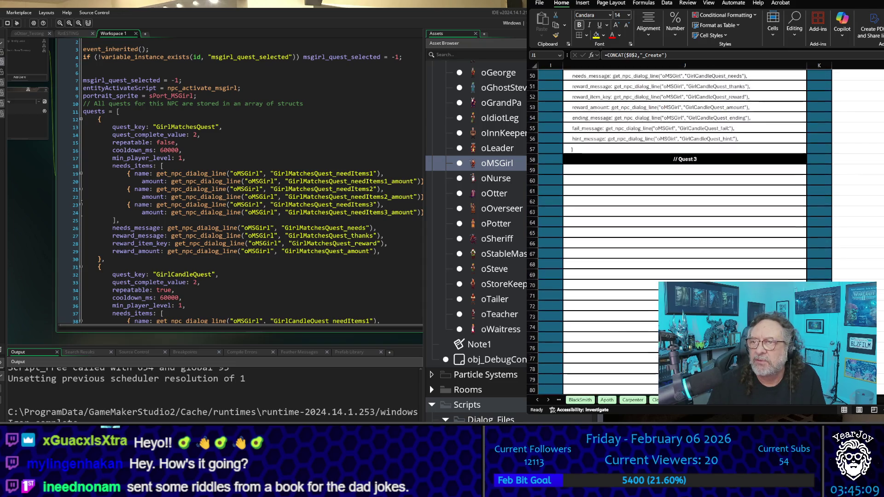
mouse_move(657, 220)
left_mouse_down()
mouse_move(659, 68)
mouse_move(705, 92)
mouse_move(707, 81)
left_mouse_up()
key("ctrl+c")
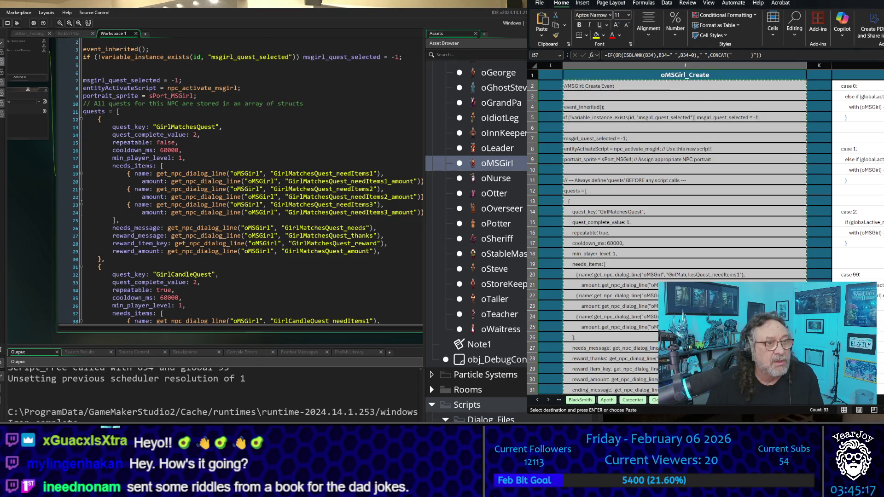
- Replace the entire oMSGirl Create code with the code copied from the sheet
left_click(271, 173)
scroll(228, 158, "down", 3)
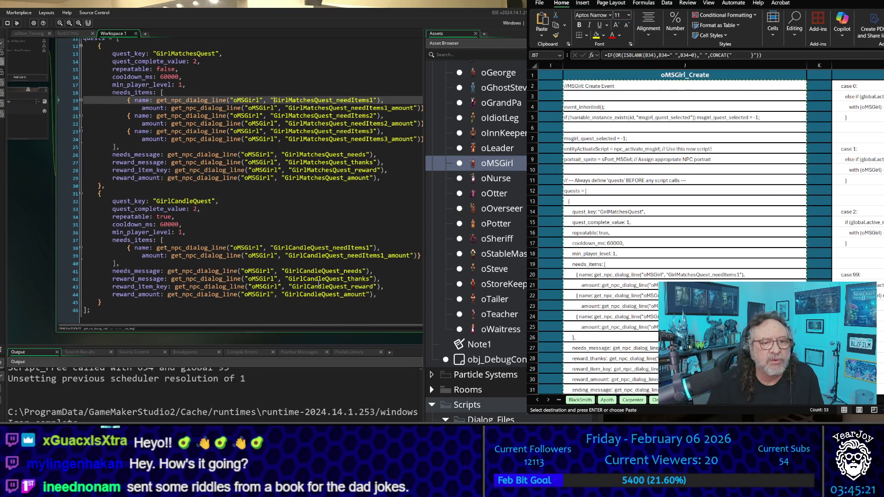
key("ctrl+a")
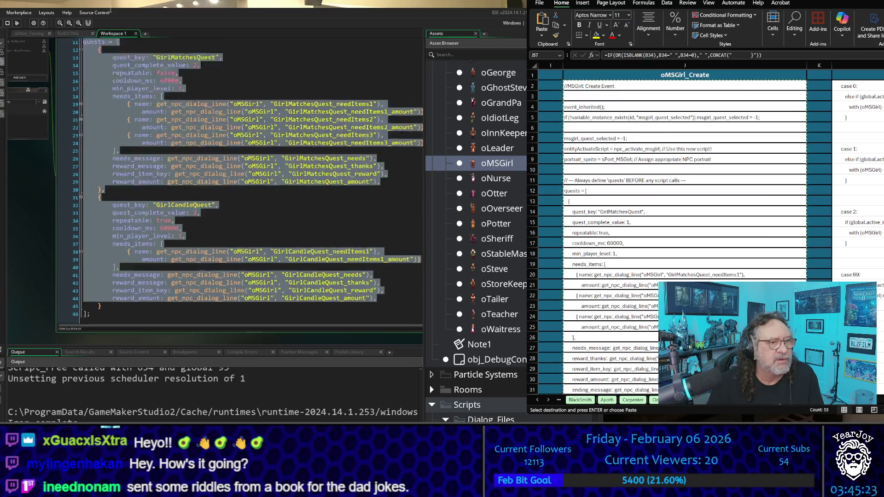
key("ctrl+v")
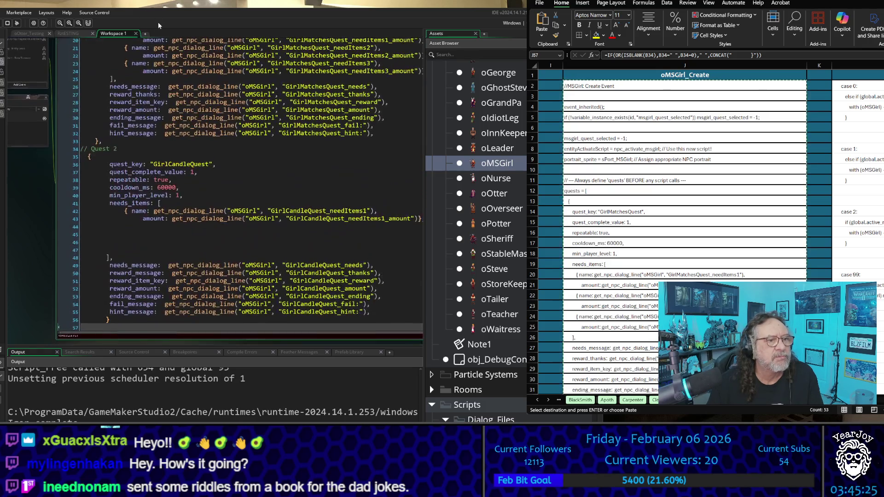
scroll(205, 173, "down", 2)
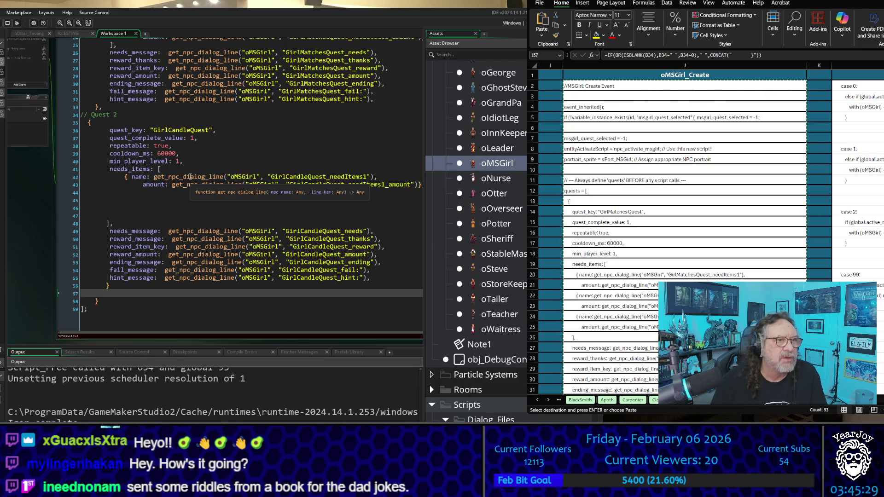
- Remove the extra closing brace and the blank lines in the Quest 2 item list
key("Down")
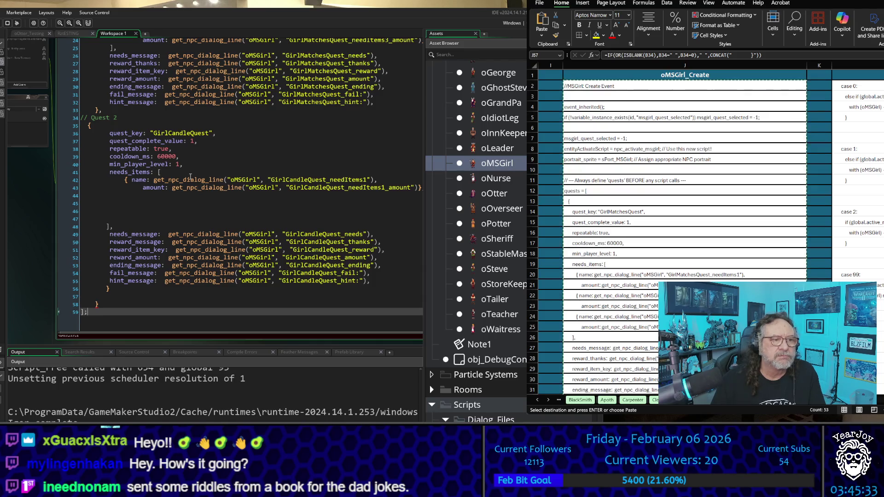
key("Delete")
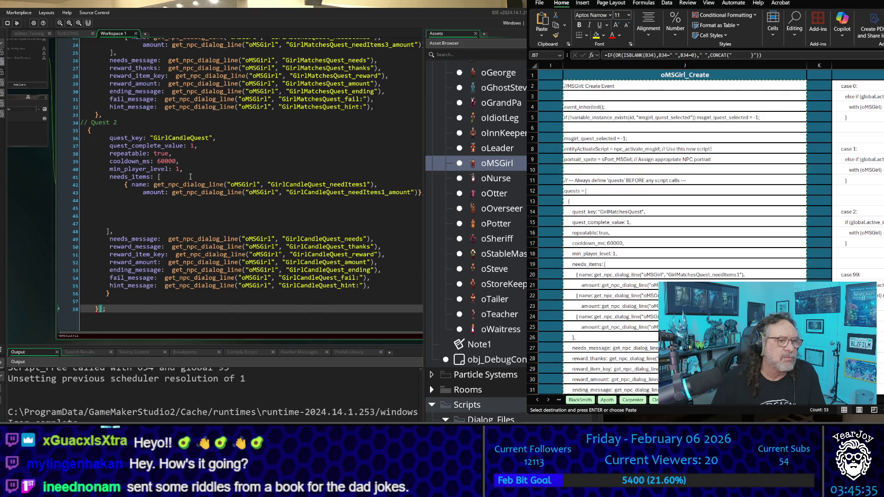
key("BackSpace")
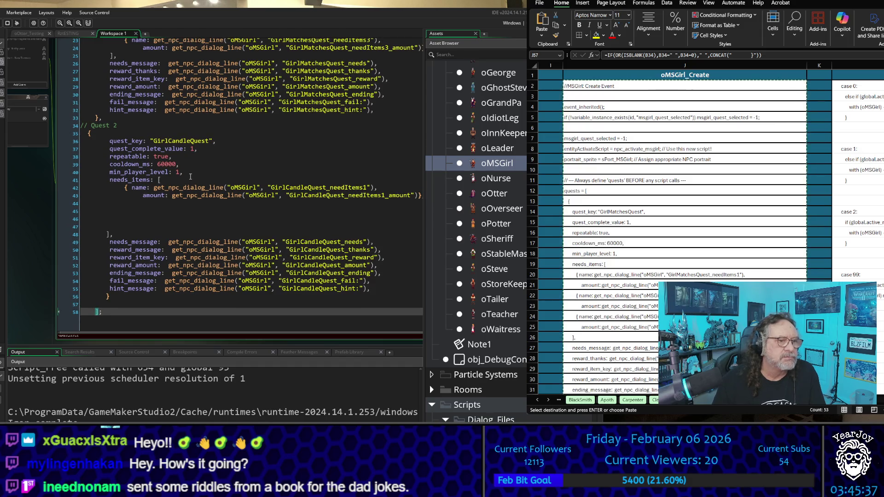
key("BackSpace")
key("BackSpace")
key("BackSpace")
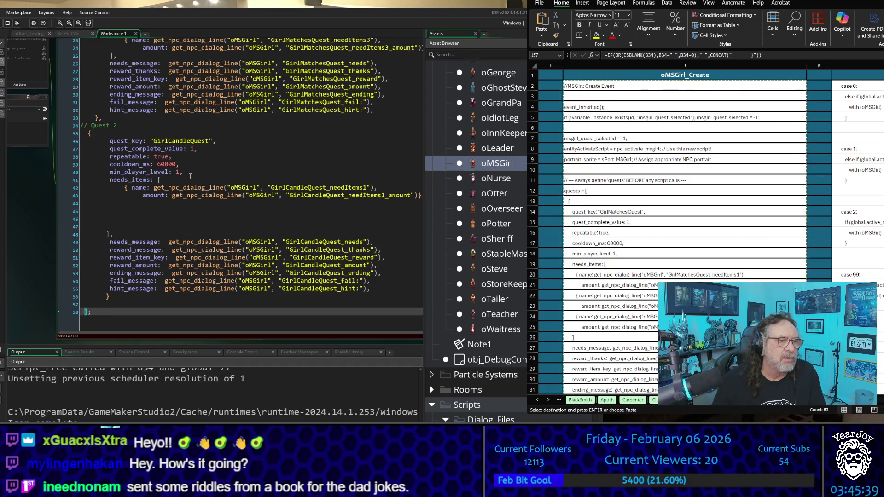
key("Up")
key("Up")
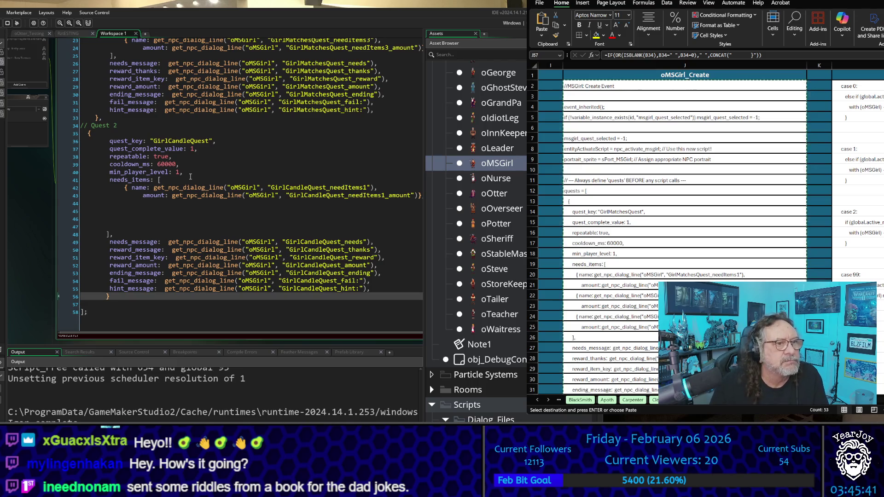
left_click(184, 217)
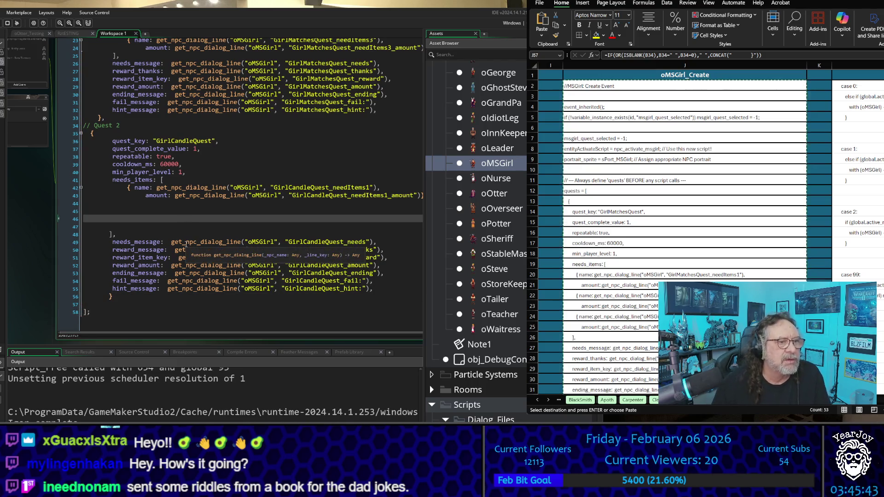
key("Up")
key("Up")
key("Down")
key("Down")
key("Down")
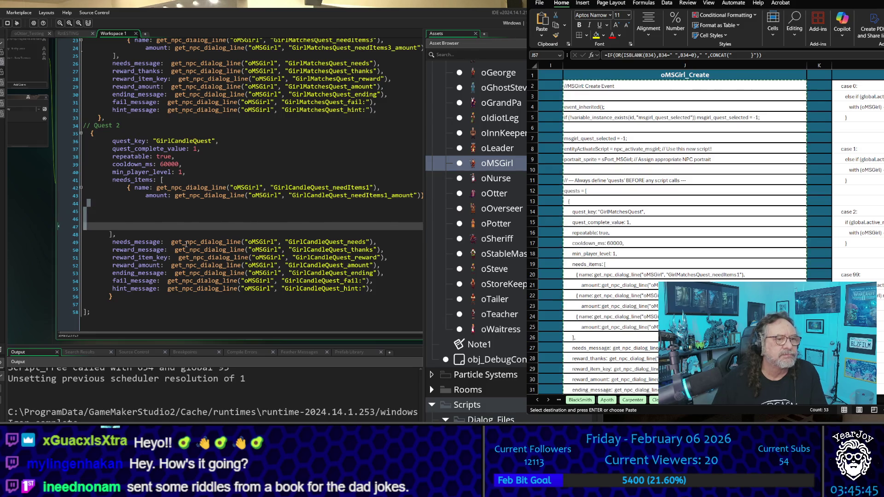
key("BackSpace")
key("BackSpace")
key("BackSpace")
key("Delete")
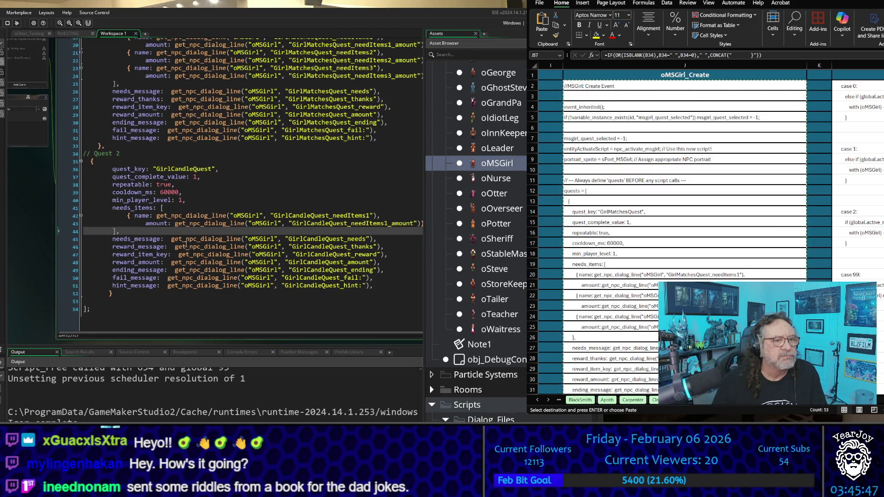
key("Up")
key("Up")
key("Up")
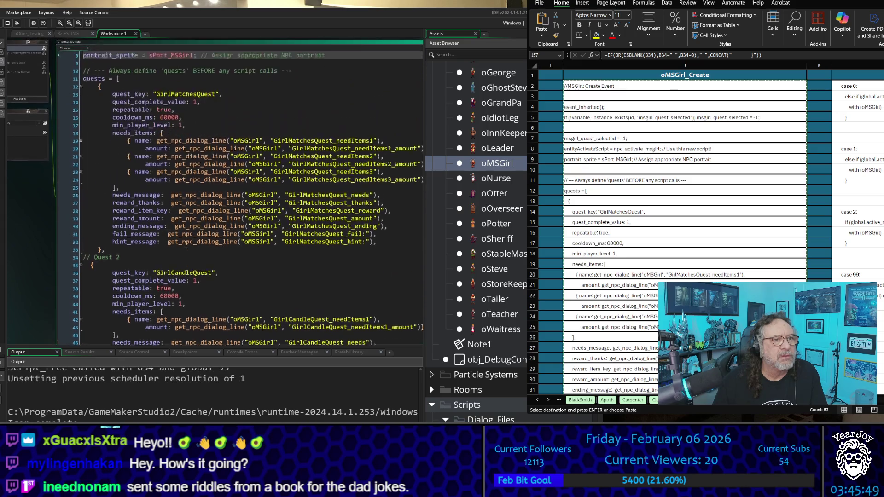
- Return to the top of the code, start a new game, and walk onto the travel pad
key("Up")
key("Up")
key("Up")
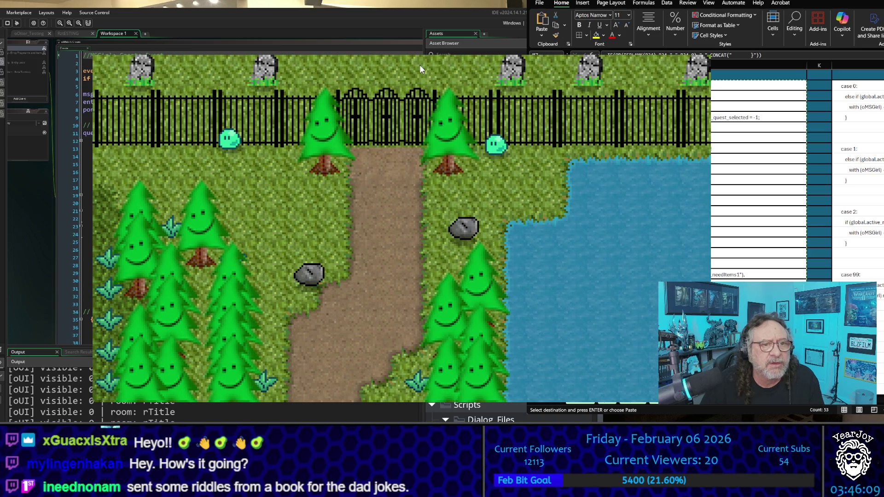
key("Return")
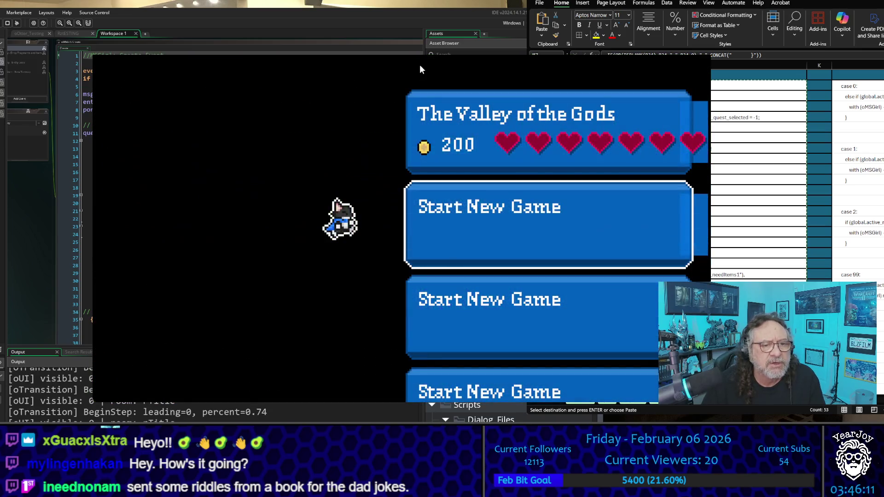
key("Down")
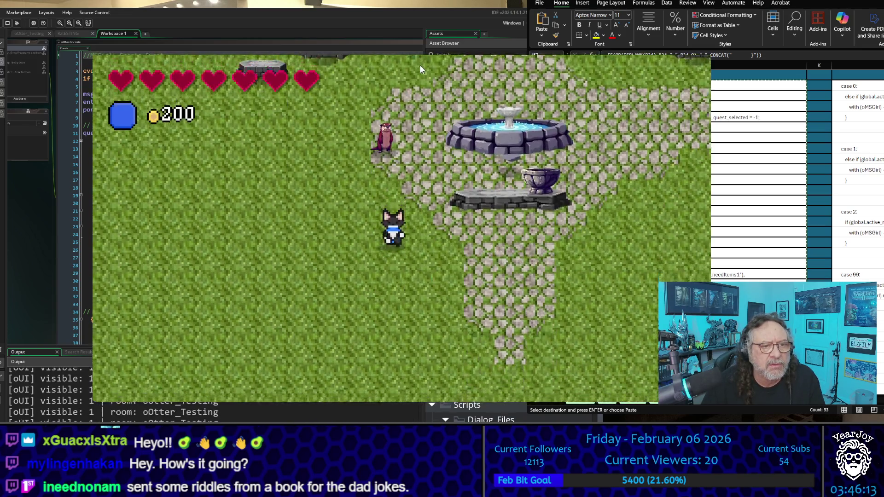
key("Right")
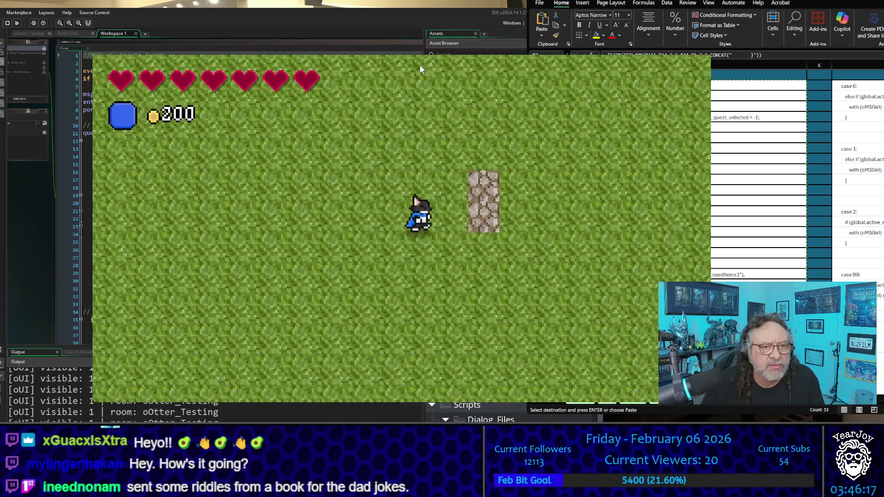
key("Up")
key("Left")
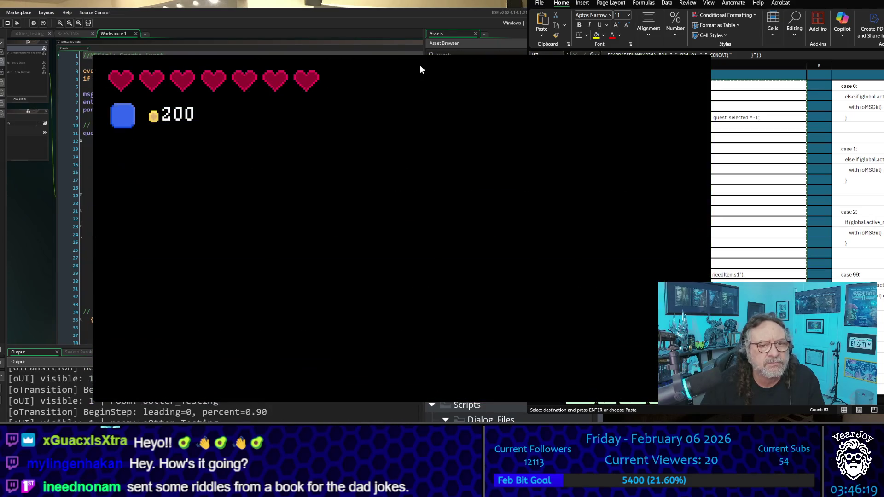
- Cross the fountain plaza and forest path to the Viking girl and talk to her
key("Up")
key("Right")
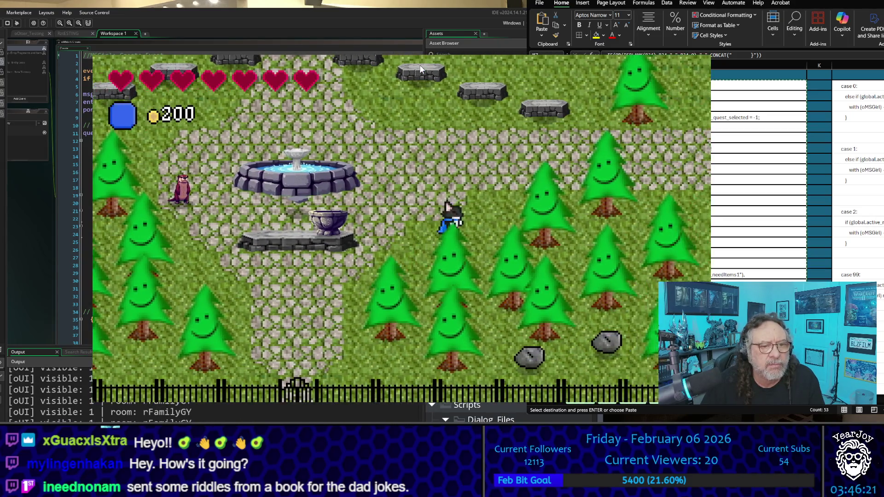
key("Right")
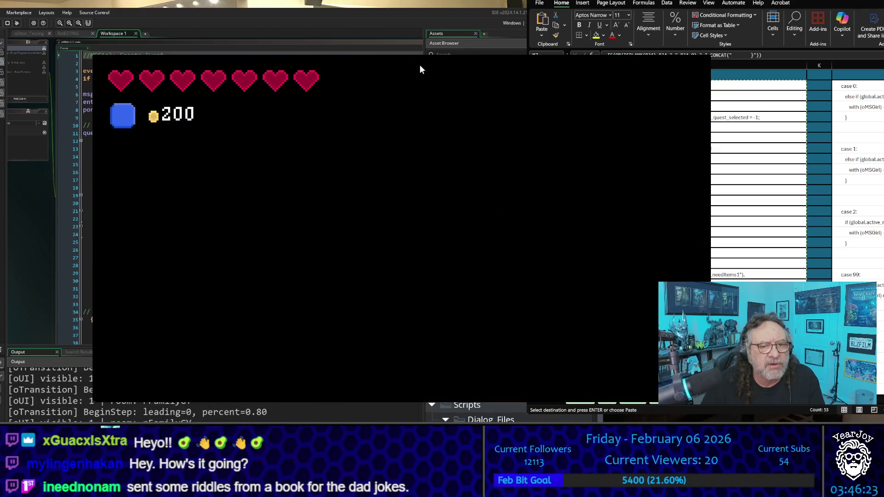
key("Right")
key("Down")
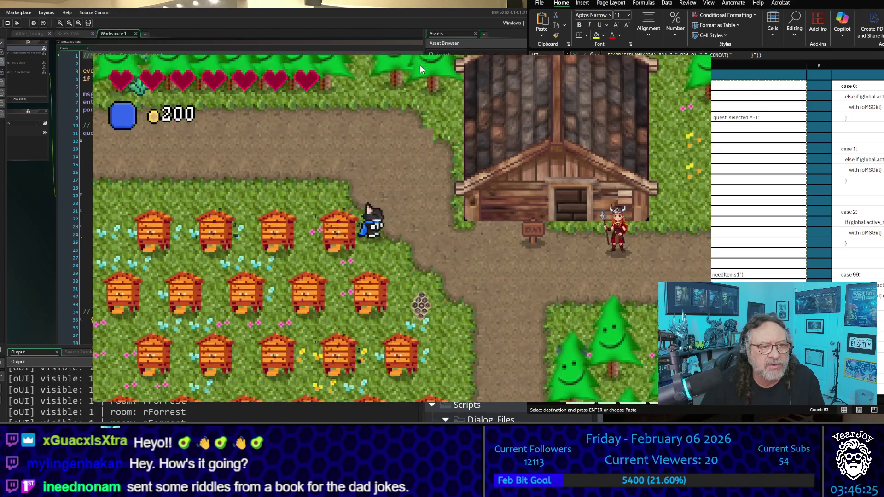
key("Right")
key("Up")
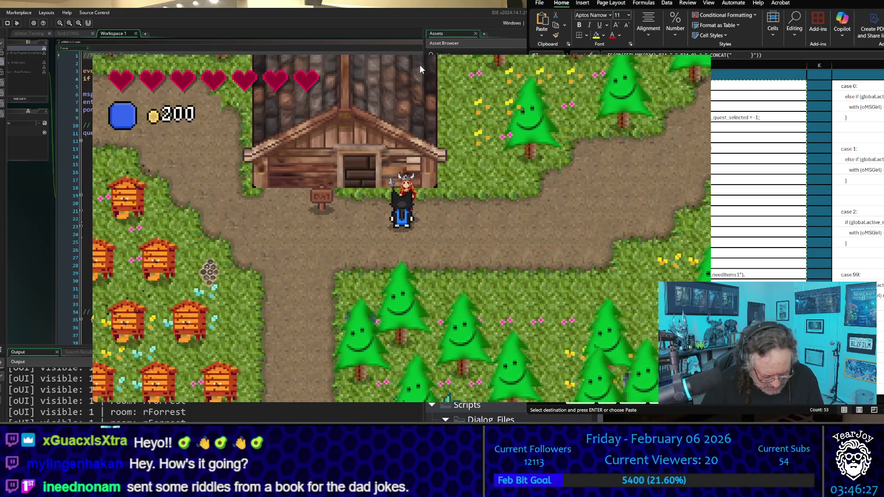
key("space")
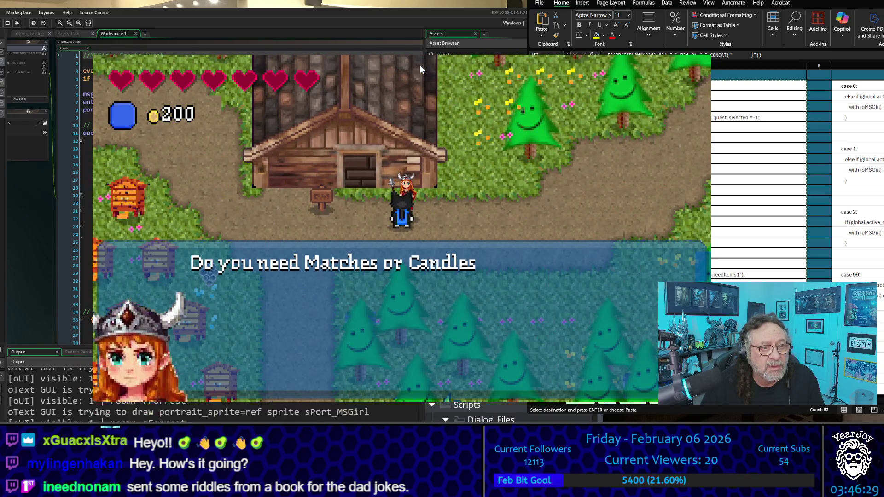
- Cycle through Matches, Candles and Leave, restart the conversation, then choose Leave to close it
key("Down")
key("Down")
key("Up")
key("Up")
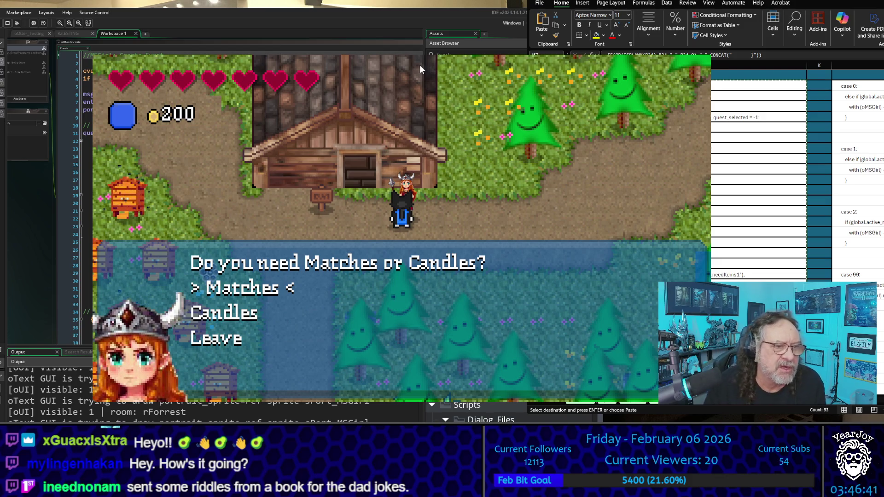
key("Return")
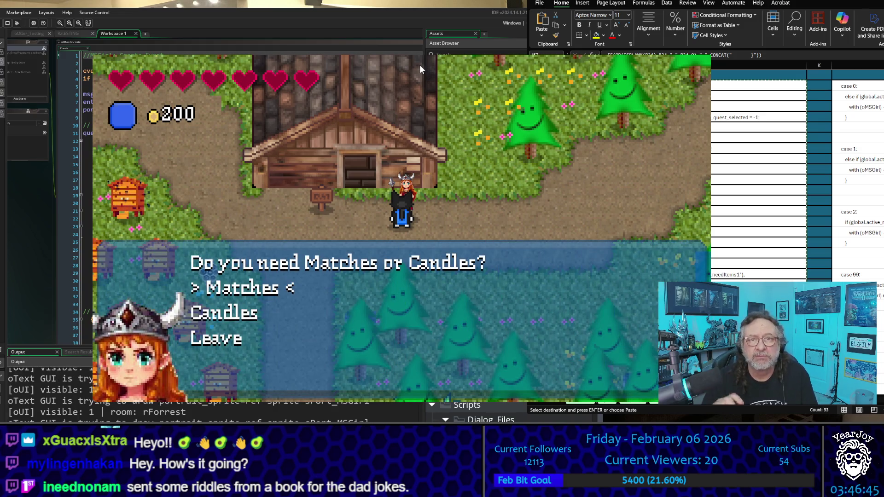
key("Down")
key("Down")
key("Down")
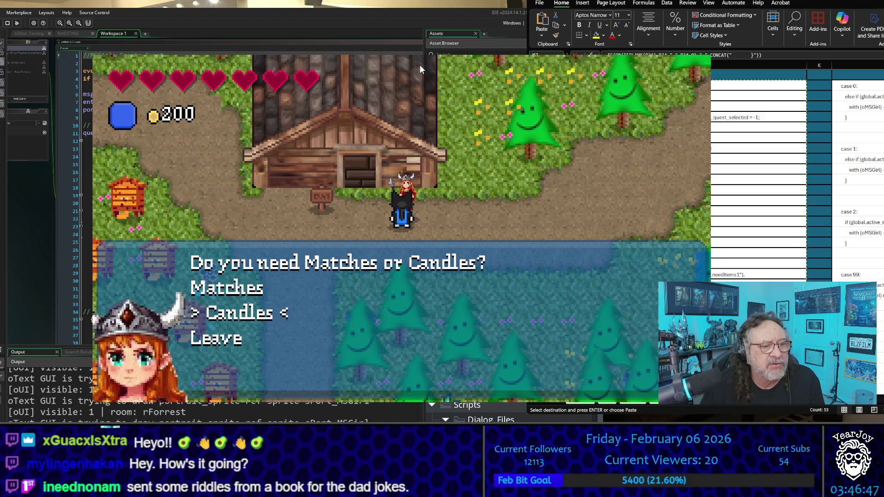
key("Down")
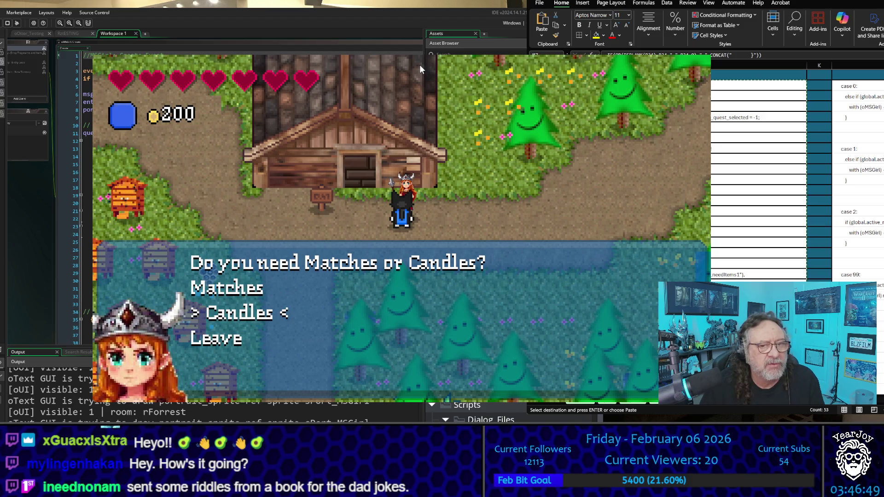
key("Down")
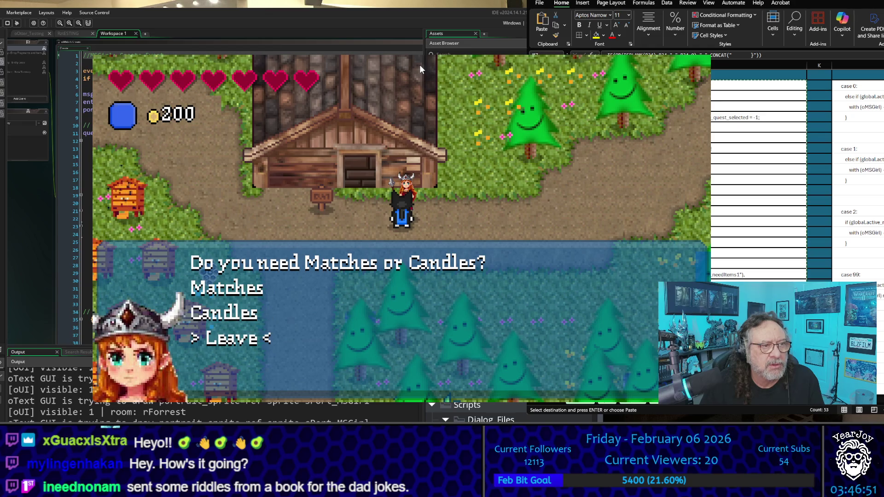
key("Return")
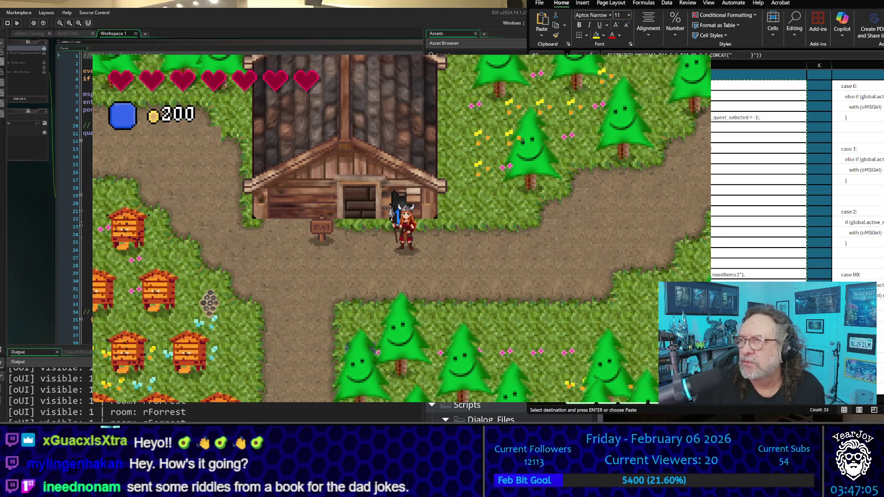
- Copy the three yellow oGame Create Event code lines, switch to the Potter sheet, and stop the game
scroll(797, 175, "down", 10)
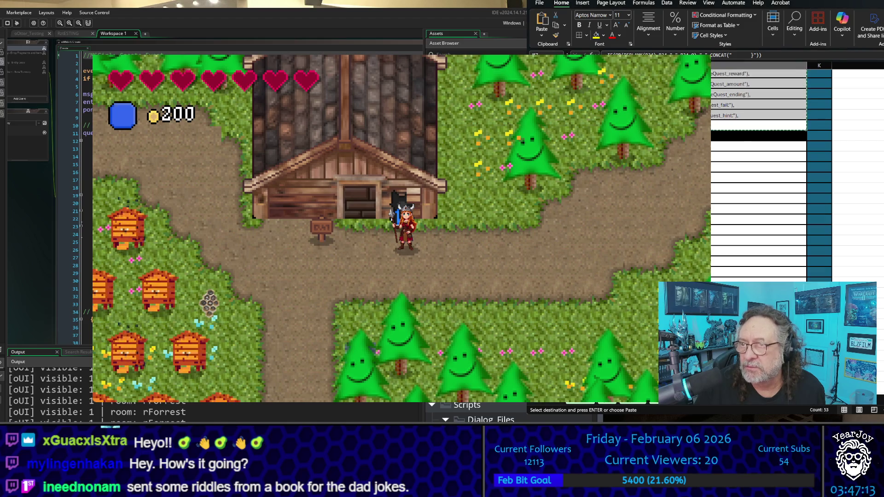
key("ctrl+Page_Up")
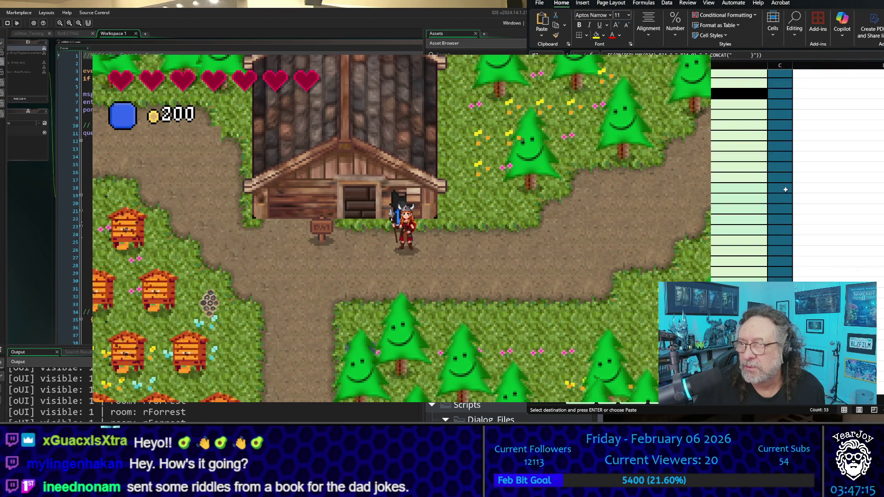
scroll(781, 194, "up", 3)
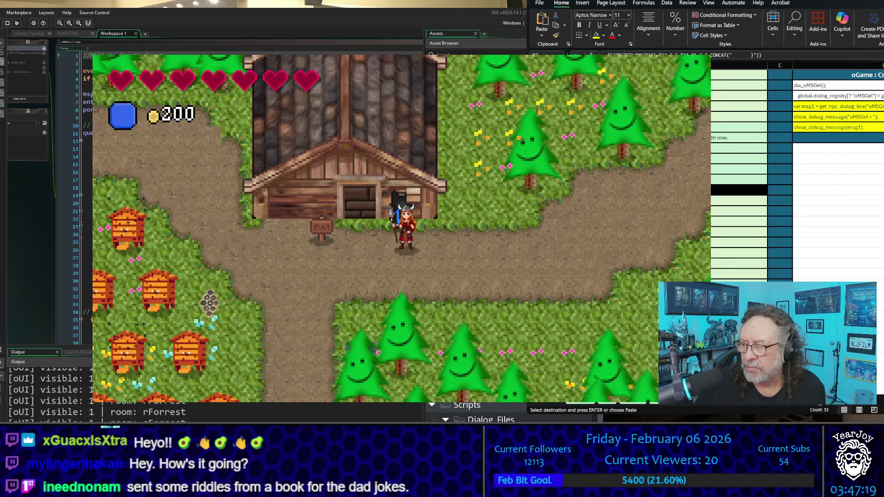
scroll(829, 405, "right", 2)
left_click_drag(775, 106, 787, 129)
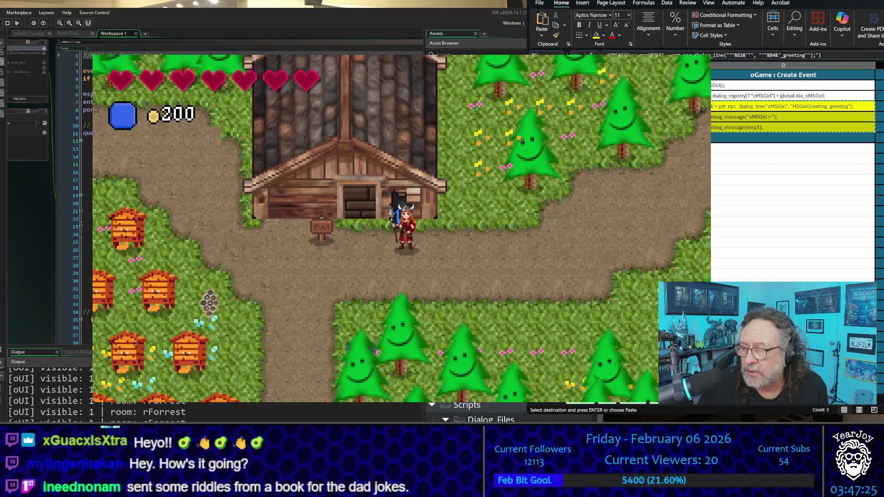
key("ctrl+Page_Down")
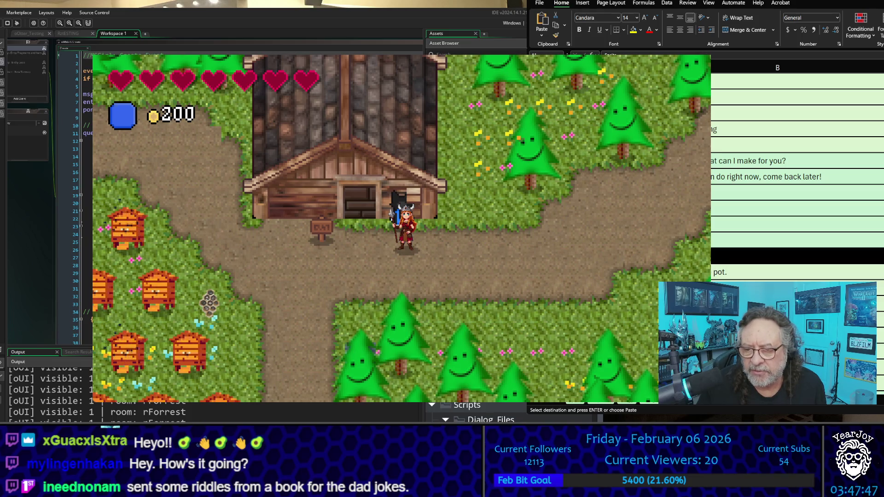
key("Escape")
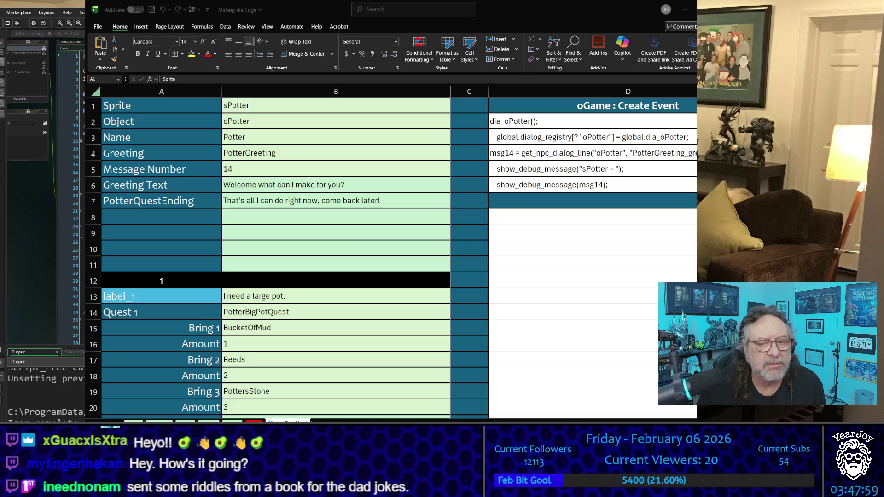
- Widen the Excel window and paste the yellow var msg14 code lines into Potter's D4:D6
key("ctrl+a")
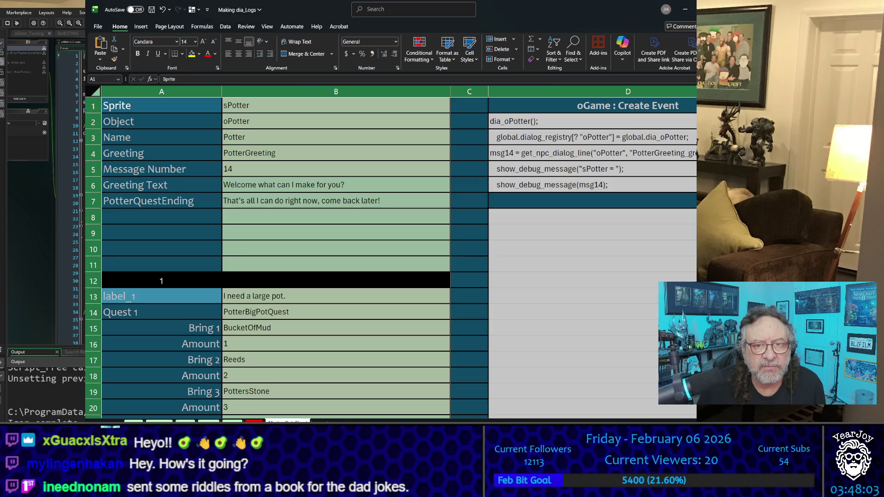
left_click_drag(696, 230, 796, 230)
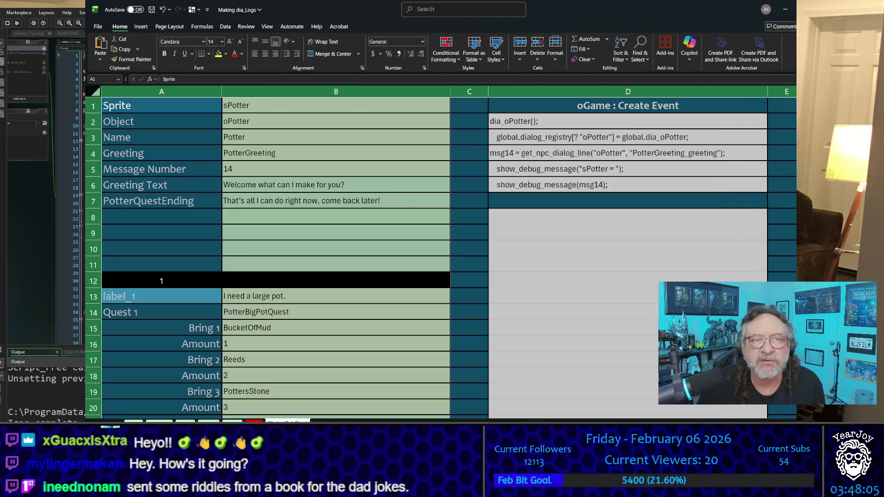
left_click(607, 153)
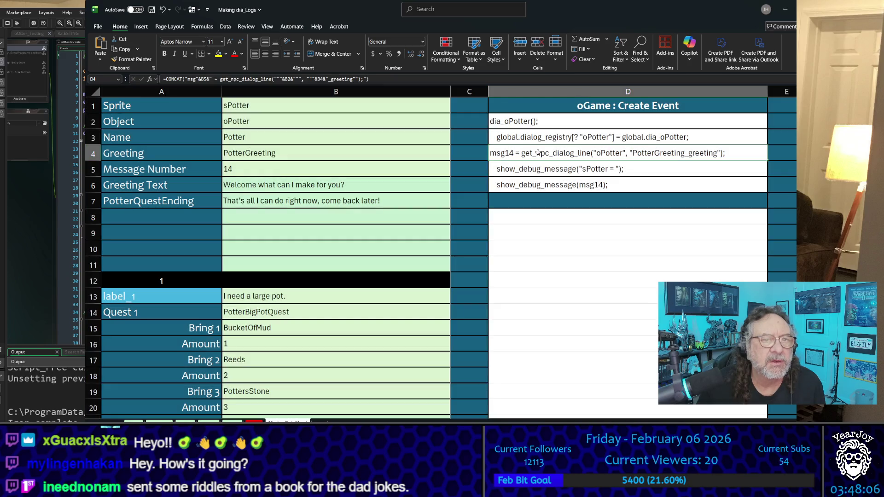
left_click(622, 171)
left_click(533, 149)
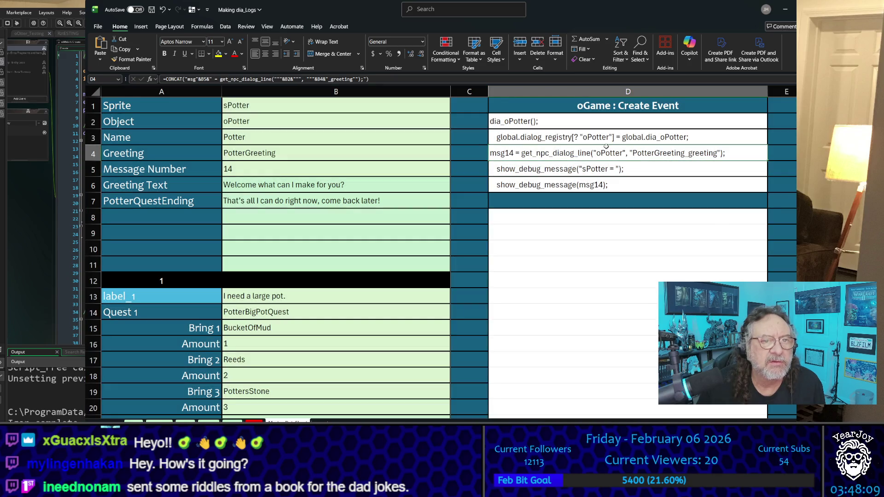
key("ctrl+v")
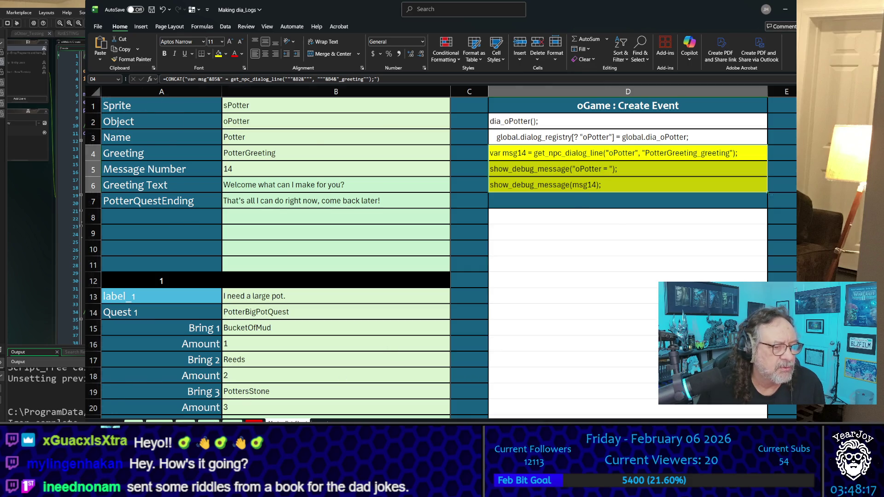
key("ctrl+Page_Up")
scroll(379, 197, "up", 14)
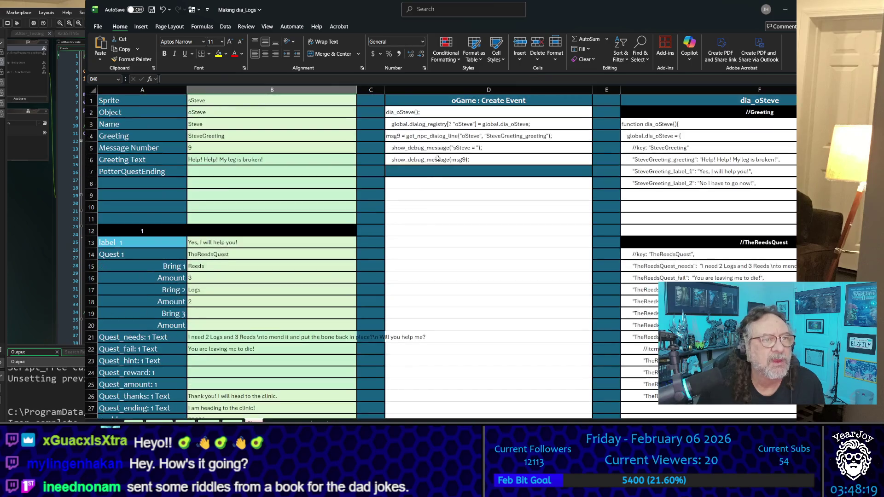
- Paste the code lines into Steve's D4:D6 and mark George's D4:D6 for the same code
left_click(424, 137)
key("ctrl+v")
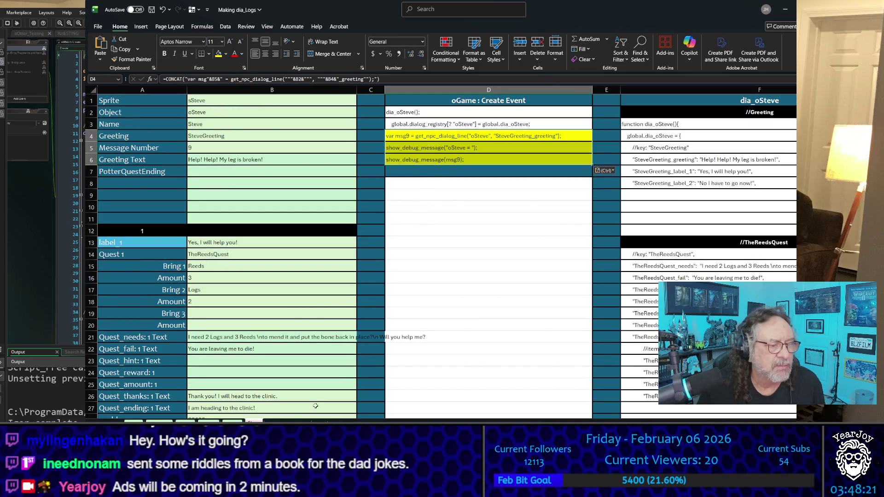
key("ctrl+Page_Up")
key("ctrl+Page_Up")
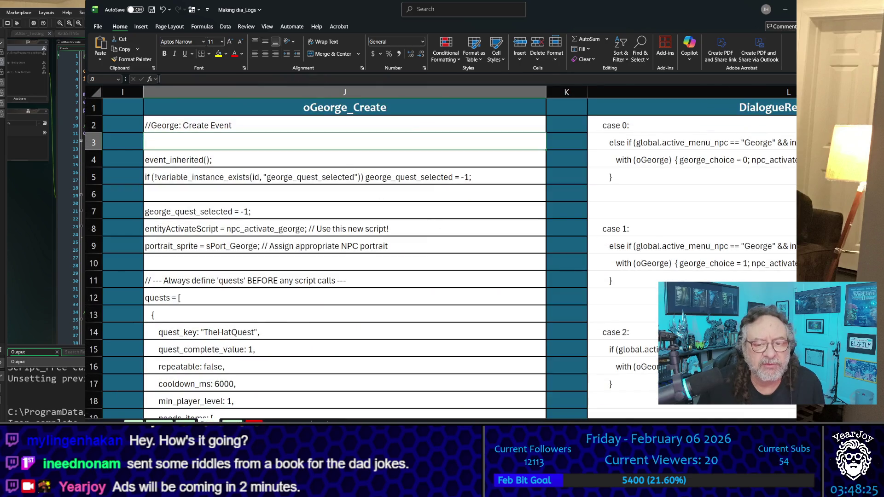
key("ctrl+Page_Up")
key("ctrl+Page_Up")
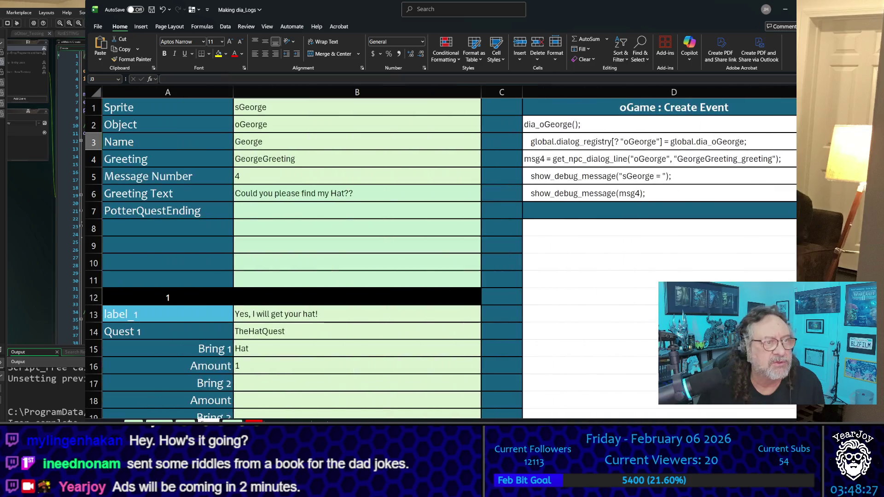
left_click_drag(555, 155, 570, 193)
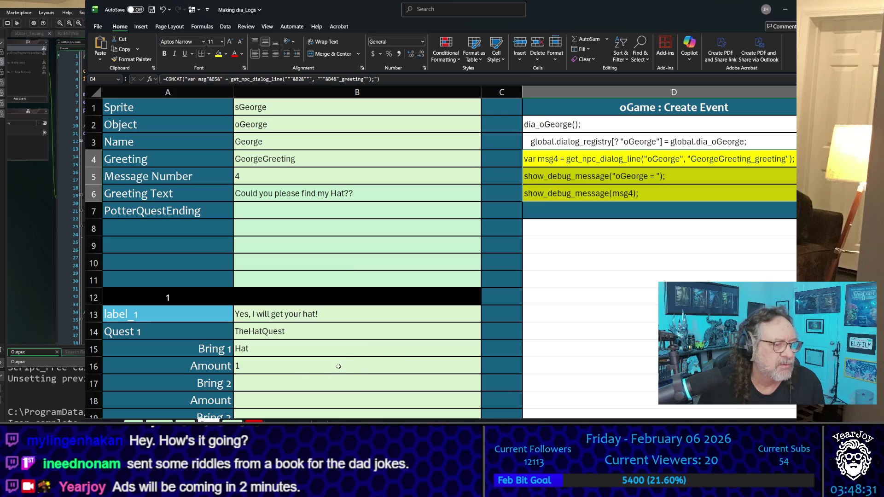
- Paste the code lines into the Clergy and Carpenter sheets' D4:D6, then select Apoth's D4
key("ctrl+Page_Up")
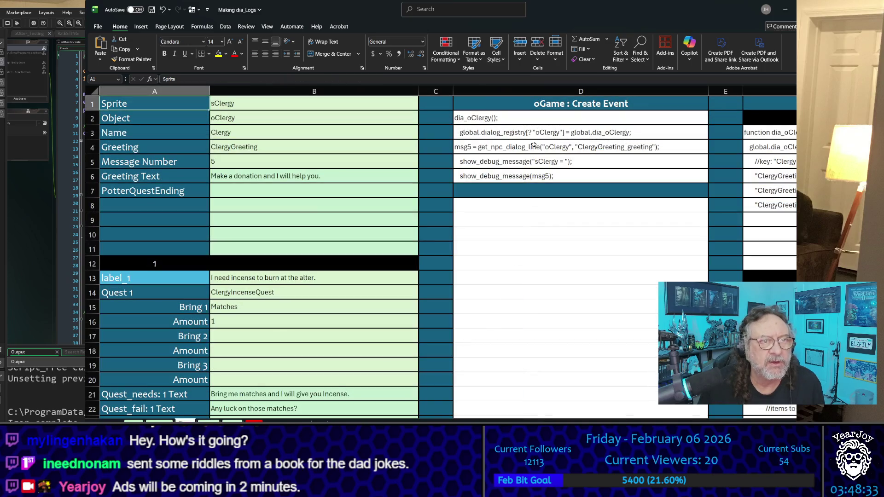
key("ctrl+v")
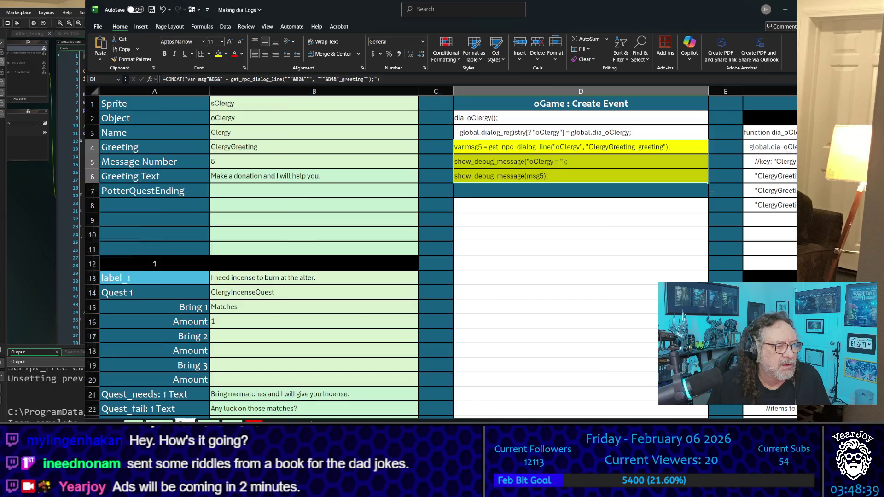
key("ctrl+Page_Up")
left_click(380, 129)
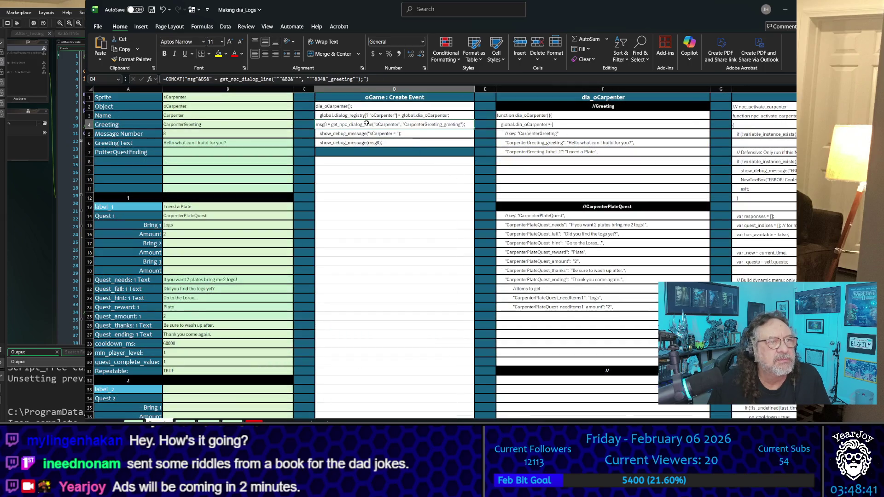
key("ctrl+v")
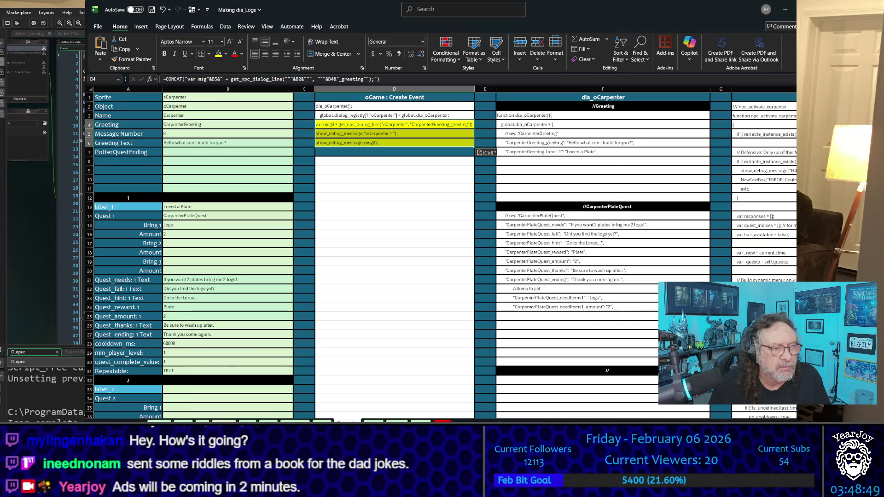
left_click(323, 421)
left_click(479, 132)
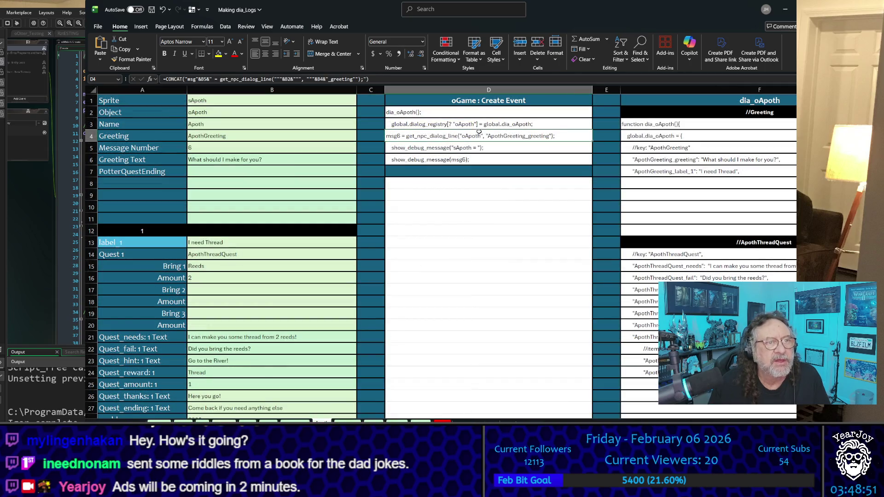
left_click_drag(452, 135, 449, 160)
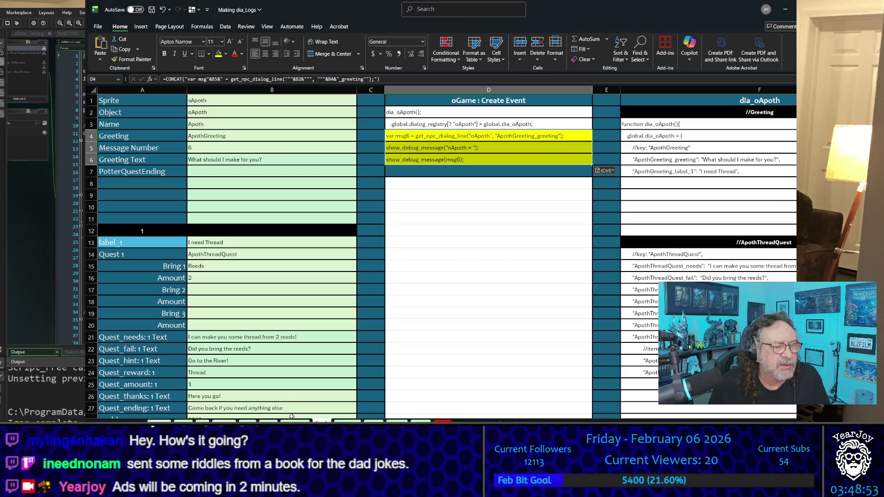
left_click(294, 420)
left_click(479, 152)
key("ctrl+v")
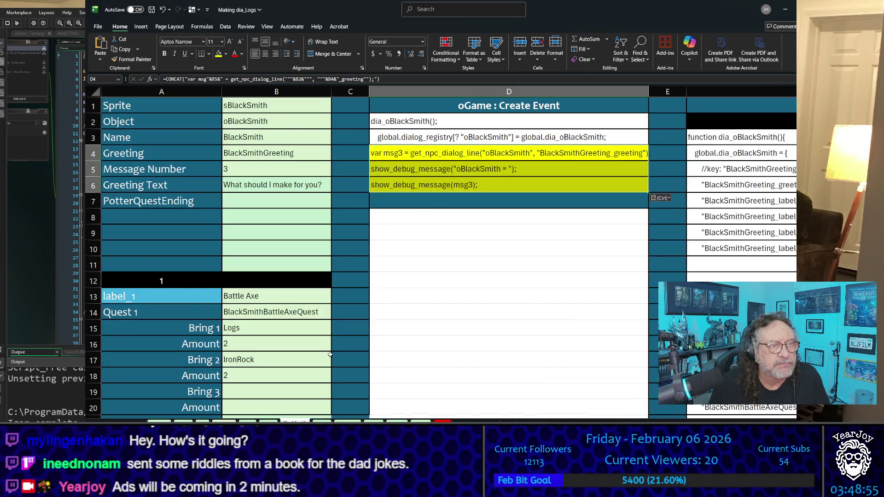
key("ctrl+Page_Up")
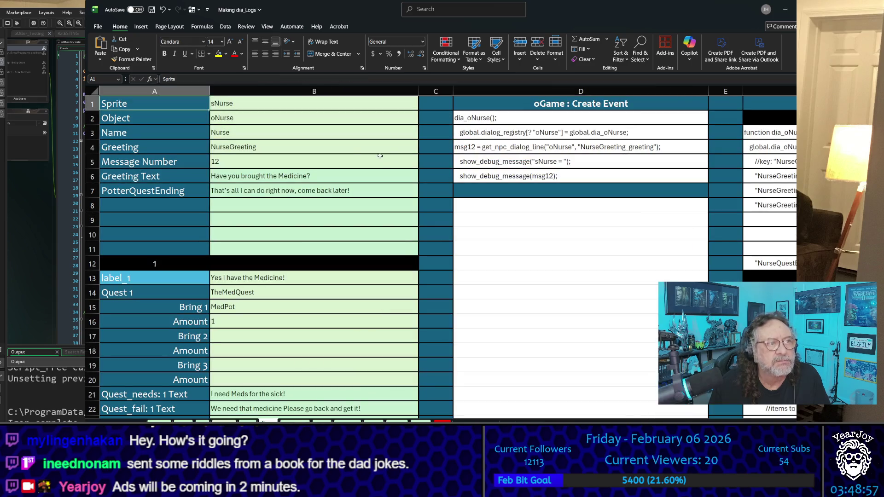
left_click(489, 148)
key("ctrl+v")
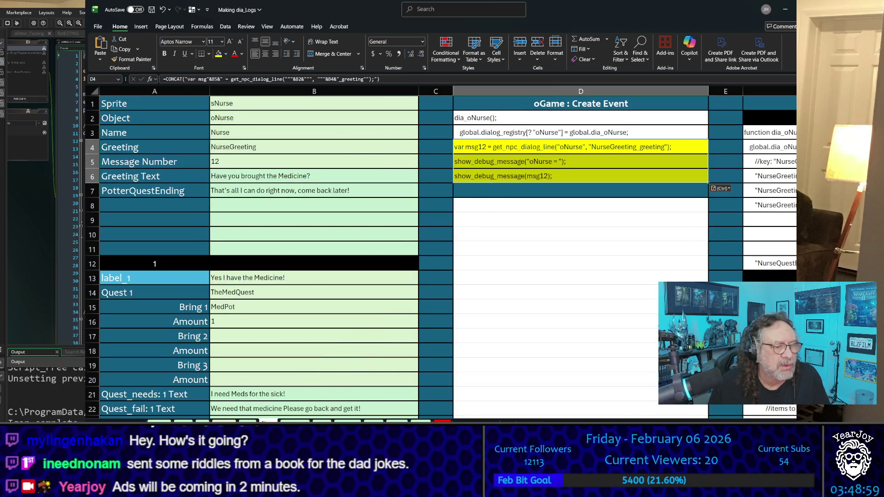
key("ctrl+Page_Up")
left_click(499, 149)
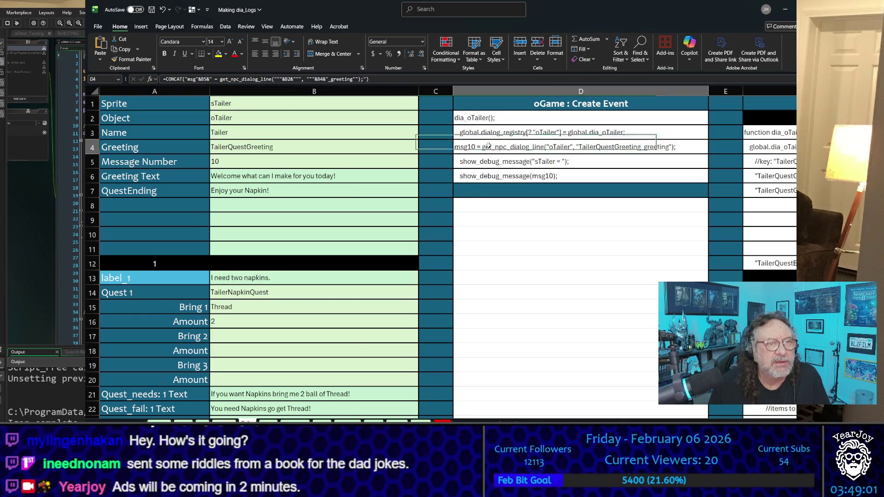
key("ctrl+v")
key("ctrl+Page_Up")
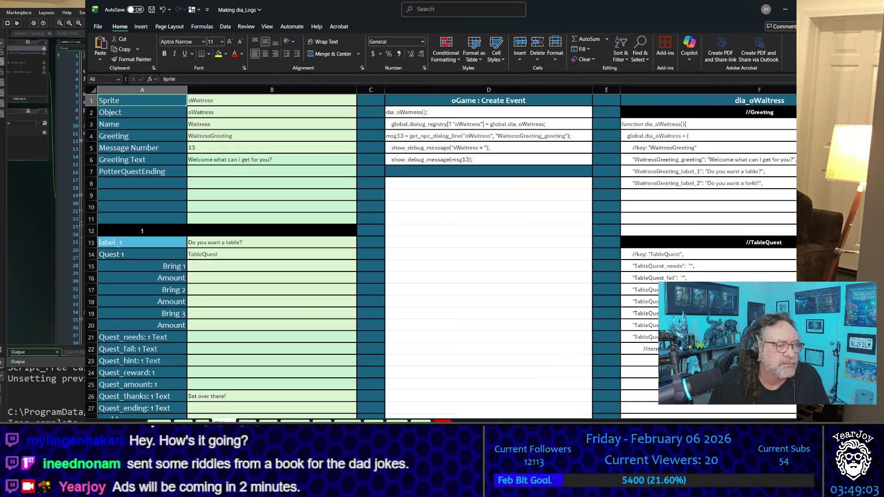
left_click(442, 138)
key("ctrl+v")
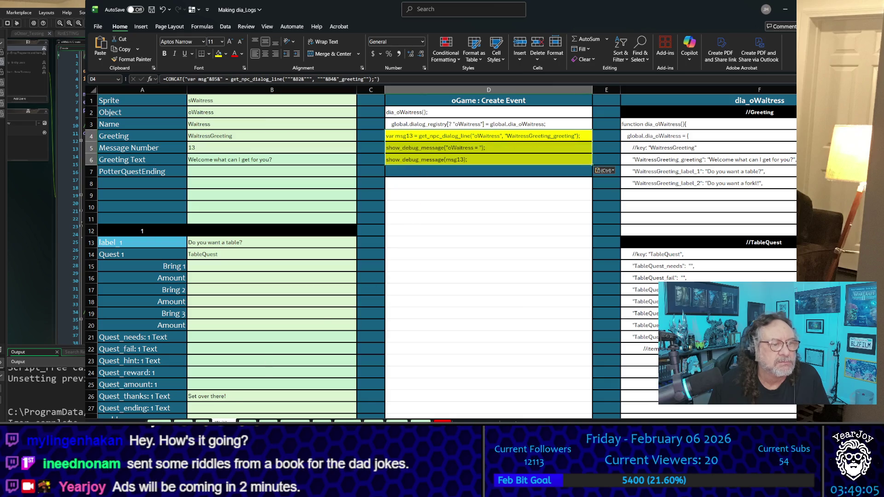
key("ctrl+Page_Up")
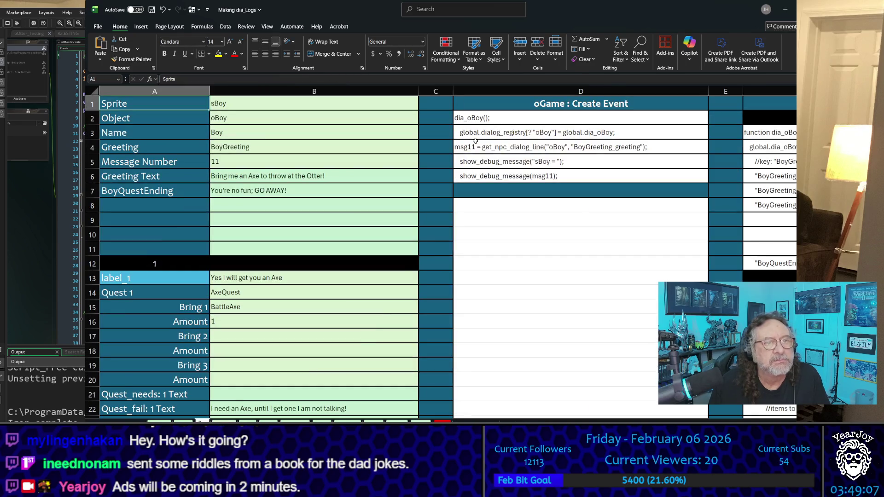
left_click(477, 147)
type("var msg11 = get_npc_dialog_line(\"oBoy\", \"BoyGreeting_greeting\"); show_debug_message(\"oBoy = \"); show_debug_message(msg11);")
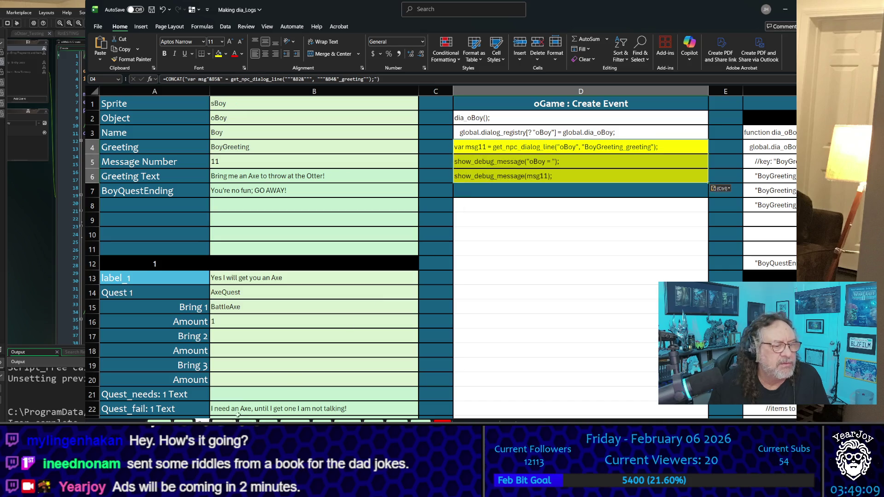
key("ctrl+Page_Up")
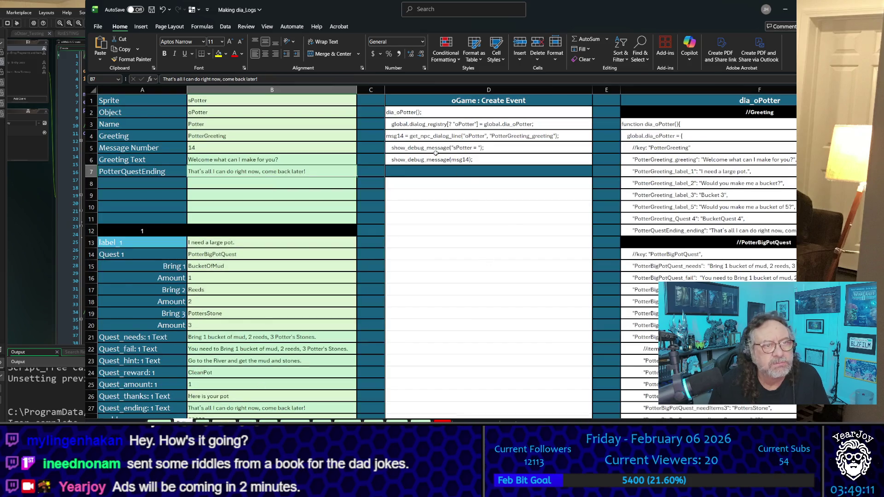
left_click(422, 137)
type("var msg14 = get_npc_dialog_line(\"oPotter\", \"PotterGreeting_greeting\"); show_debug_message(\"oPotter = \"); show_debug_message(msg14);")
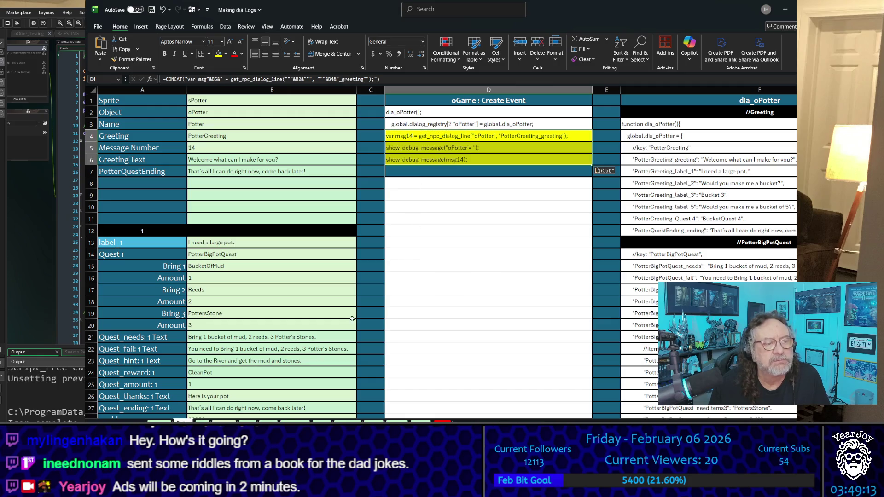
key("ctrl+Page_Up")
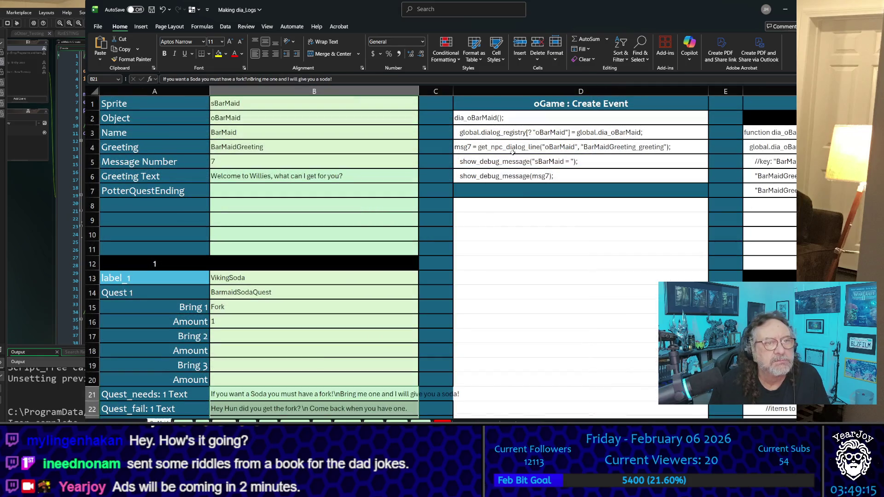
left_click(511, 152)
key("ctrl+v")
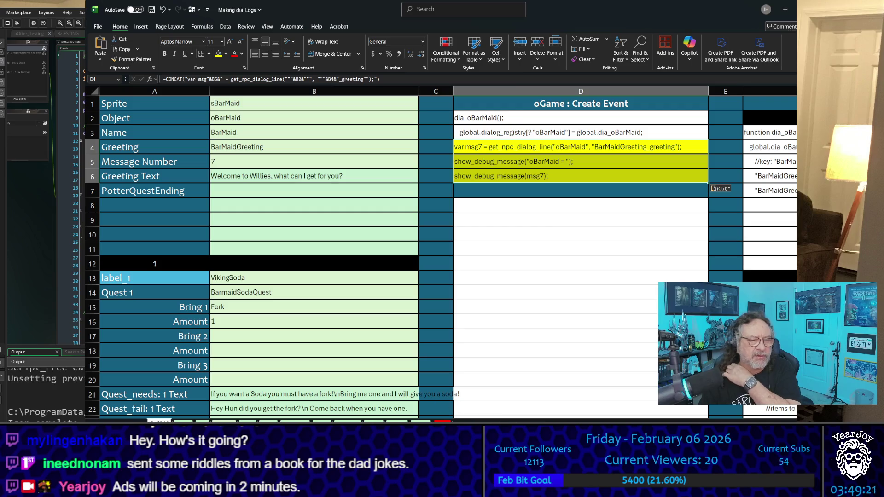
scroll(640, 303, "down", 20)
scroll(640, 303, "right", 1)
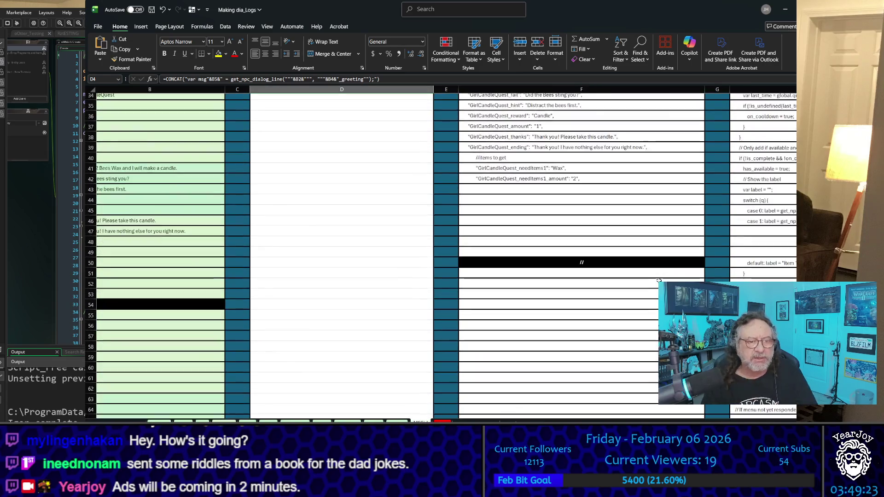
scroll(640, 302, "down", 10)
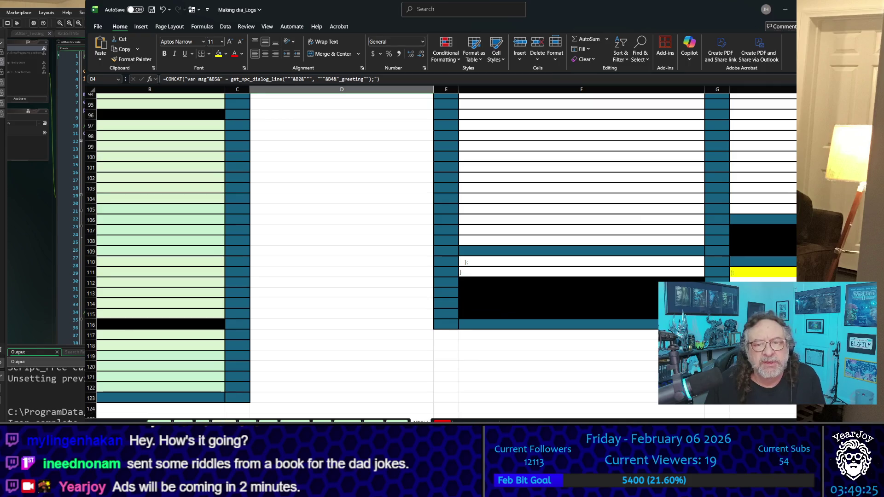
left_click(760, 273)
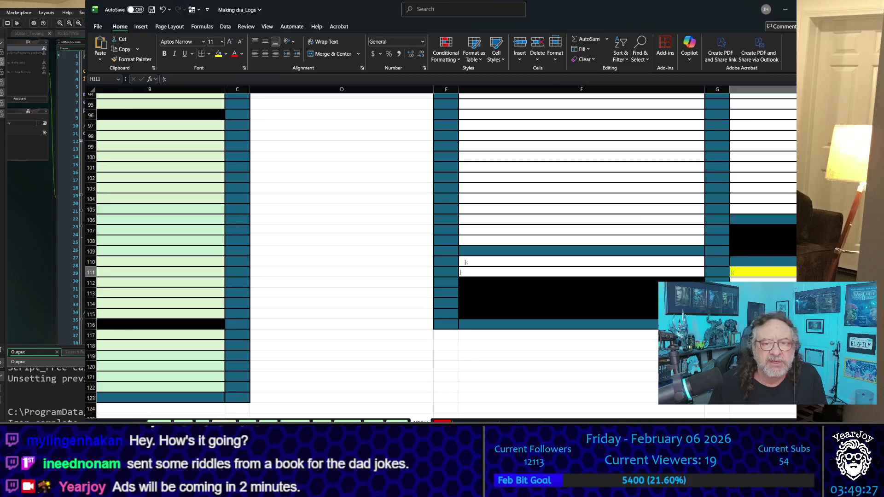
scroll(442, 254, "right", 2)
scroll(442, 254, "right", 1)
key("Delete")
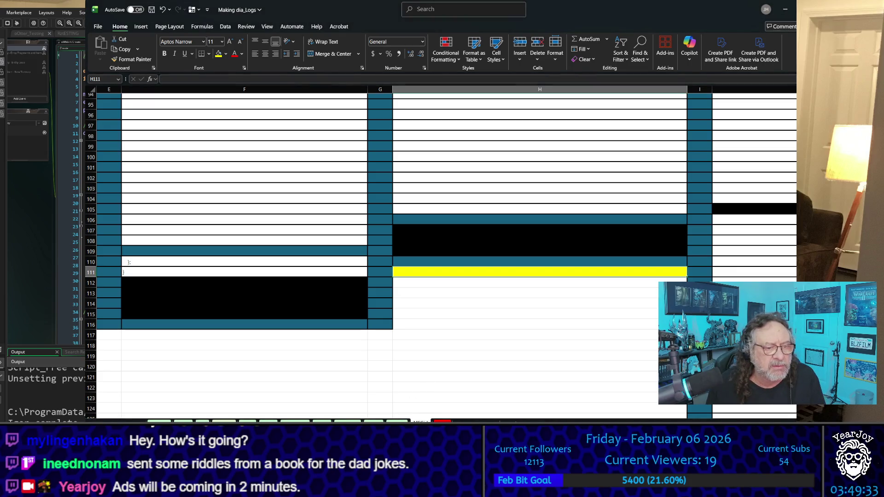
left_click(397, 421)
scroll(294, 258, "down", 9)
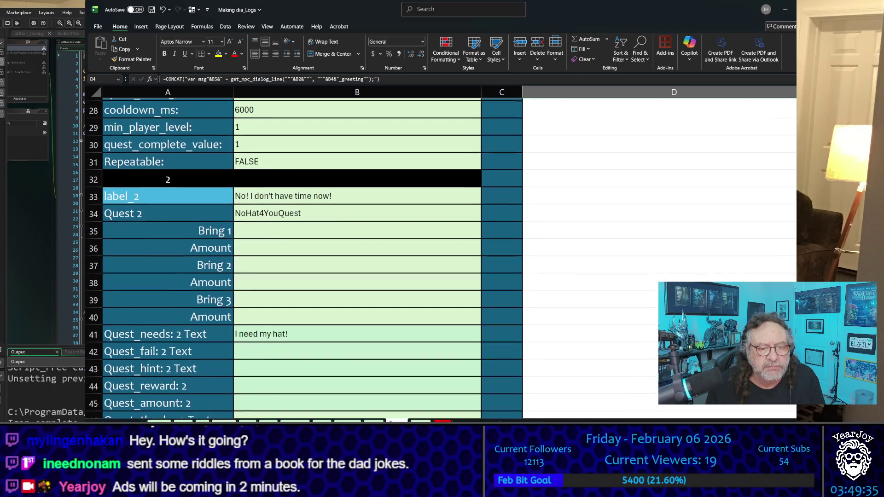
scroll(610, 289, "down", 4)
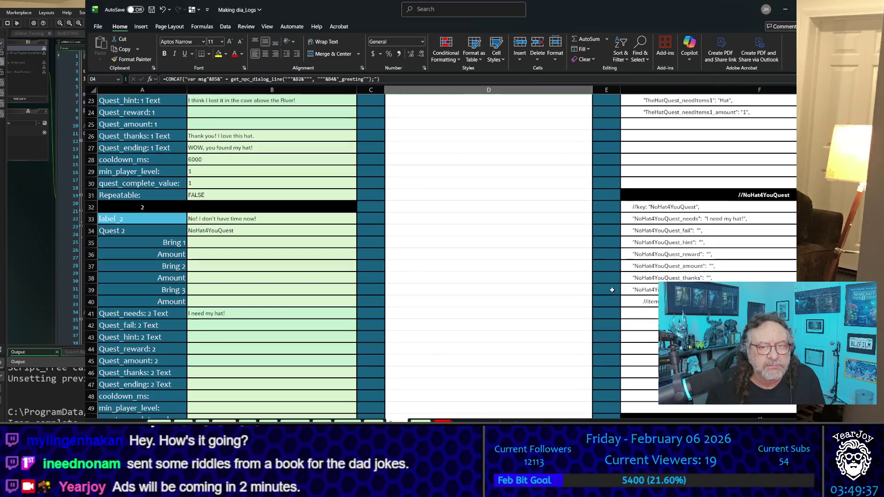
scroll(619, 409, "down", 19)
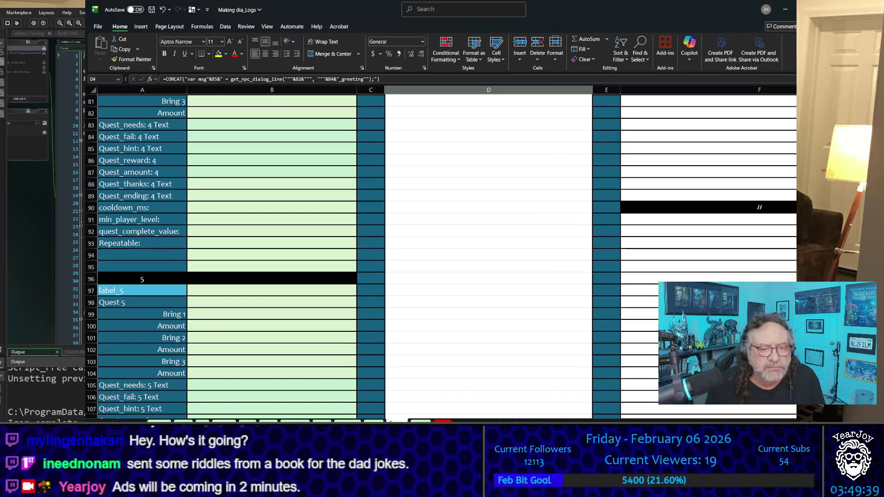
scroll(620, 410, "right", 8)
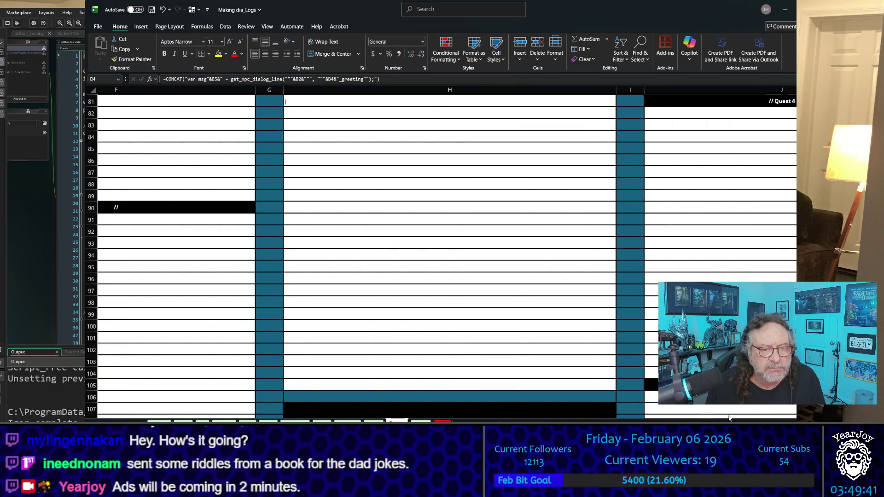
scroll(575, 314, "down", 4)
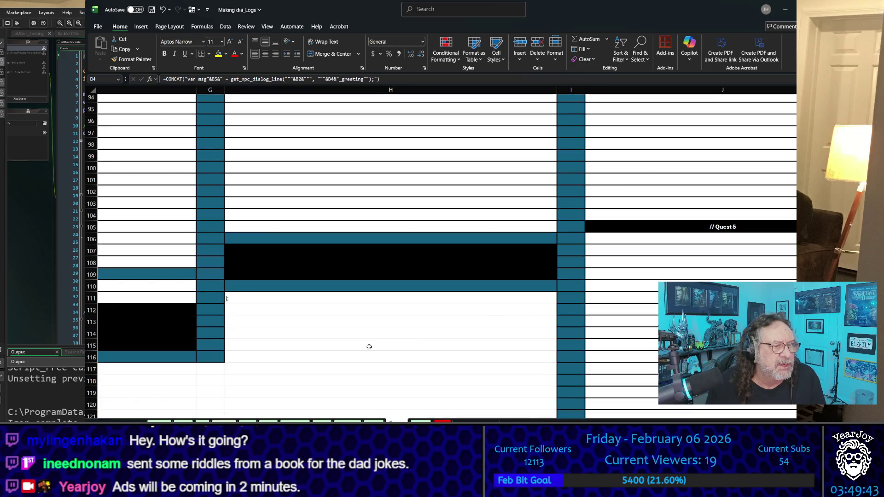
left_click(310, 299)
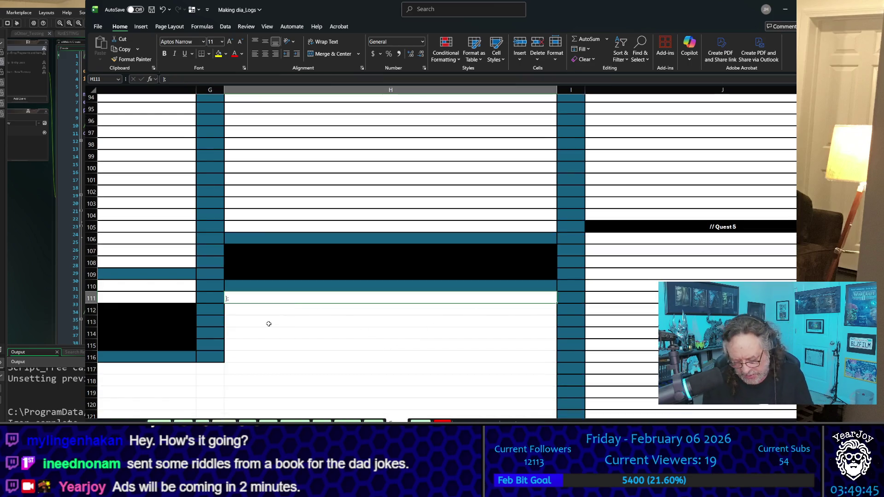
key("Escape")
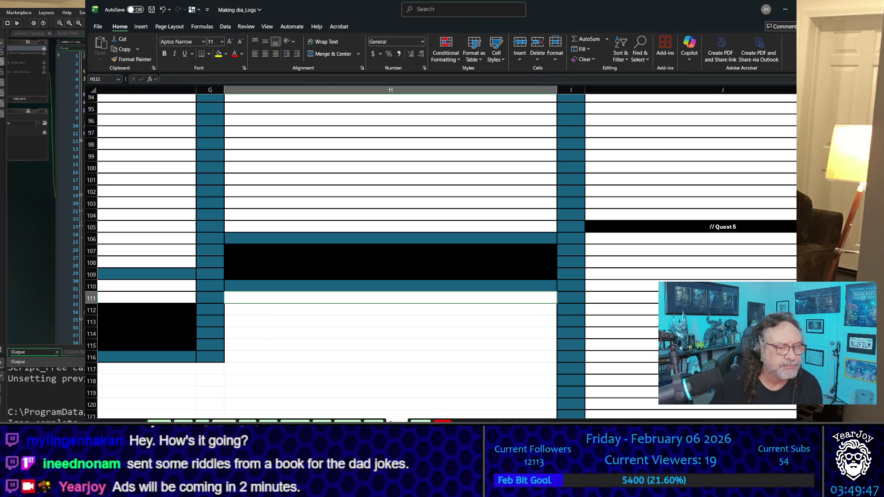
key("ctrl+Page_Up")
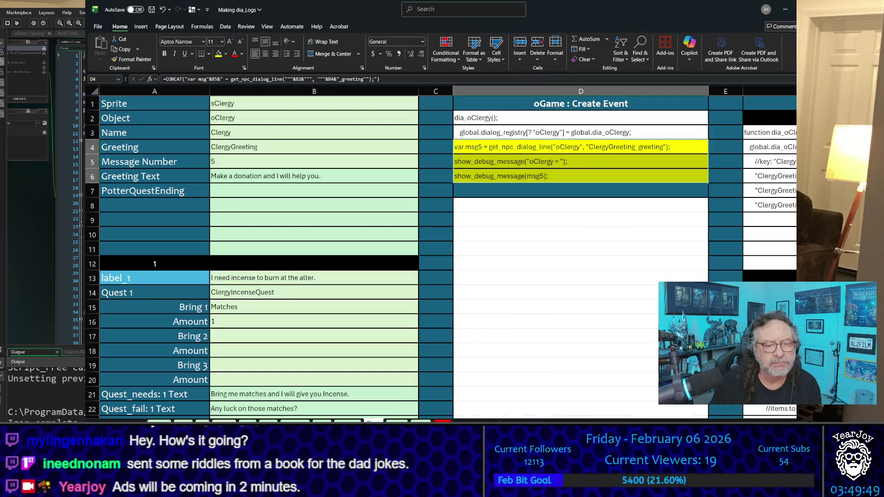
- Scroll through the current dialog sheet and select several of its cells, editing one
scroll(614, 408, "right", 10)
scroll(574, 336, "down", 4)
scroll(574, 336, "down", 16)
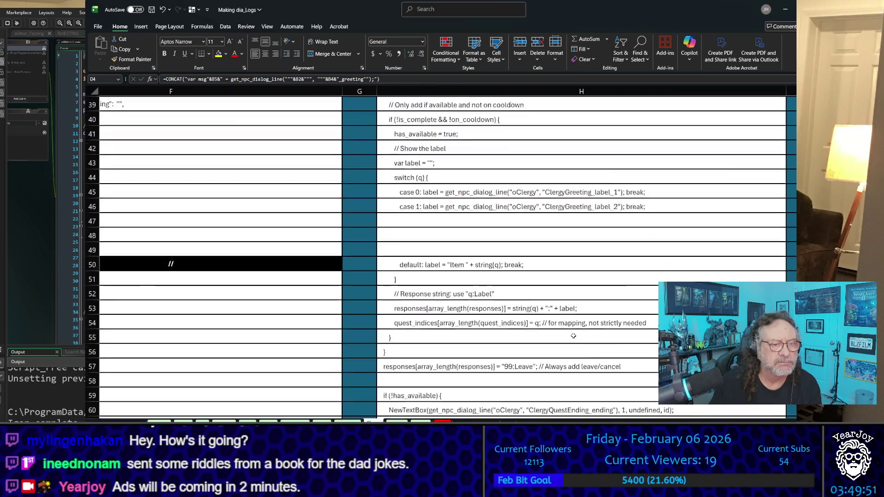
scroll(486, 316, "down", 14)
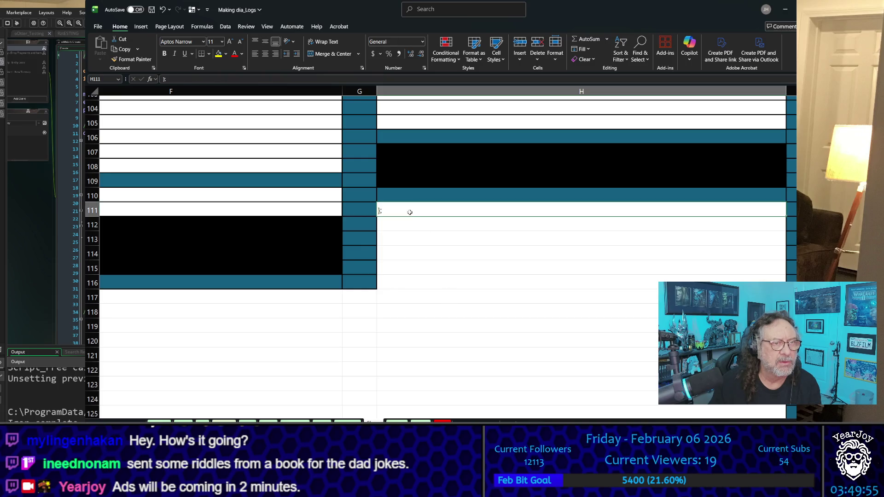
left_click(409, 212)
left_click(423, 272)
scroll(434, 259, "up", 11)
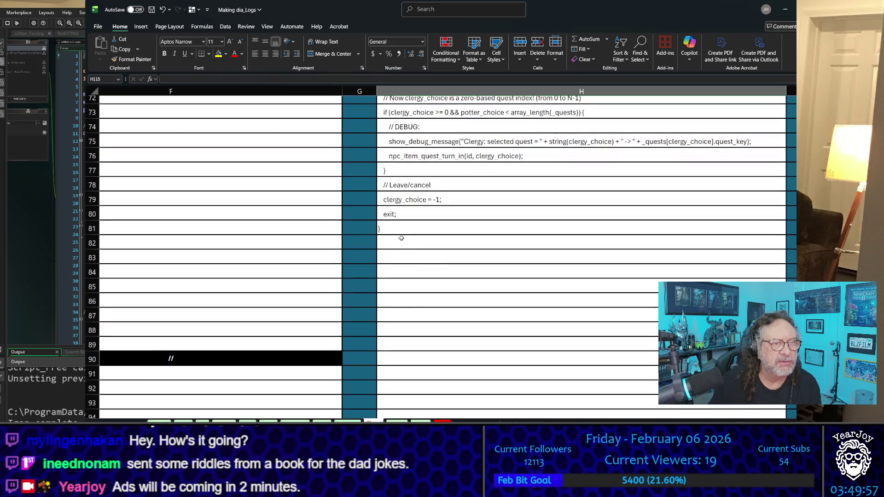
double_click(394, 230)
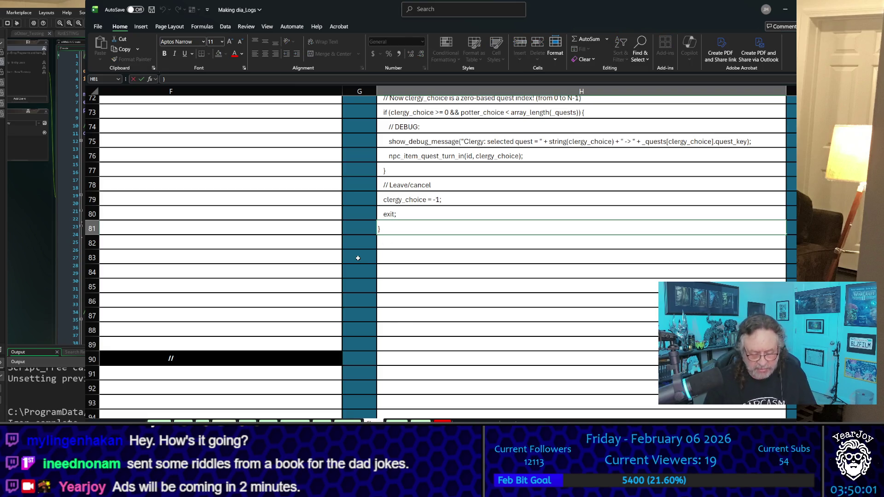
type(";")
left_click(431, 312)
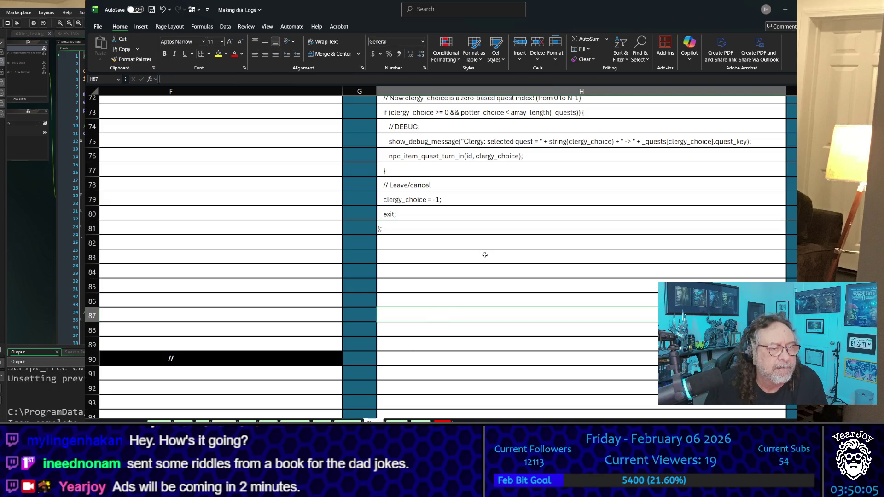
left_click(461, 223)
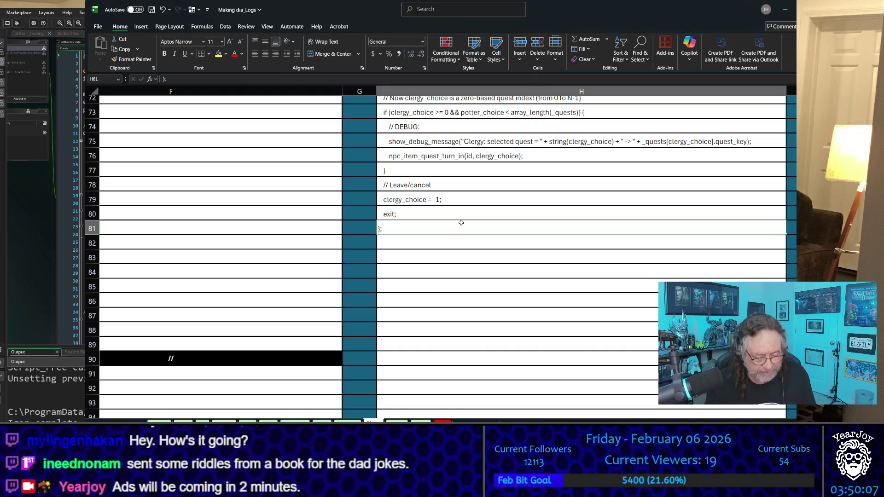
- On the next sheet, undo an edit and paste the copied code into a cell, then return to Carpenter's sheet
key("ctrl+Page_Down")
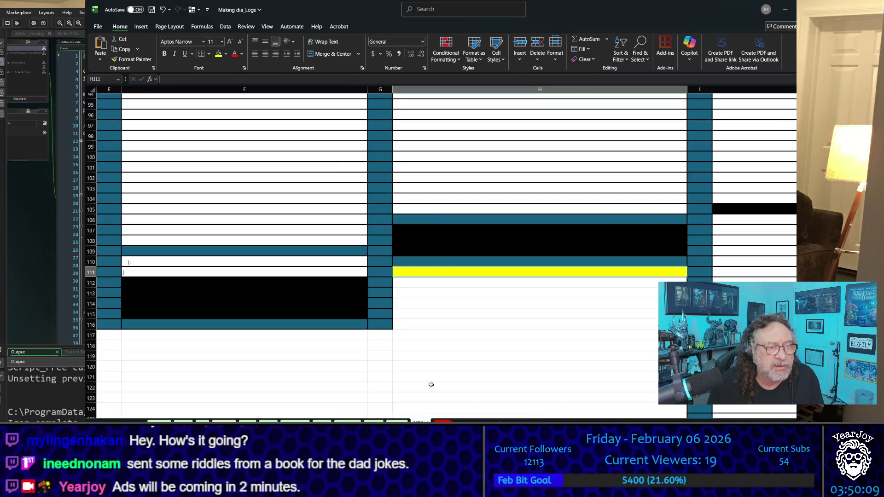
scroll(457, 263, "up", 12)
scroll(484, 286, "down", 4)
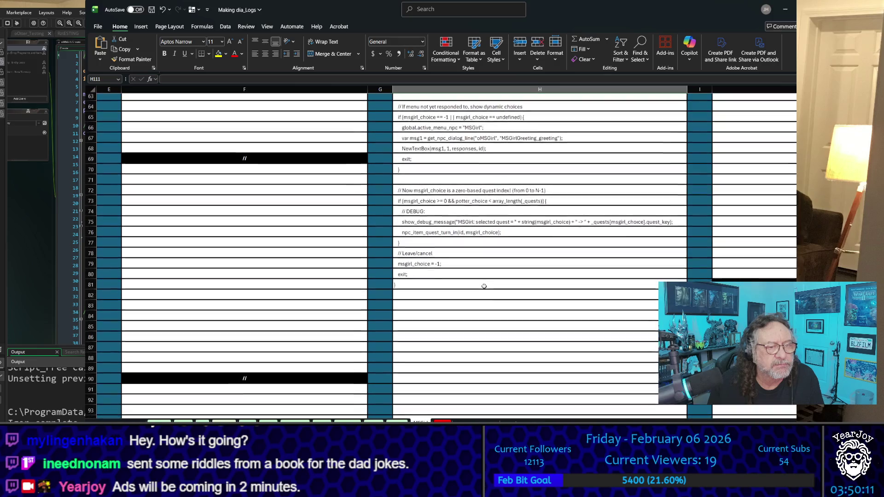
left_click(483, 285)
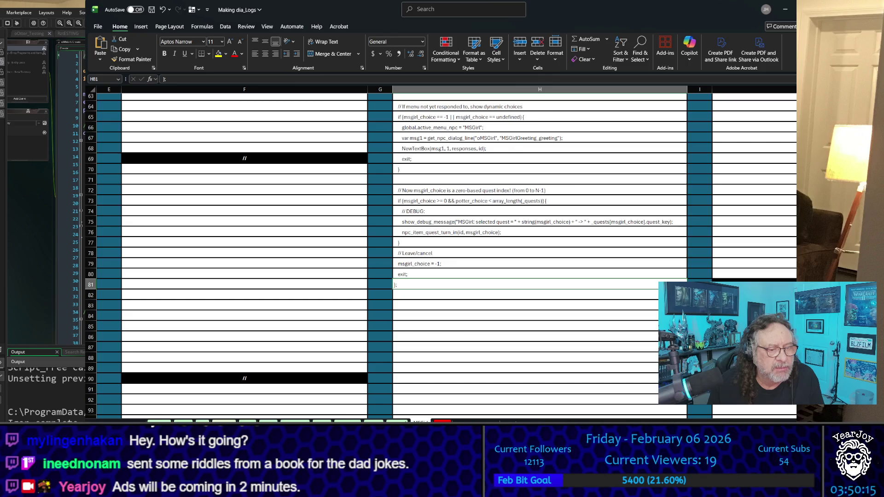
key("ctrl+z")
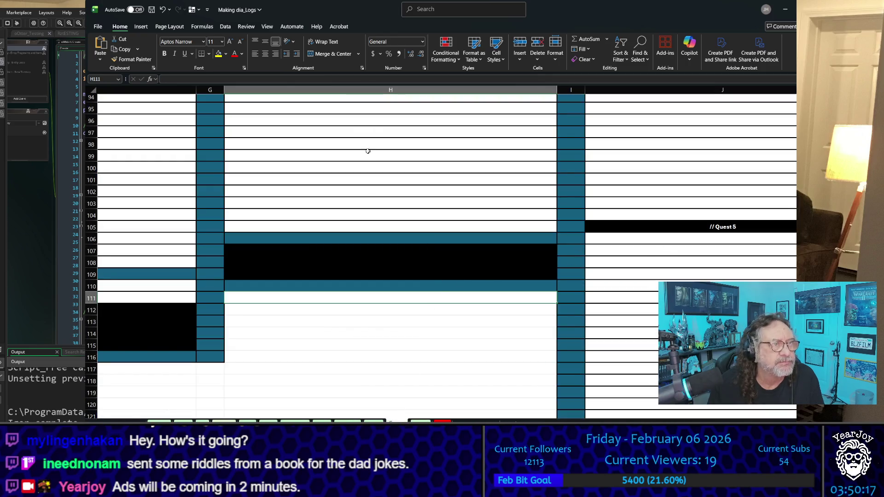
scroll(316, 273, "up", 10)
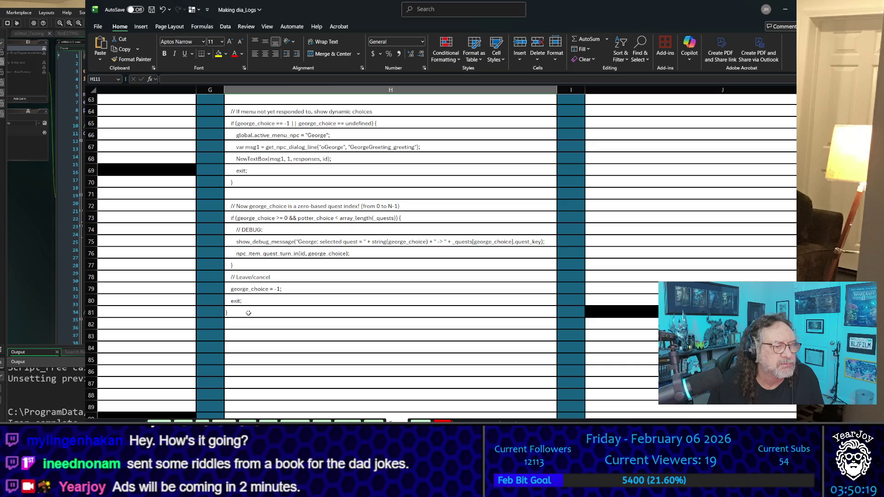
left_click(248, 317)
type("};")
scroll(286, 379, "down", 5)
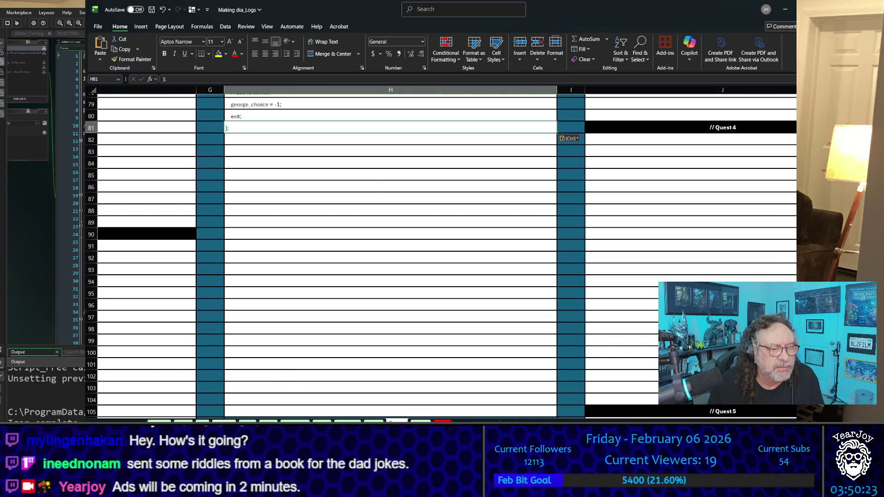
scroll(400, 211, "up", 2, "ctrl")
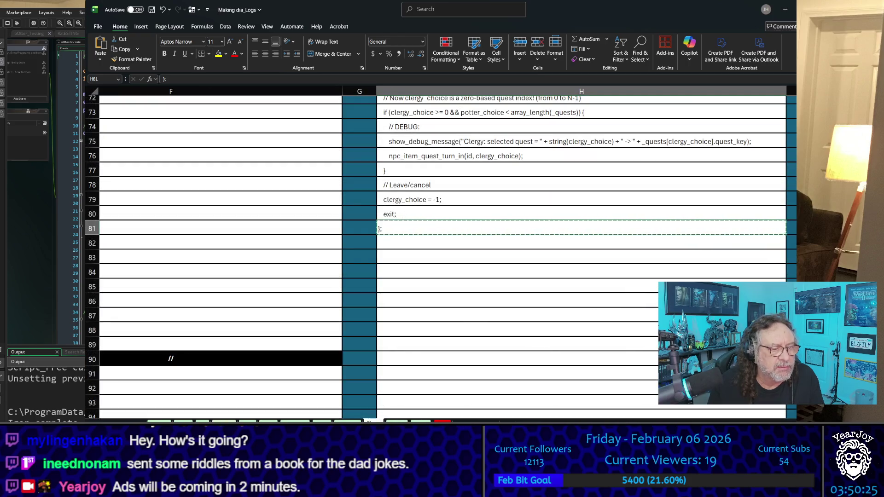
key("ctrl+Page_Up")
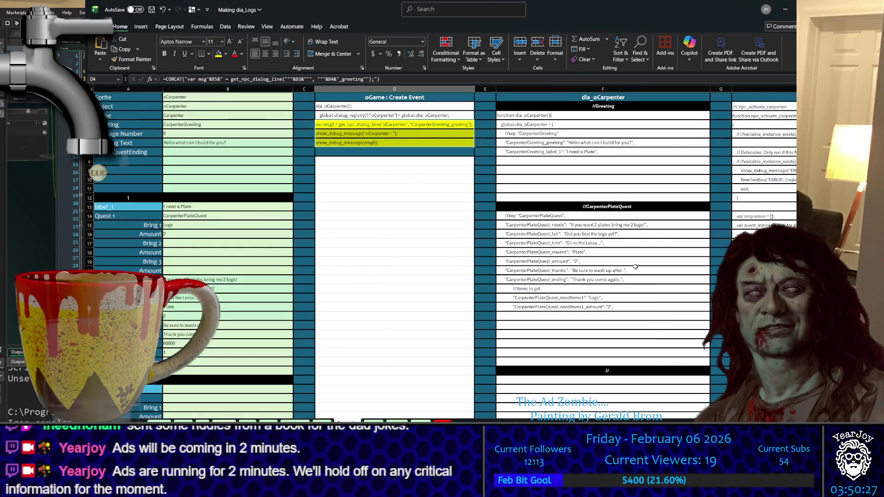
- Look over the Waitress sheet's code and quest rows, then switch to the BarMaid sheet
scroll(635, 266, "down", 14)
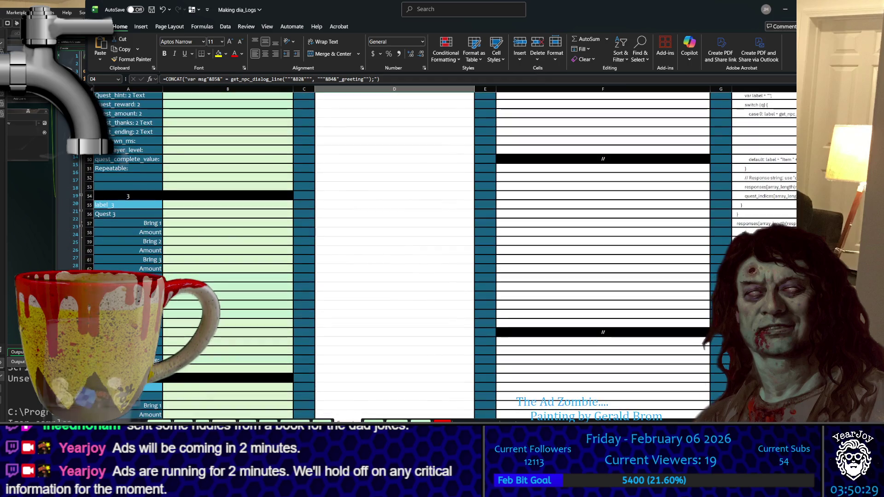
scroll(635, 266, "up", 5)
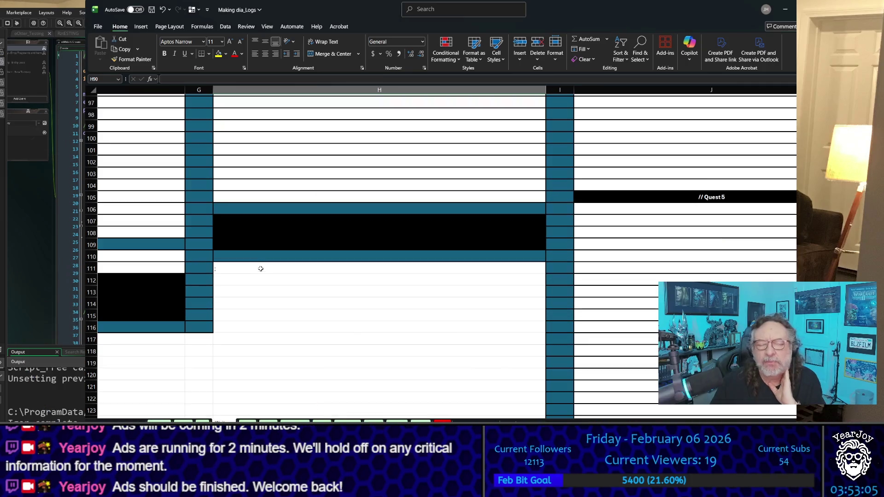
scroll(256, 164, "up", 8)
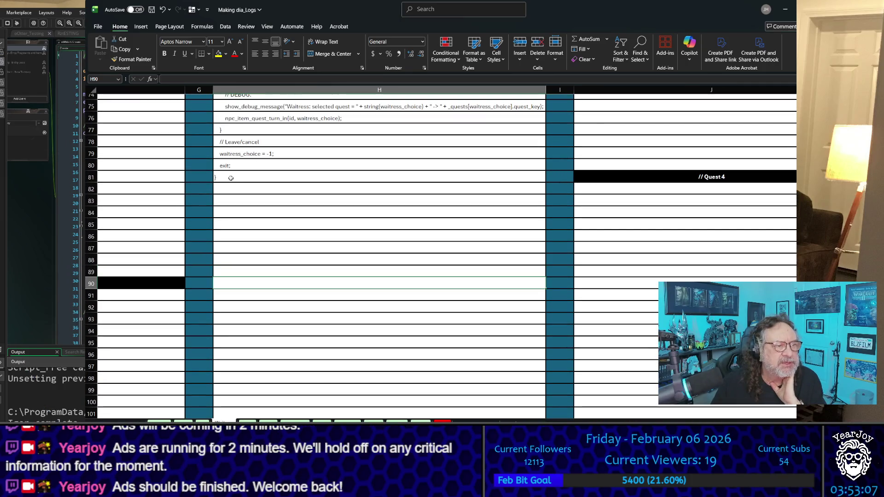
scroll(230, 178, "down", 3)
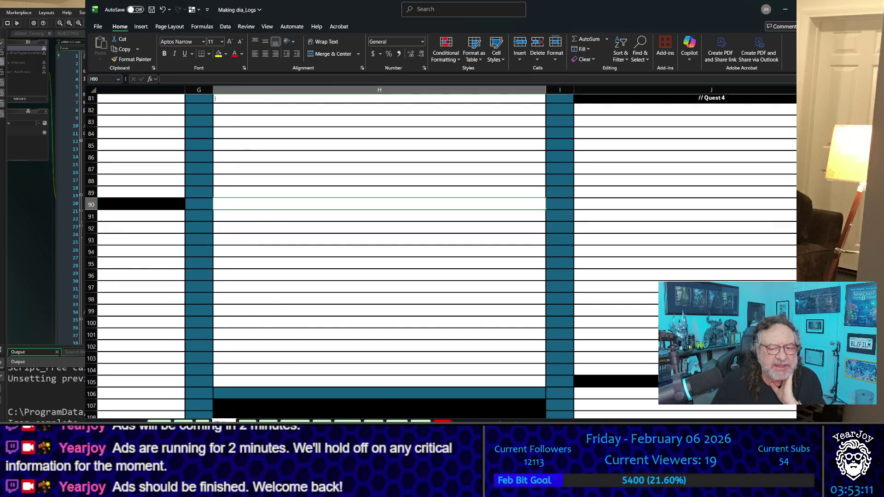
scroll(561, 408, "left", 3)
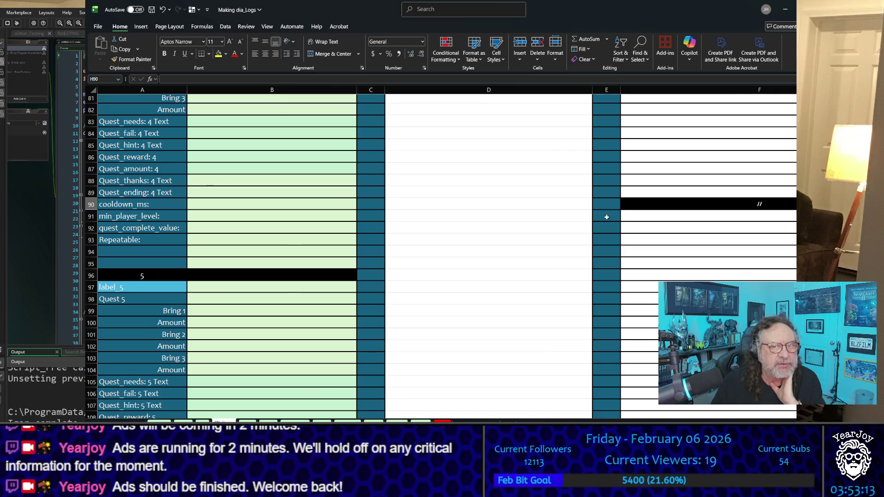
scroll(607, 217, "up", 8)
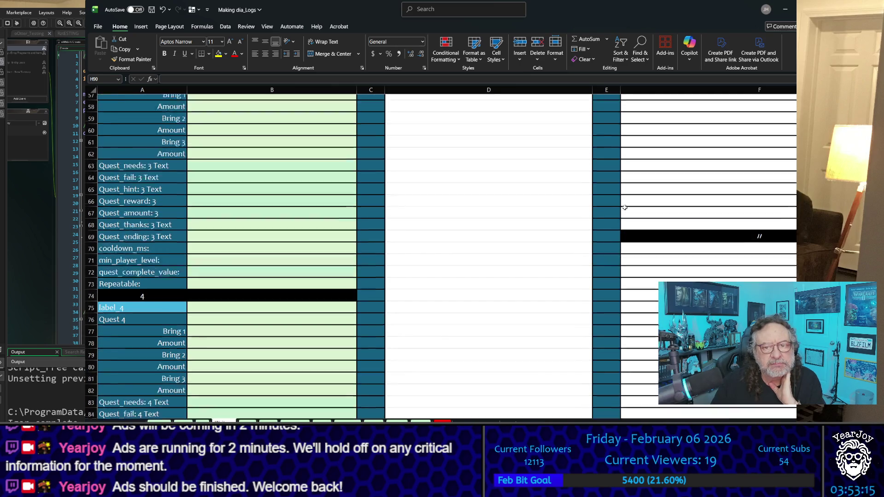
scroll(625, 208, "down", 4)
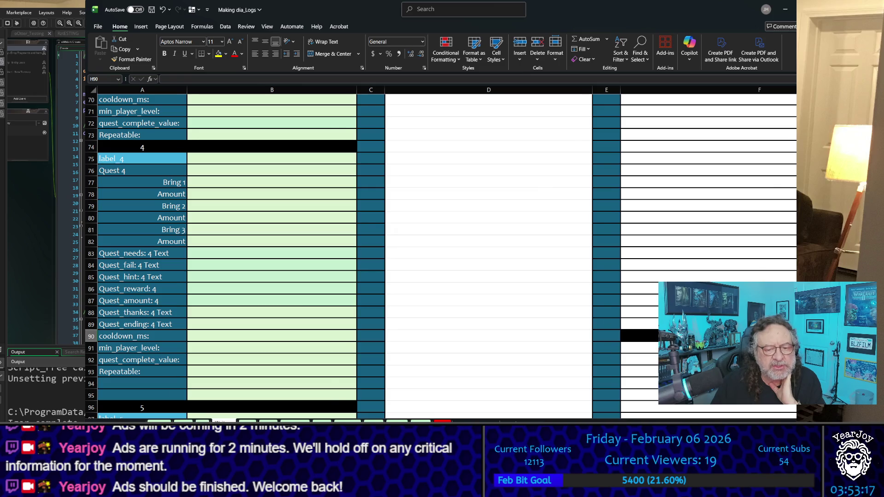
scroll(446, 252, "right", 4)
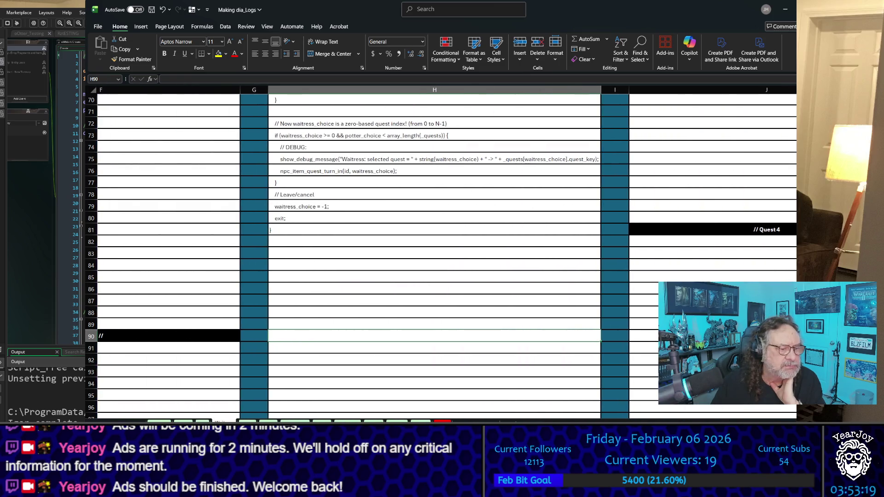
key("ctrl+Page_Up")
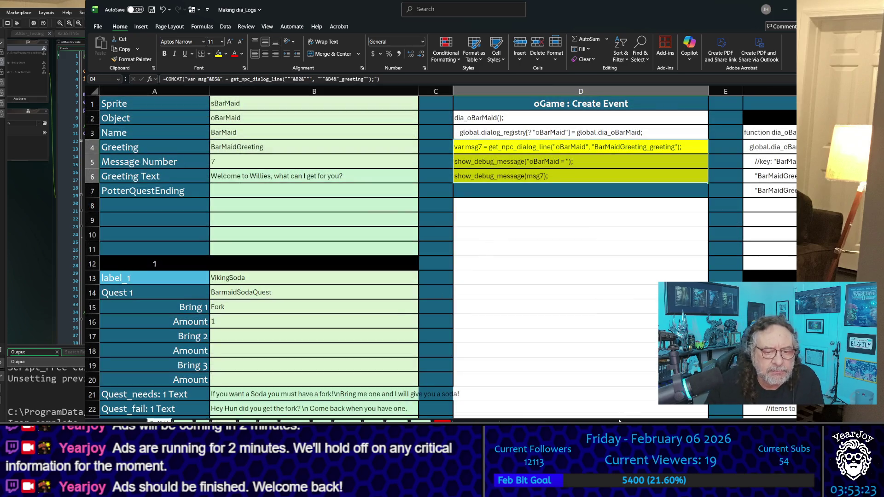
- Delete the stray closing brace from BarMaid cell H111, keeping the semicolon, then go to Potter
scroll(696, 412, "right", 3)
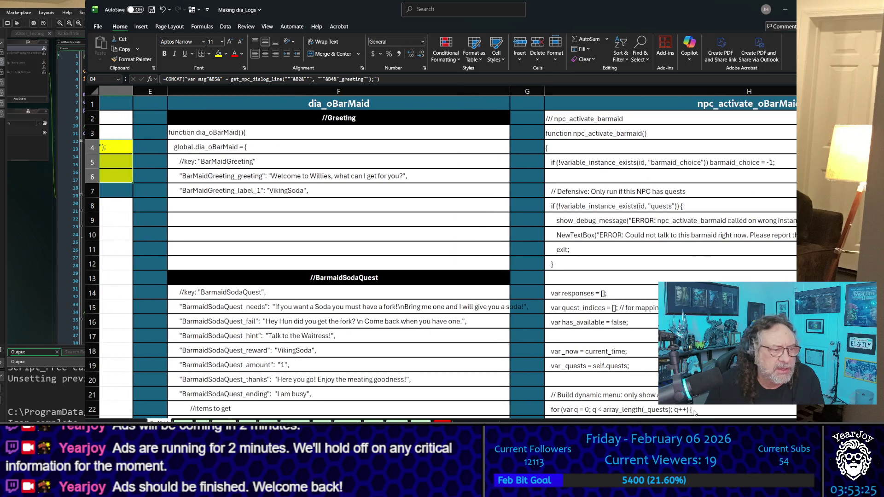
scroll(696, 413, "right", 3)
scroll(576, 306, "down", 10)
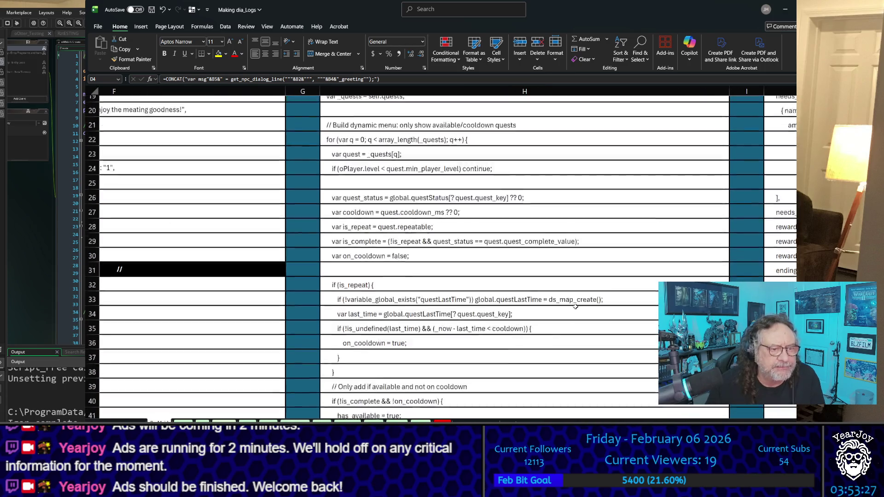
scroll(576, 307, "down", 14)
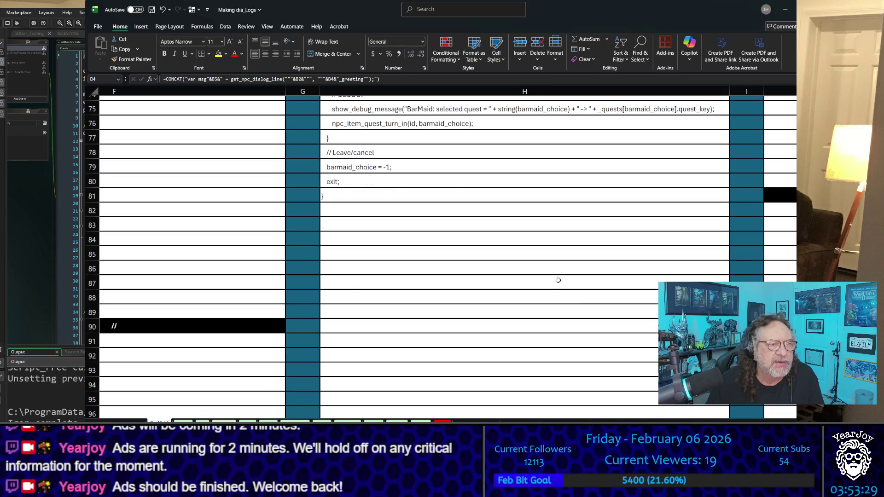
scroll(428, 206, "down", 7)
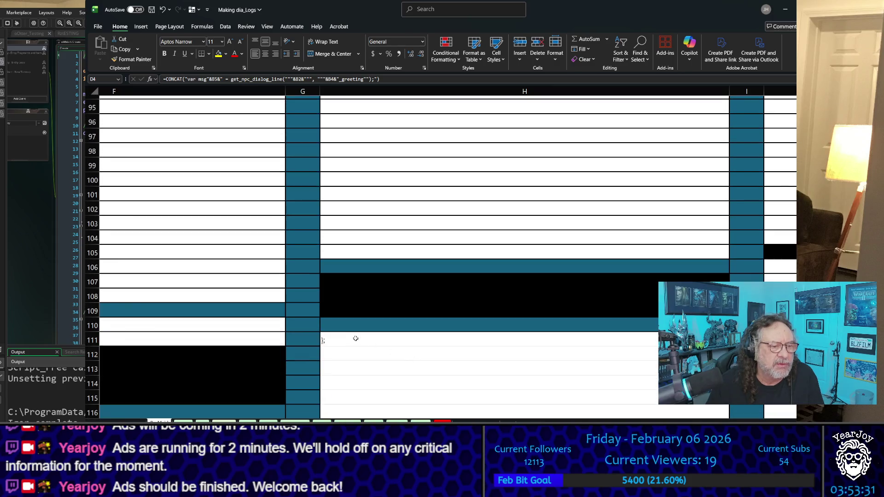
left_click(355, 339)
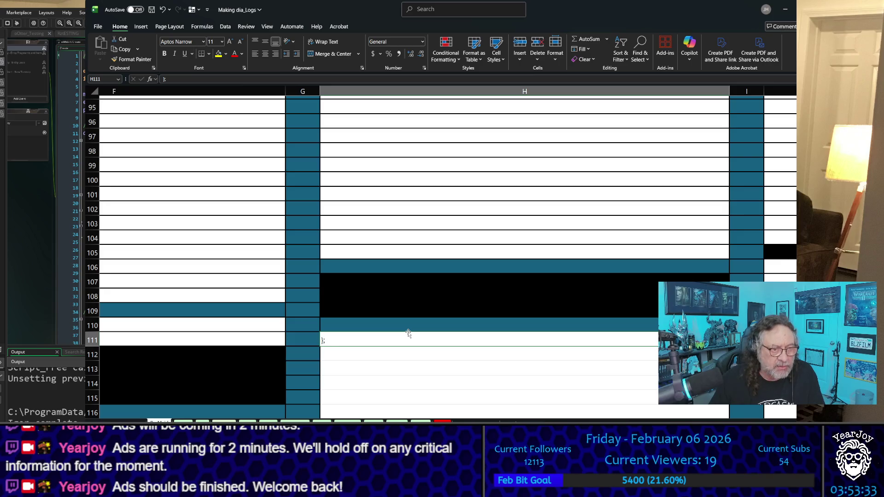
key("F2")
key("Left")
key("BackSpace")
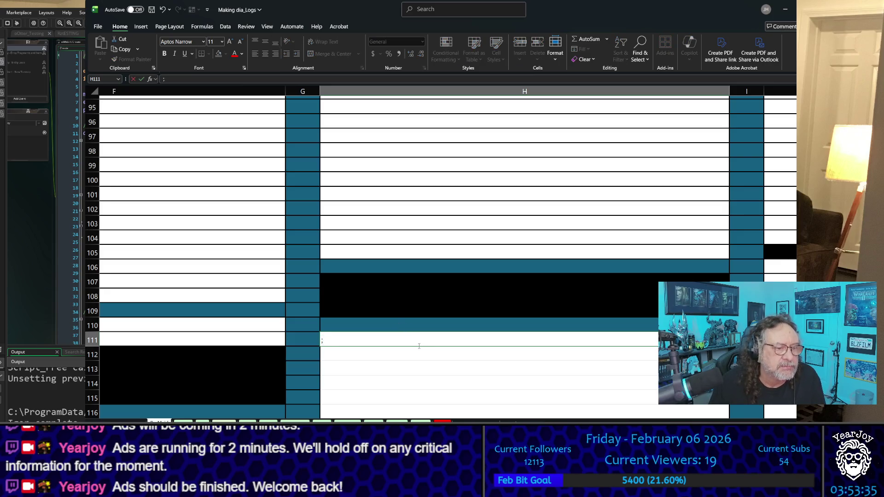
left_click(378, 389)
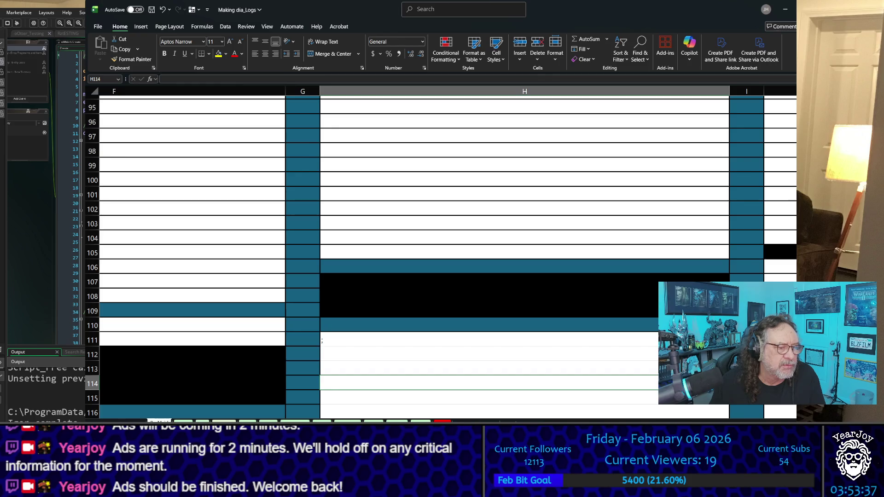
key("ctrl+Page_Down")
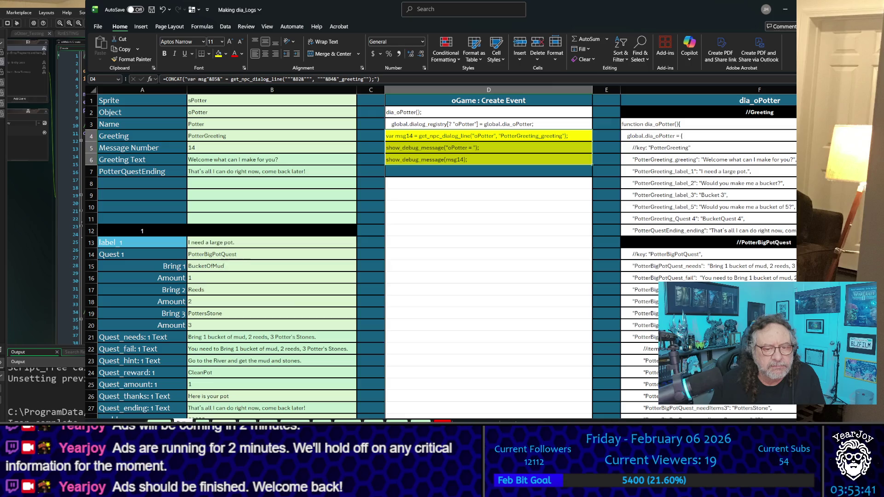
- Replace the Potter sheet's cell H111 with just a semicolon and move to the Boy sheet
scroll(572, 326, "right", 3)
scroll(571, 327, "down", 3)
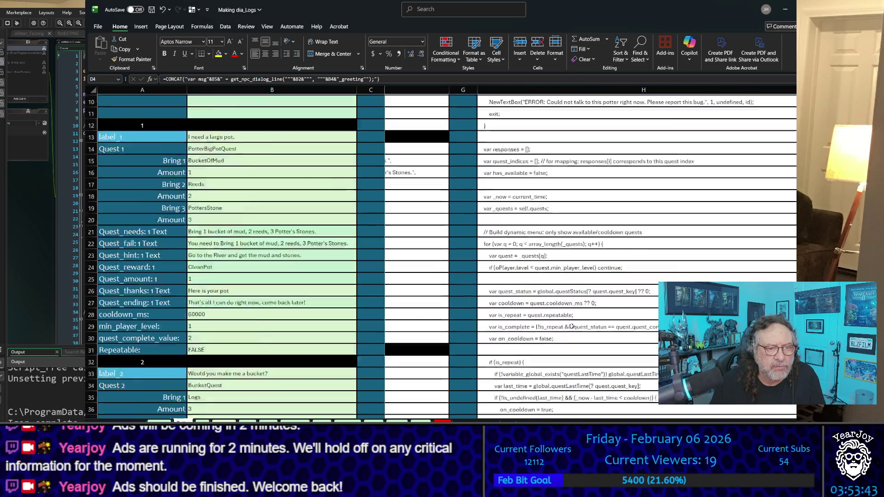
scroll(571, 327, "down", 20)
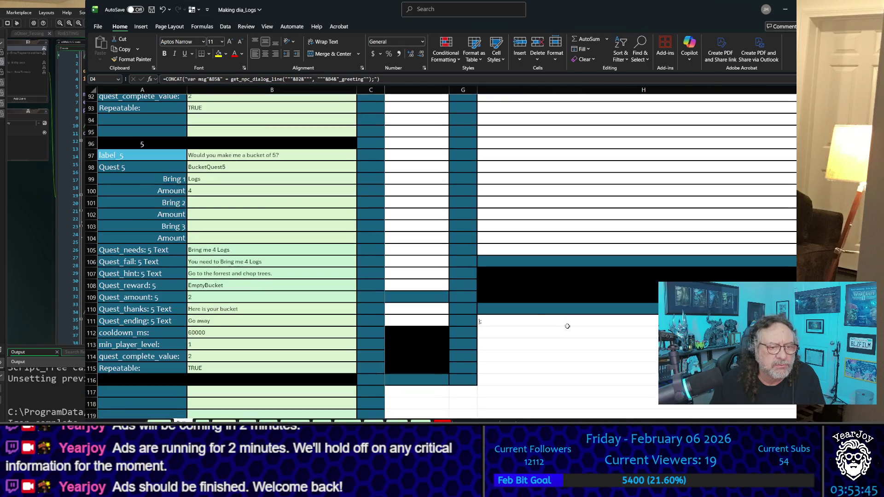
left_click(518, 325)
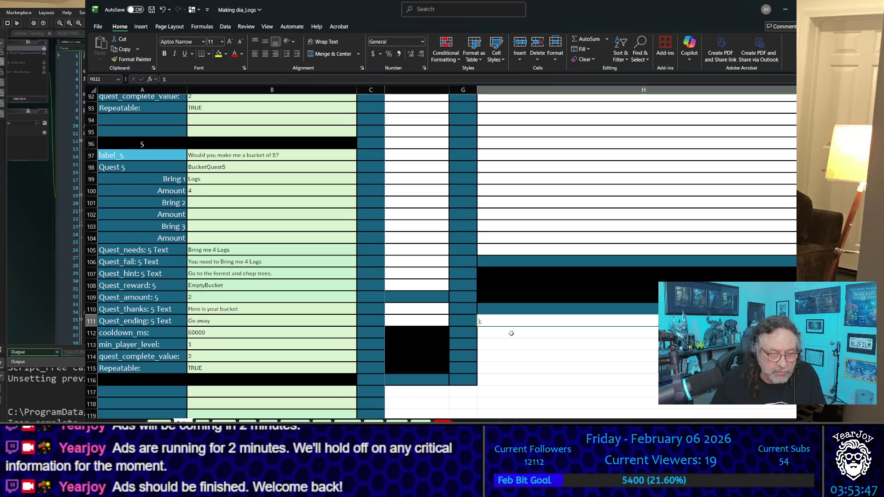
type(";")
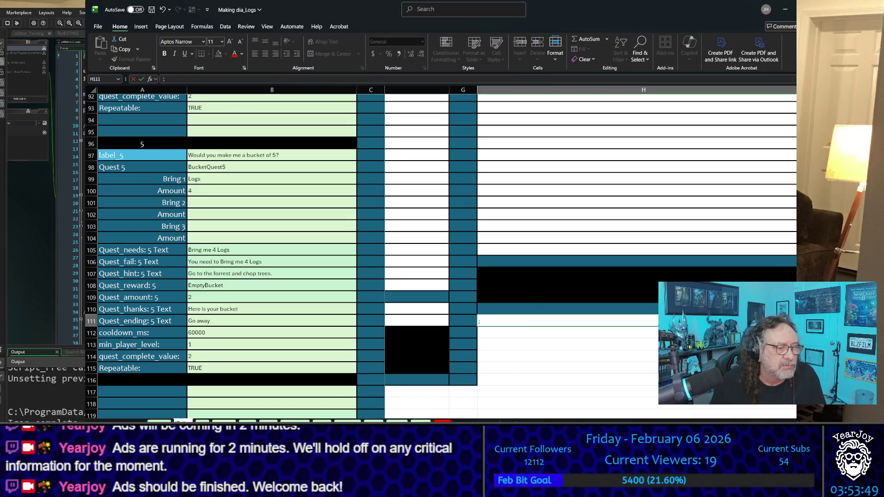
key("ctrl+Page_Down")
- Browse the Boy sheet's activation code down to the Quest 5 rows and closing quests comment
left_click(584, 247)
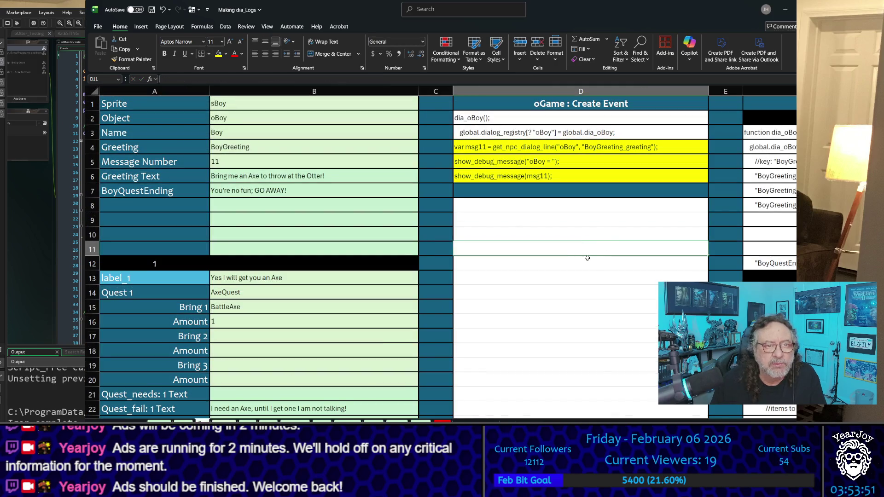
key("Right")
key("Right")
key("Right")
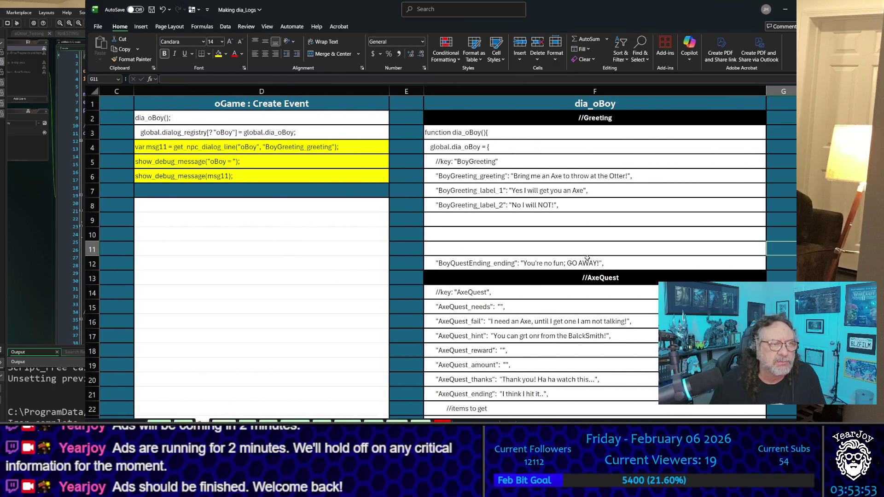
key("ctrl+Page_Down")
scroll(587, 257, "down", 7)
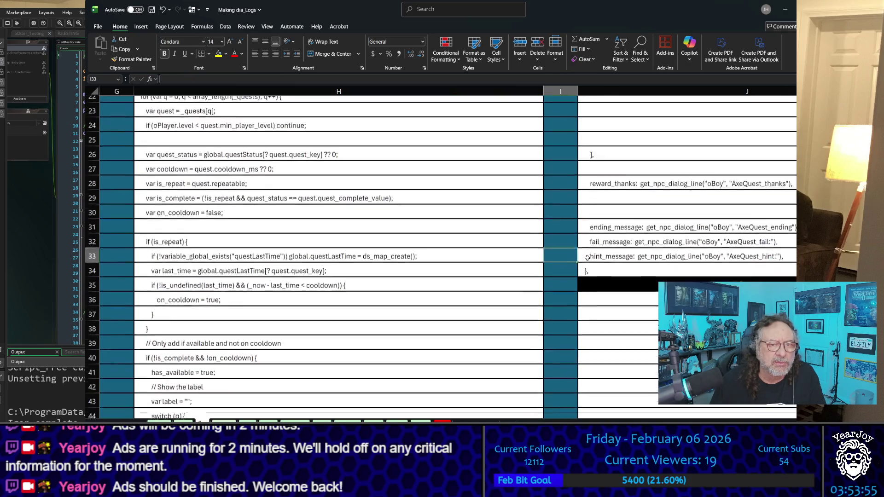
key("Page_Down")
key("Page_Down")
key("Page_Down")
key("Down")
key("Down")
key("Down")
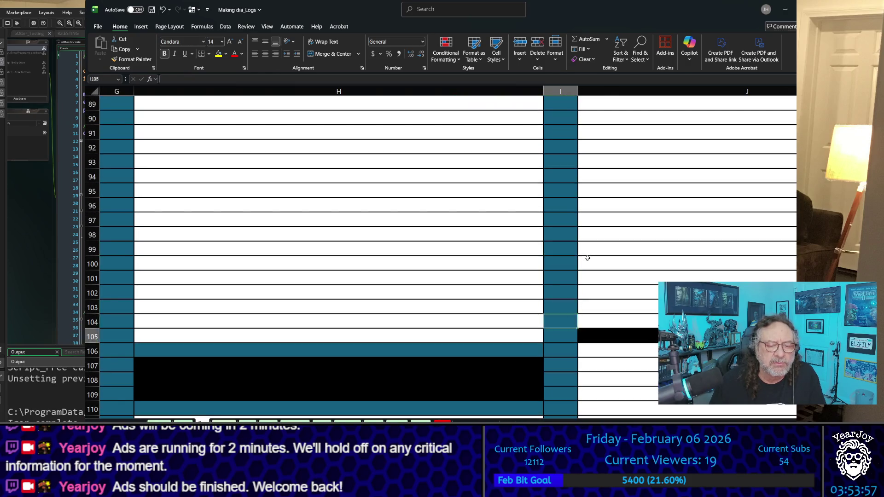
key("Down")
key("Down")
key("Down")
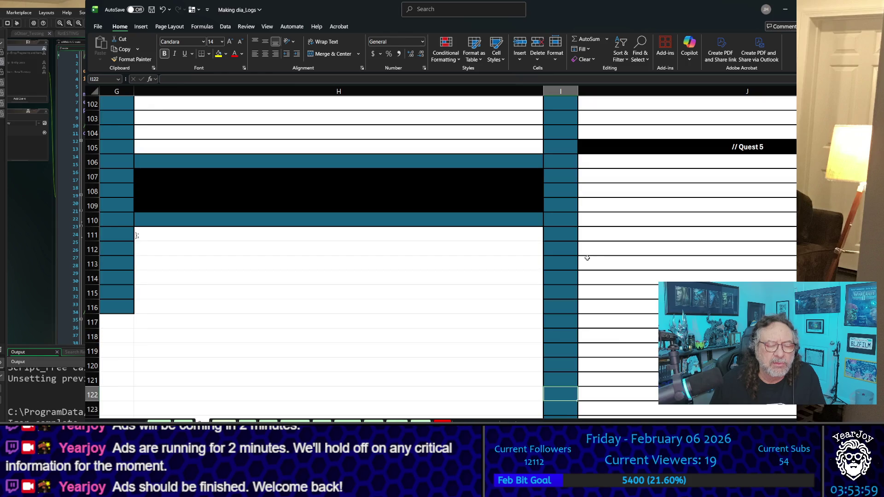
key("Down")
key("Down")
key("Down")
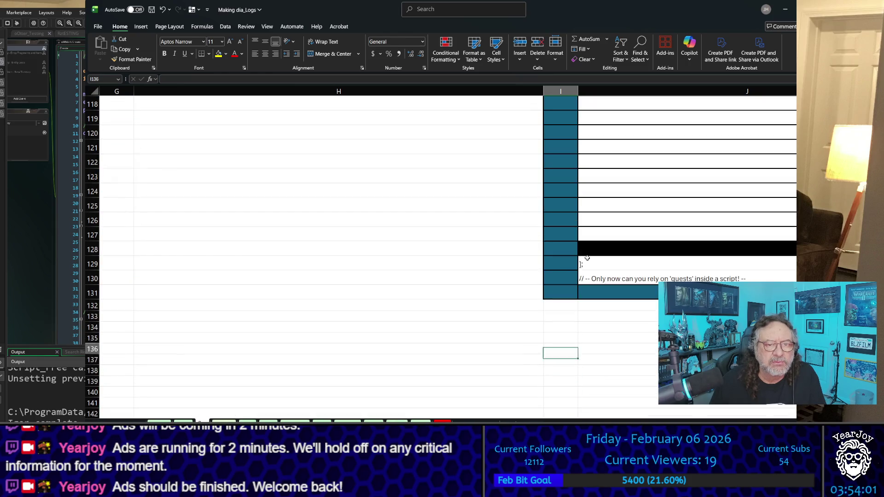
key("Up")
key("Up")
key("Up")
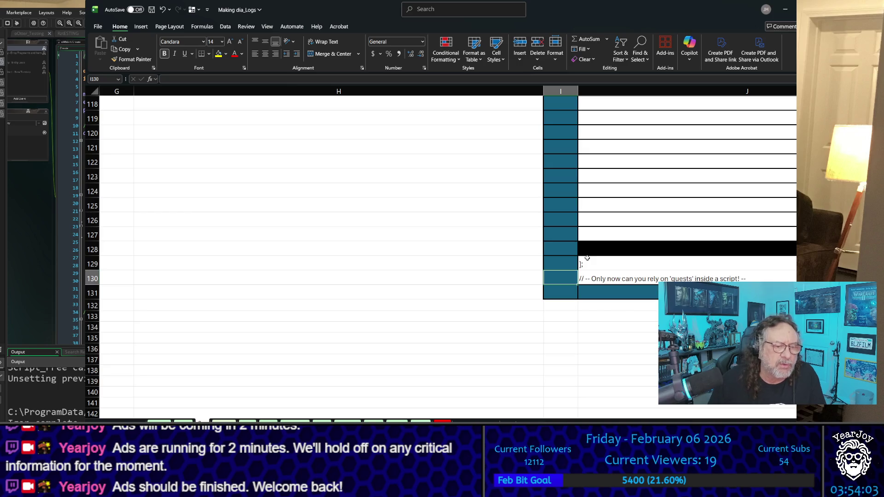
scroll(467, 202, "up", 7)
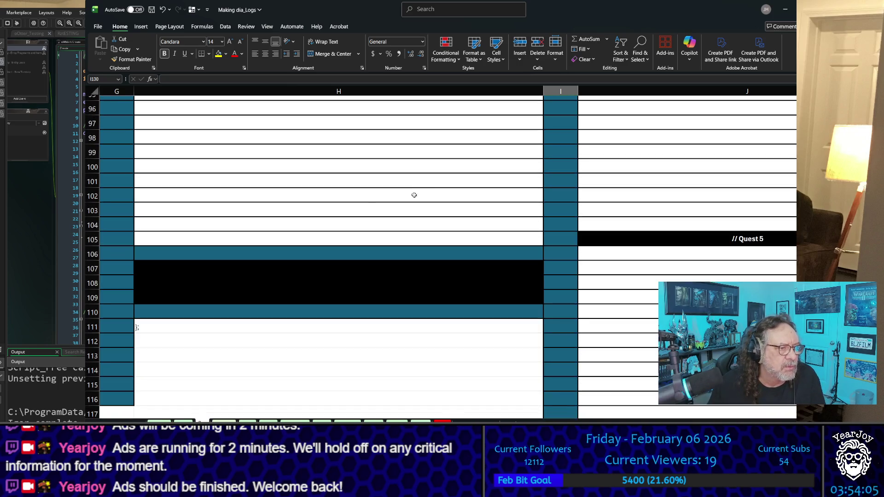
- Enter a semicolon in the Boy sheet's cell H111
left_click(191, 329)
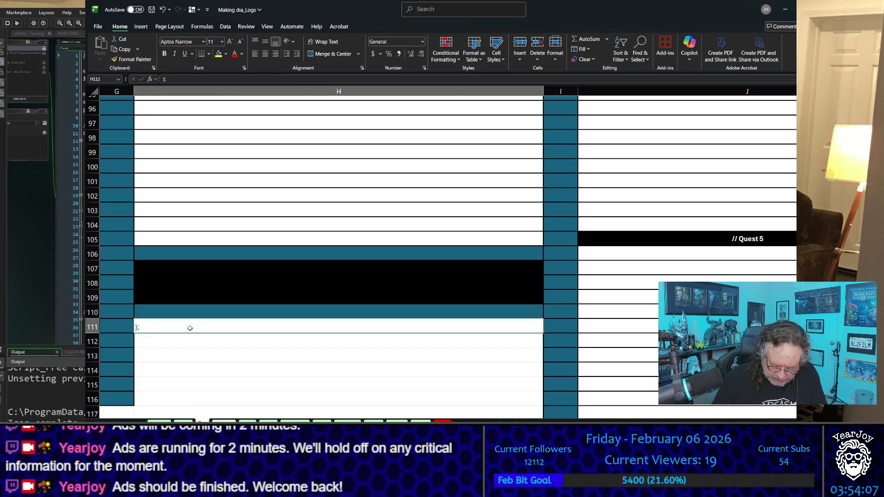
type(";")
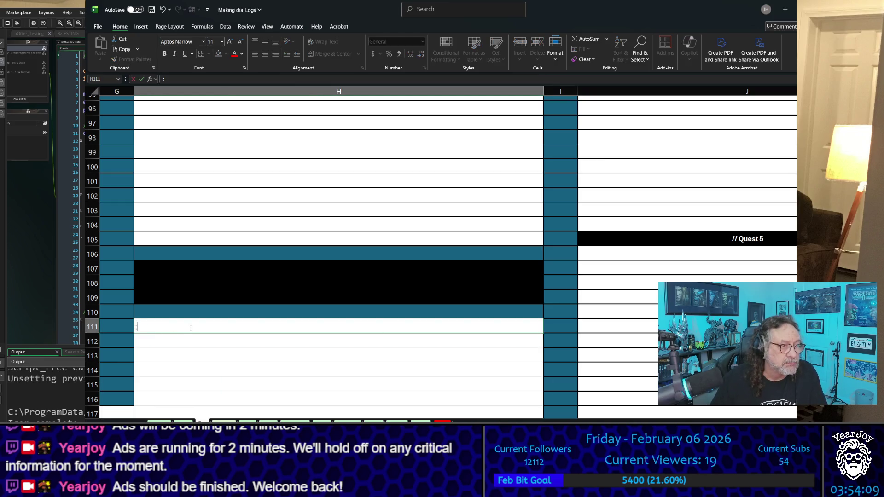
key("ctrl+z")
key("ctrl+z")
key("ctrl+z")
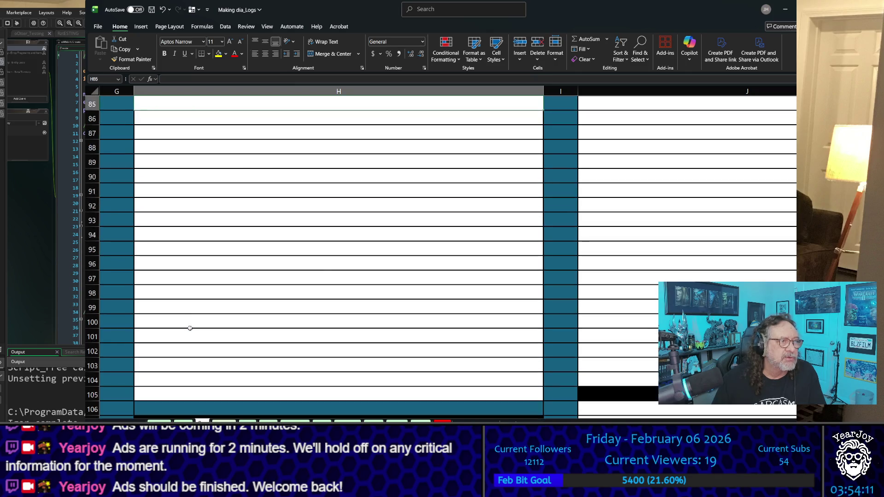
key("Down")
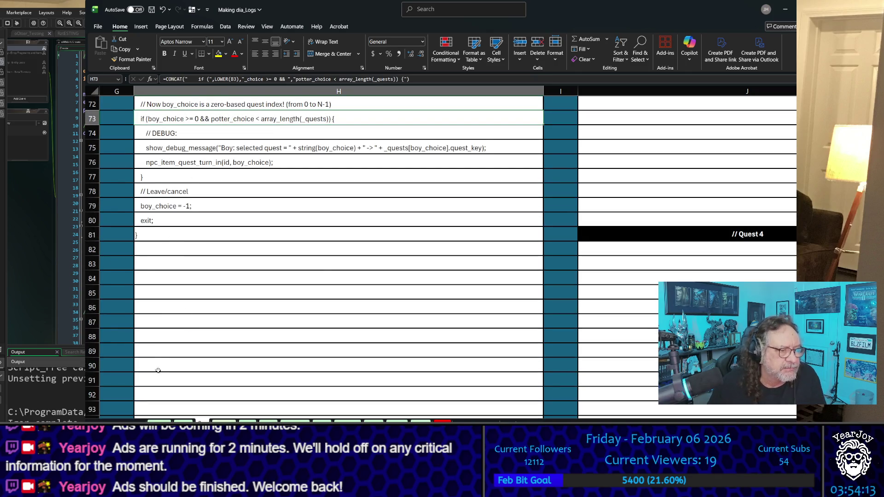
- On the Tailer sheet, reduce cell H111 to just a semicolon
left_click(219, 422)
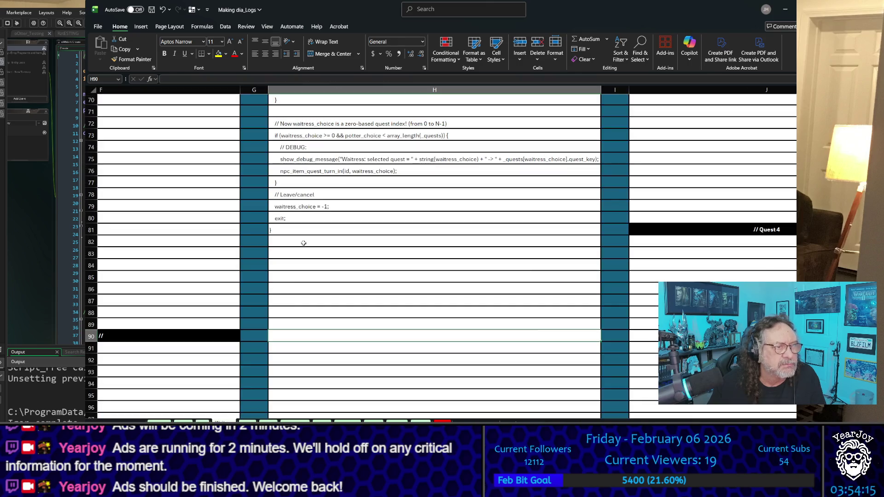
scroll(308, 355, "down", 12)
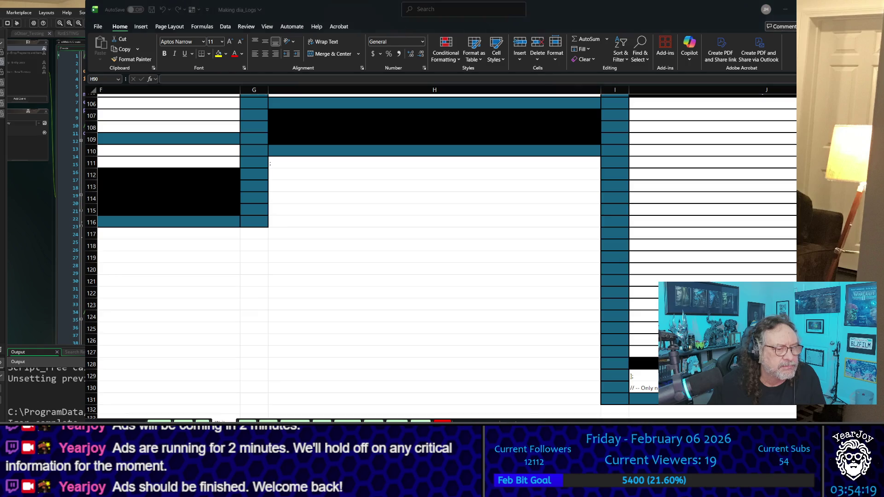
scroll(347, 275, "up", 3)
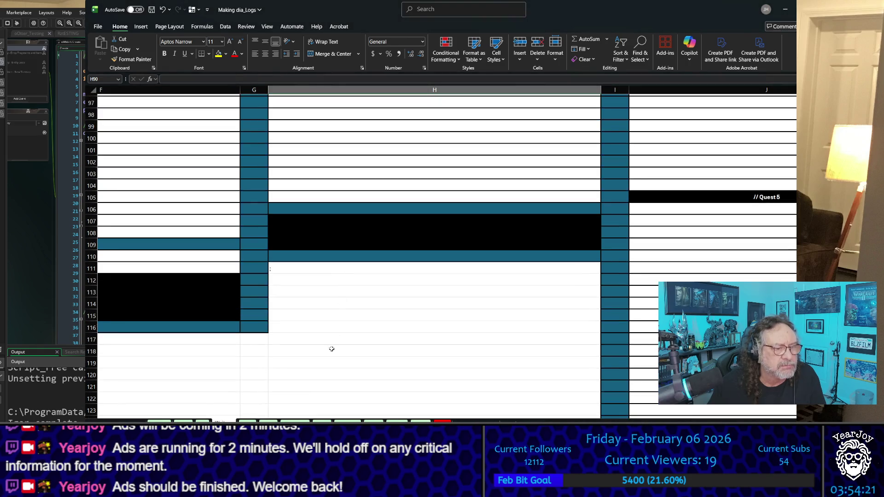
left_click(270, 268)
scroll(269, 268, "up", 2)
scroll(491, 296, "up", 1)
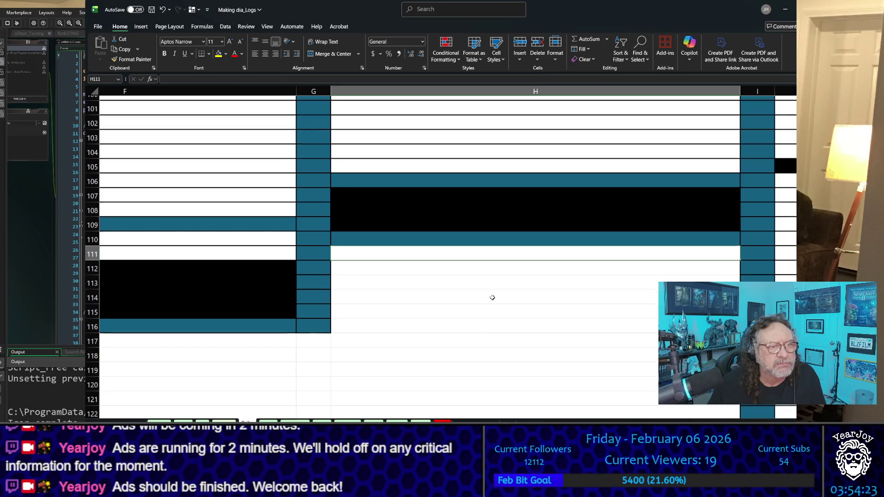
type(";")
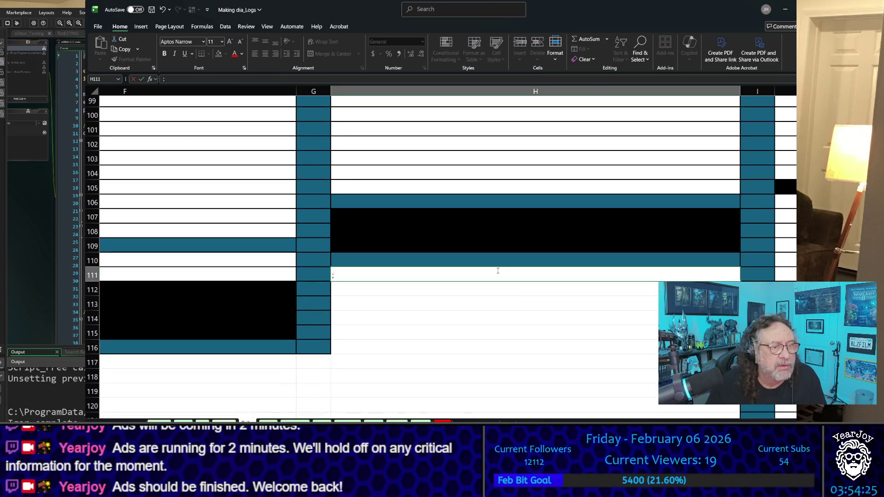
scroll(483, 256, "up", 8)
scroll(483, 255, "up", 2)
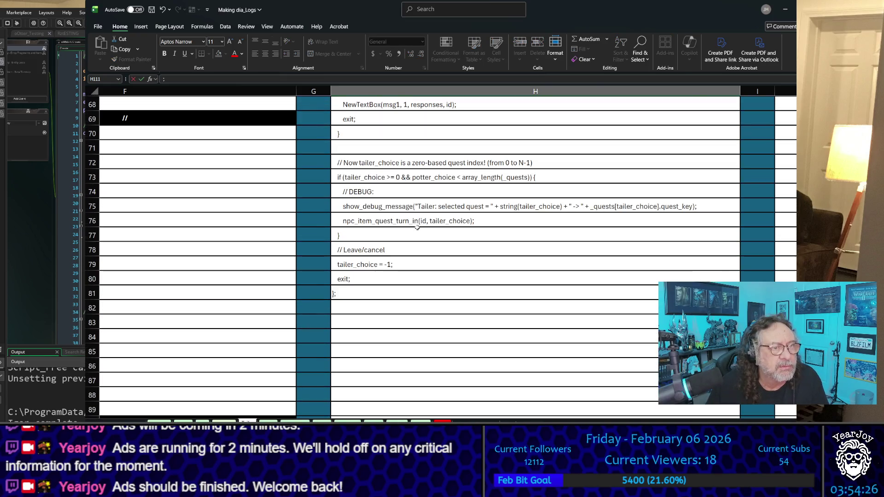
- Retype the Tailer sheet's cell H81 as a plain closing brace without the semicolon
left_click(347, 291)
type("}")
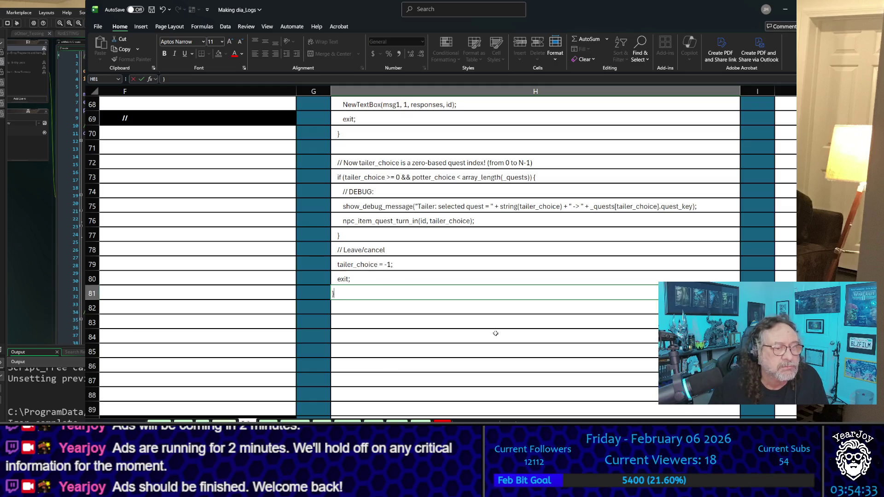
scroll(538, 243, "down", 11)
left_click(537, 242)
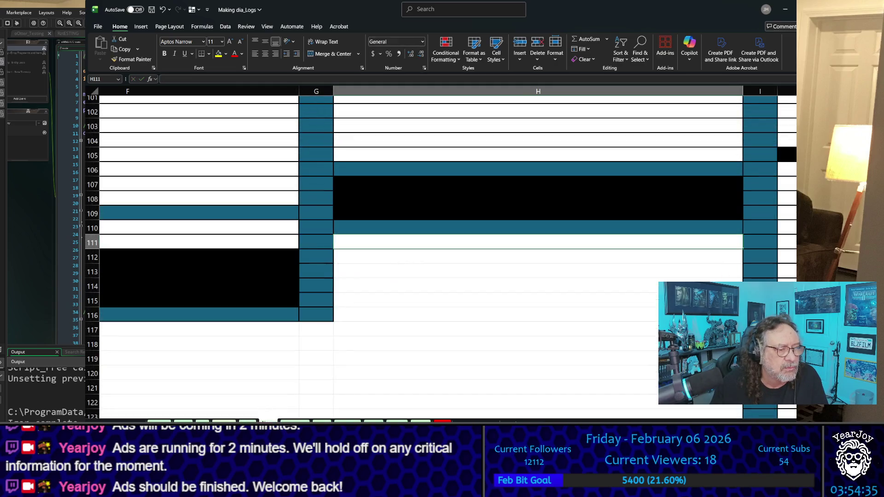
left_click(365, 263)
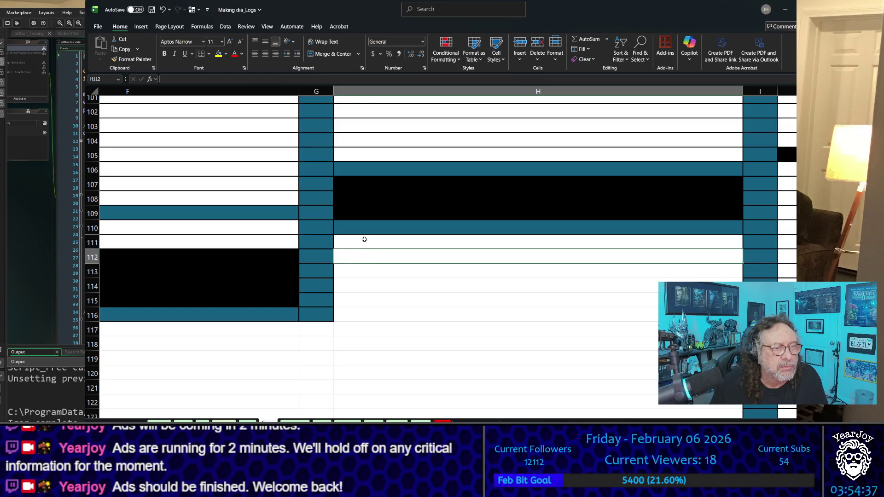
key("Down")
key("Down")
key("Down")
- Remove the trailing semicolon after the closing brace in the BlackSmith sheet's cell H81
scroll(382, 272, "up", 7)
scroll(385, 269, "up", 5)
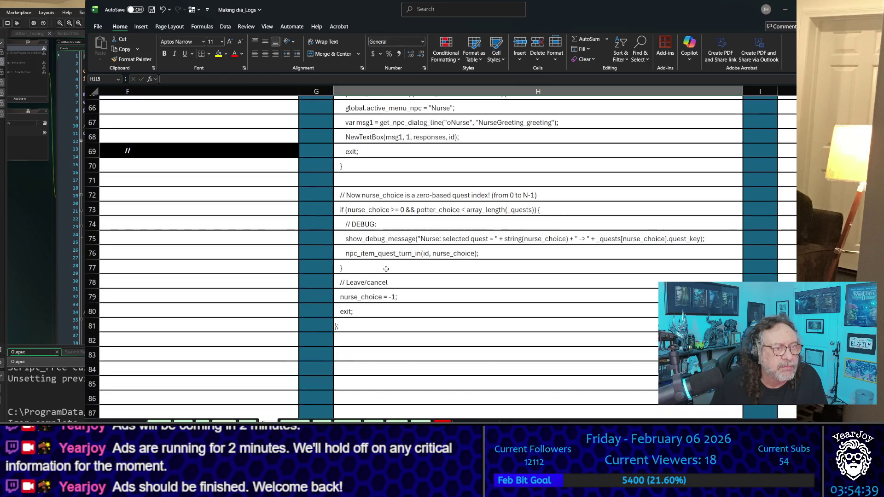
left_click(372, 326)
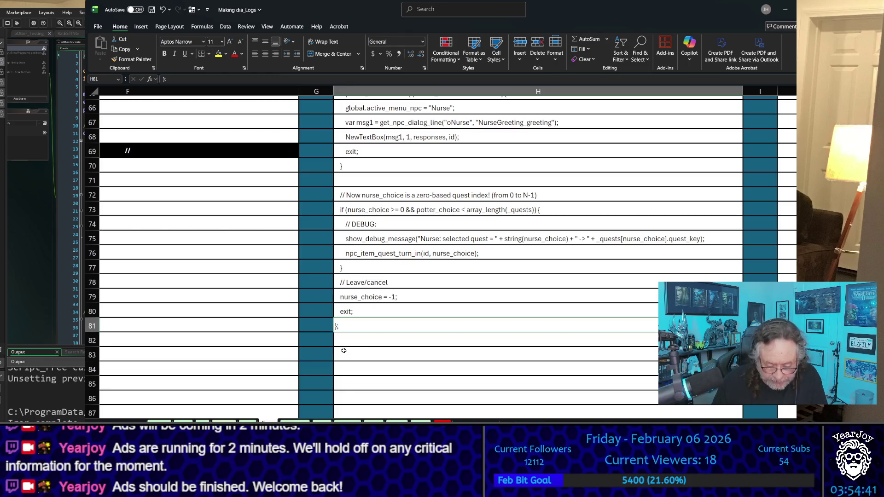
type("}")
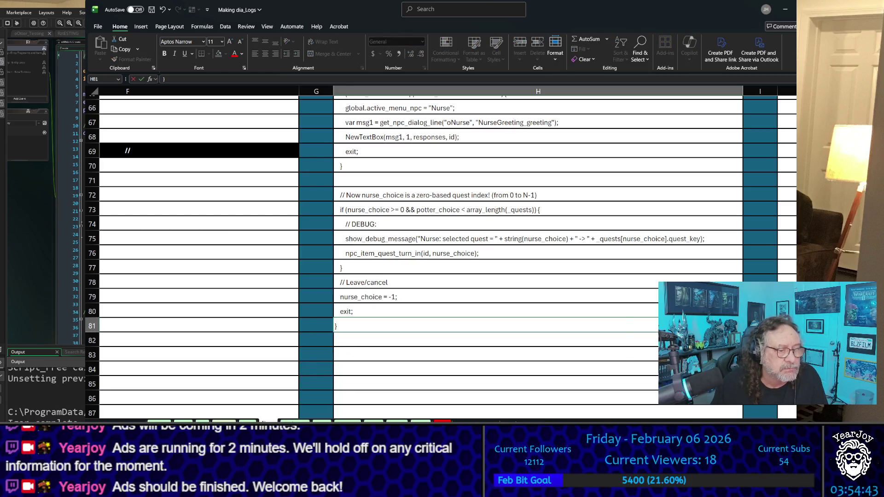
key("Escape")
scroll(382, 302, "down", 6)
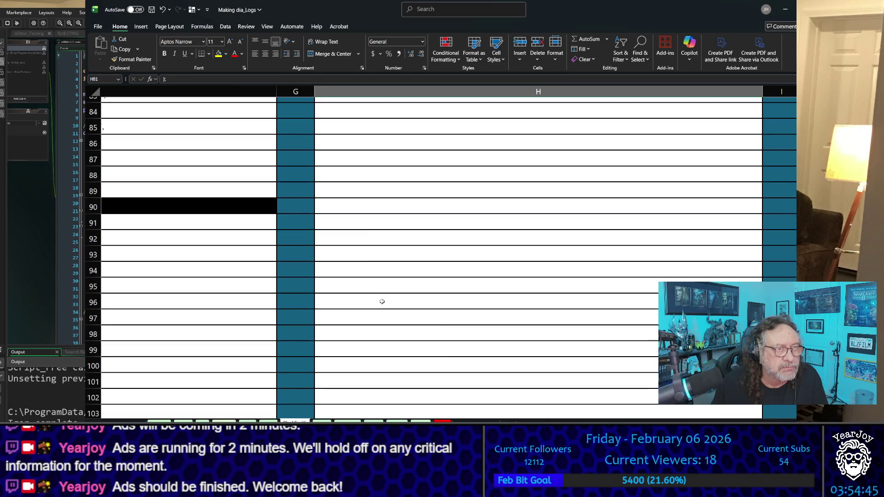
scroll(367, 190, "up", 3)
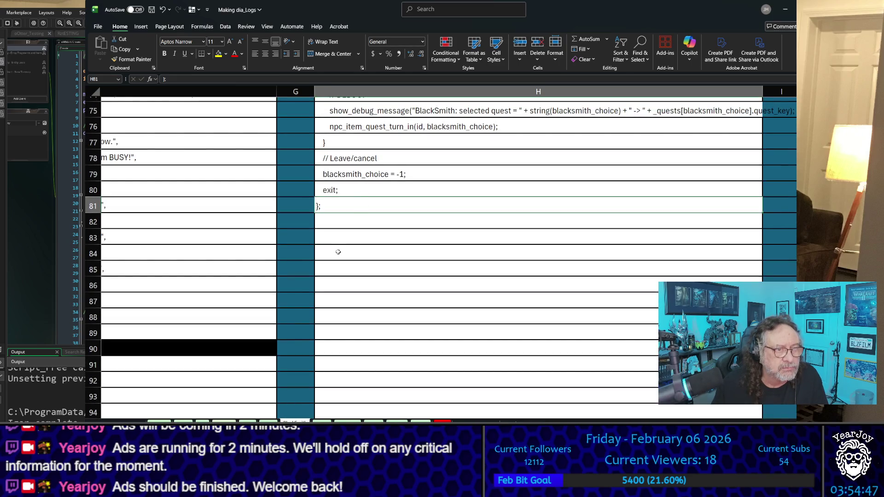
key("F2")
key("BackSpace")
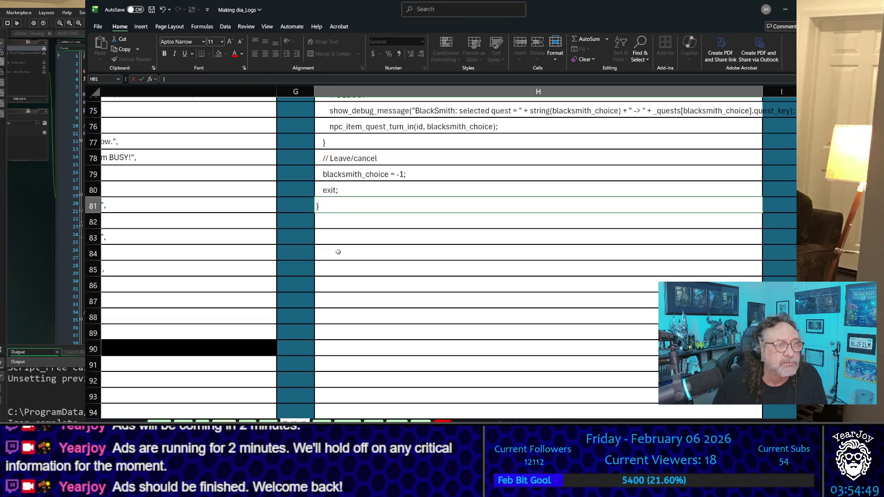
scroll(338, 252, "down", 9)
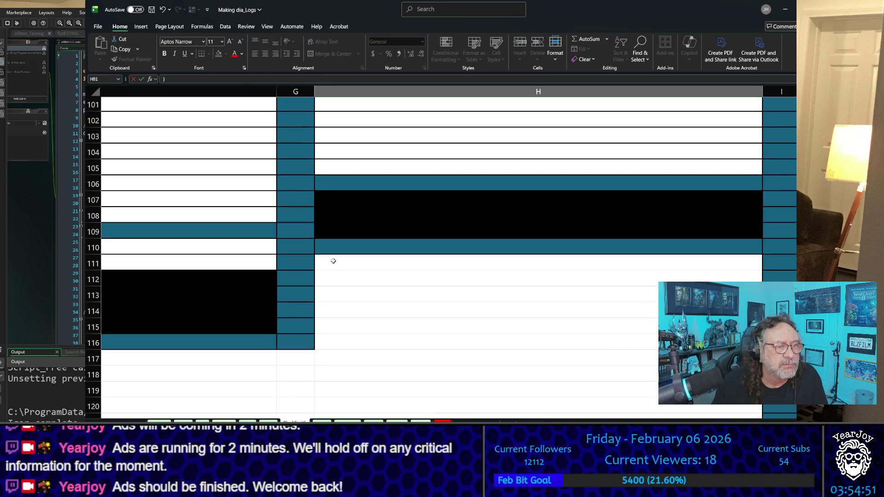
left_click(335, 261)
key("Up")
key("Up")
key("Up")
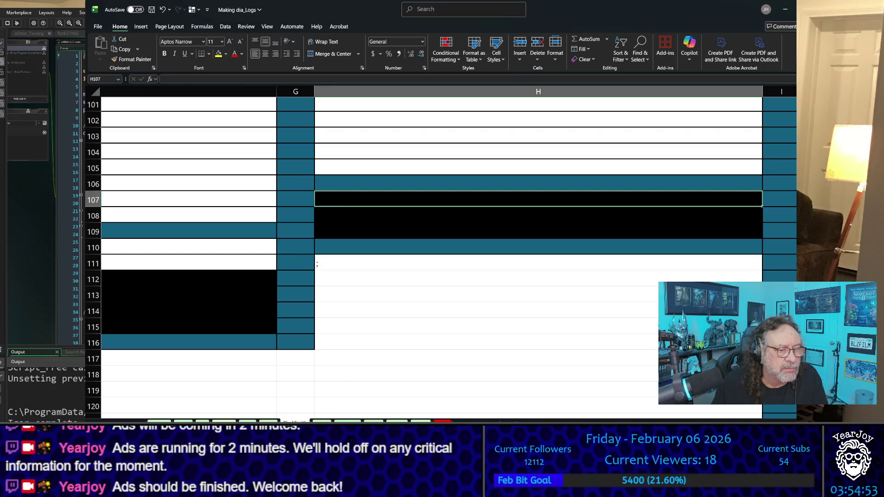
- On the Apoth sheet, make H81 a plain closing brace and put a semicolon in H111
key("ctrl+z")
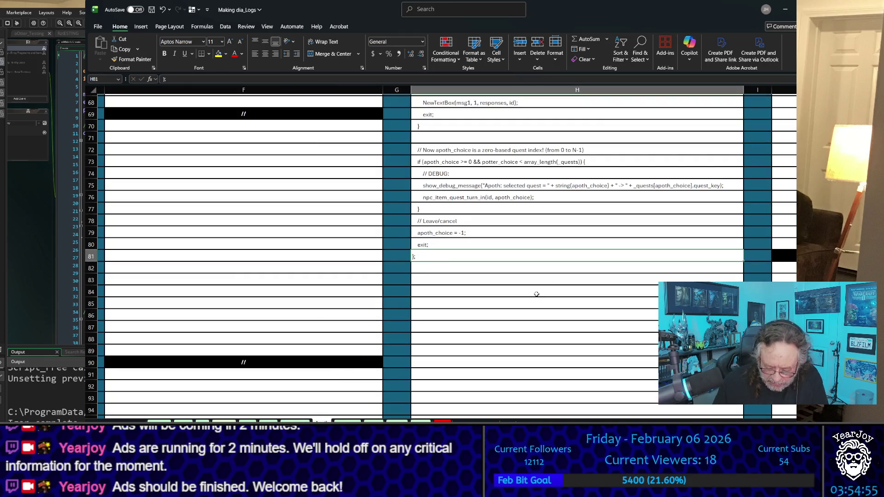
type("}")
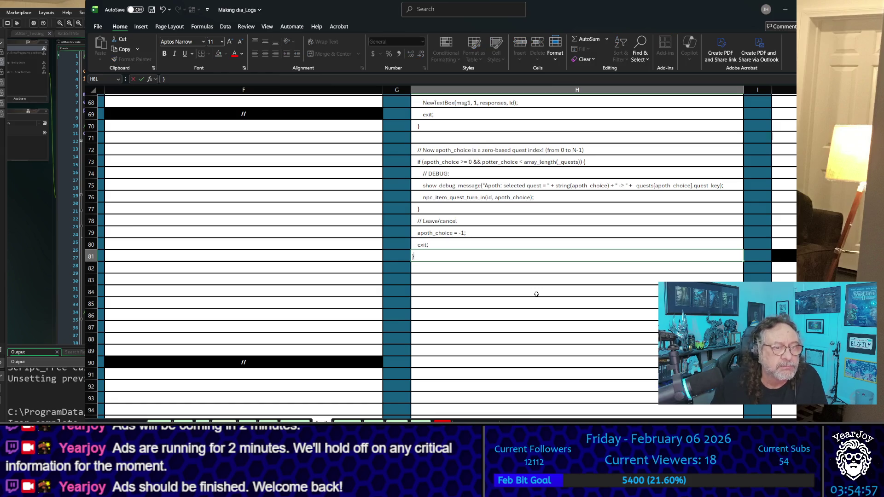
scroll(507, 290, "down", 8)
left_click(445, 324)
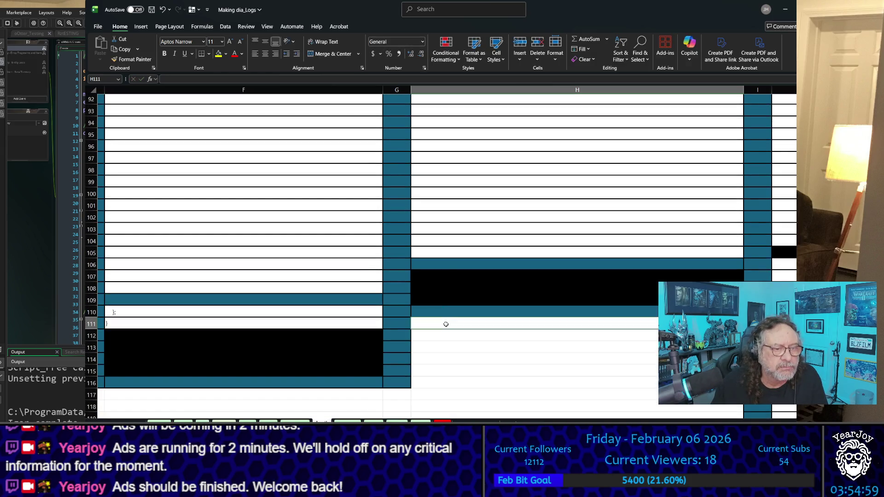
type(";")
left_click(451, 242)
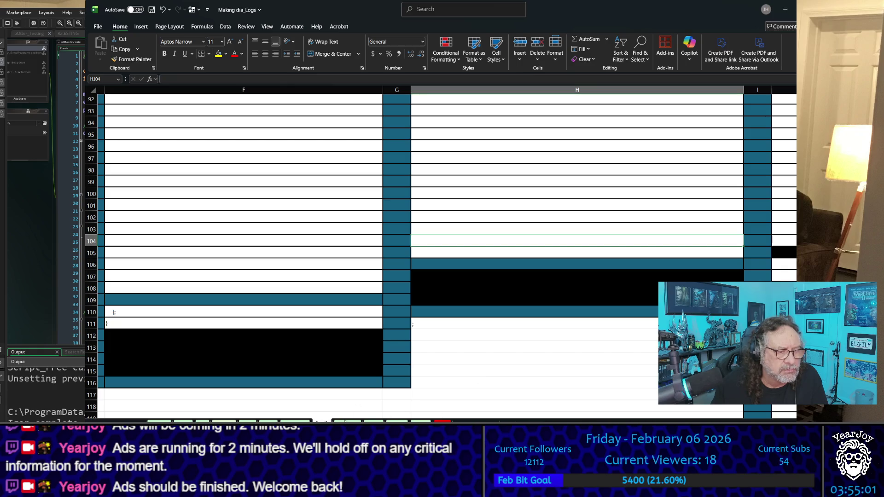
scroll(452, 241, "down", 2)
left_click(460, 189)
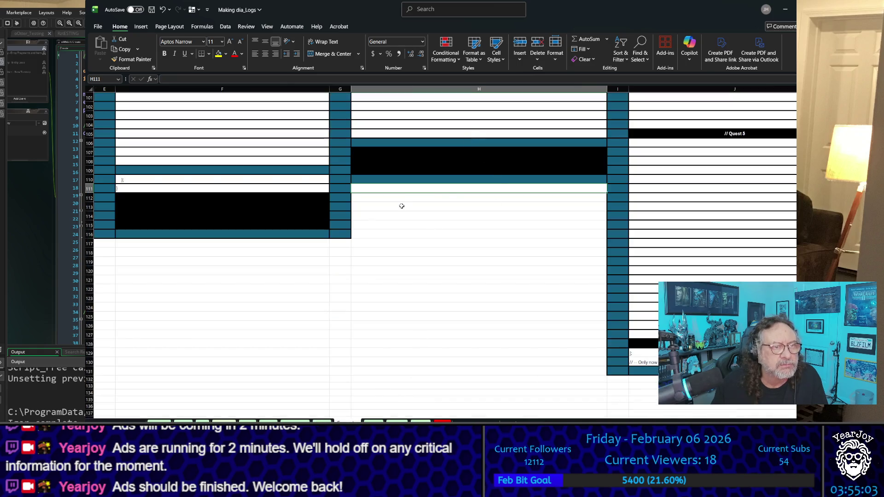
key("F2")
- Finish the H111 edit and delete the semicolon after the brace in H81
left_click(390, 214)
scroll(389, 212, "up", 10)
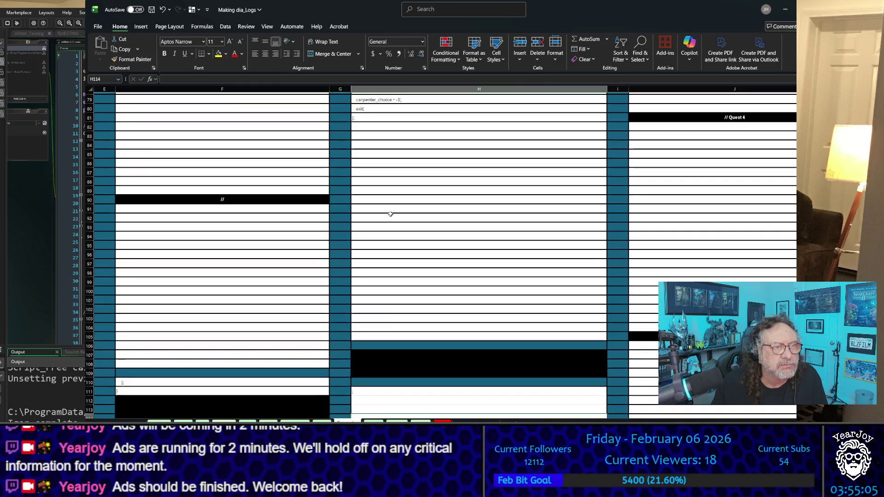
left_click(369, 196)
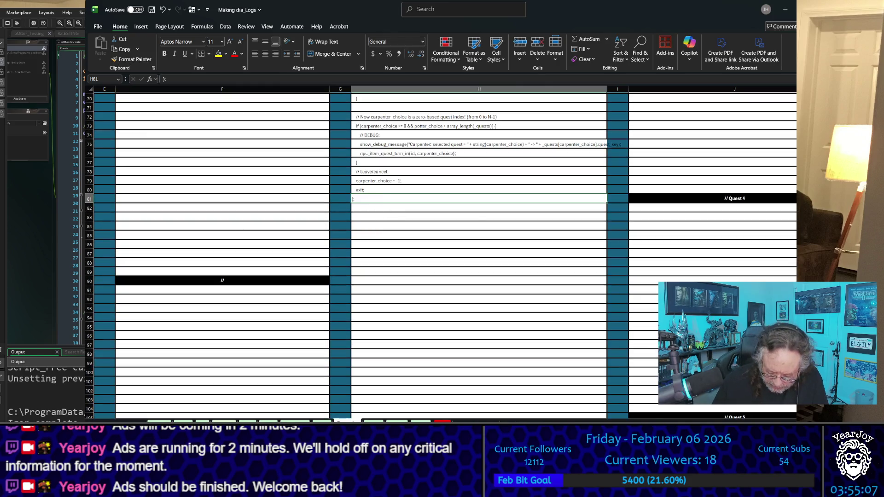
key("F2")
key("BackSpace")
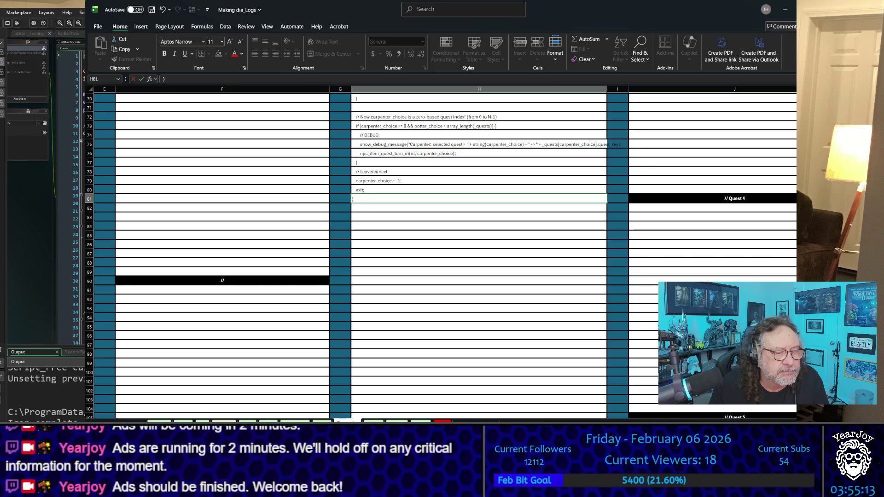
key("Escape")
key("ctrl+Page_Down")
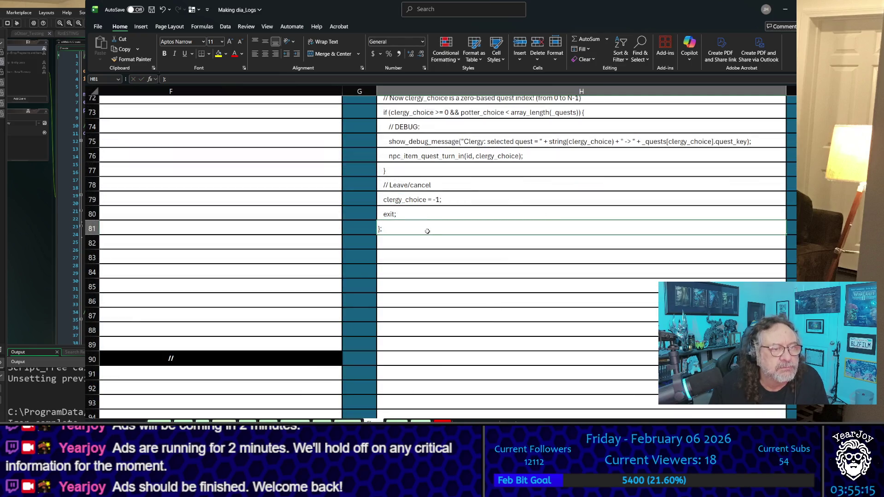
- Set the clergy sheet's cell H81 to a plain closing brace
type("}")
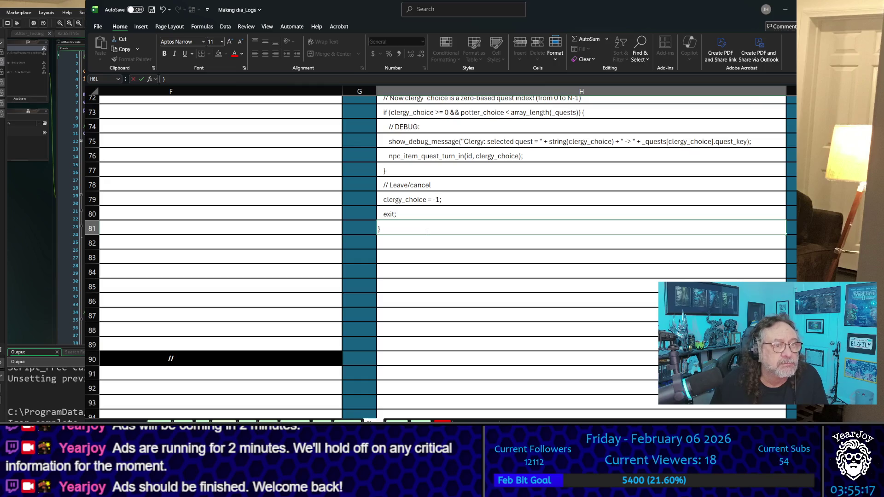
key("Return")
key("ctrl+Down")
key("Down")
key("Down")
key("Down")
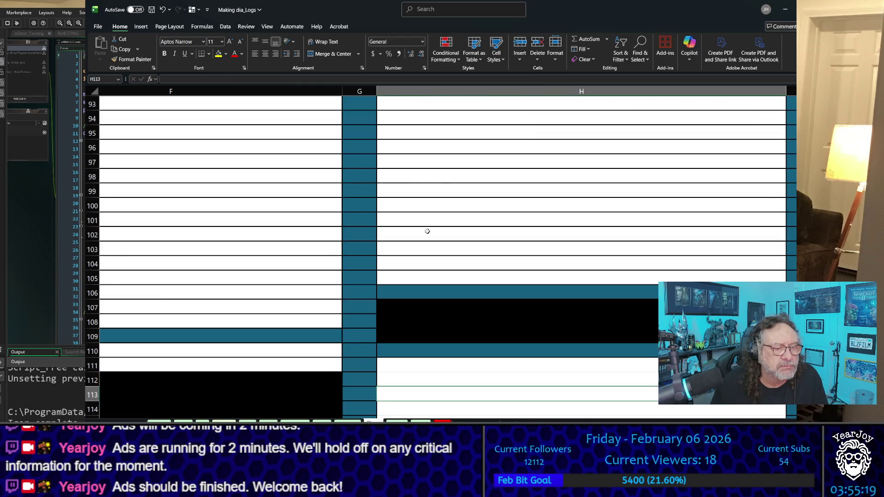
key("Up")
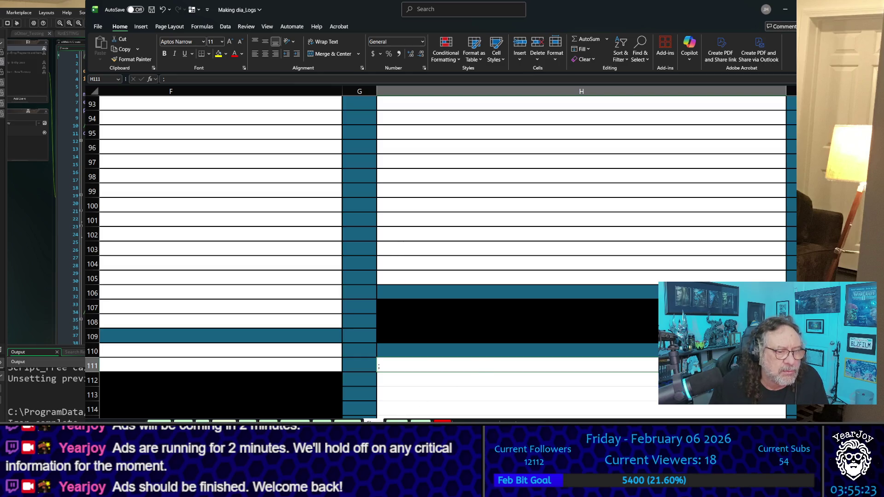
key("ctrl+Up")
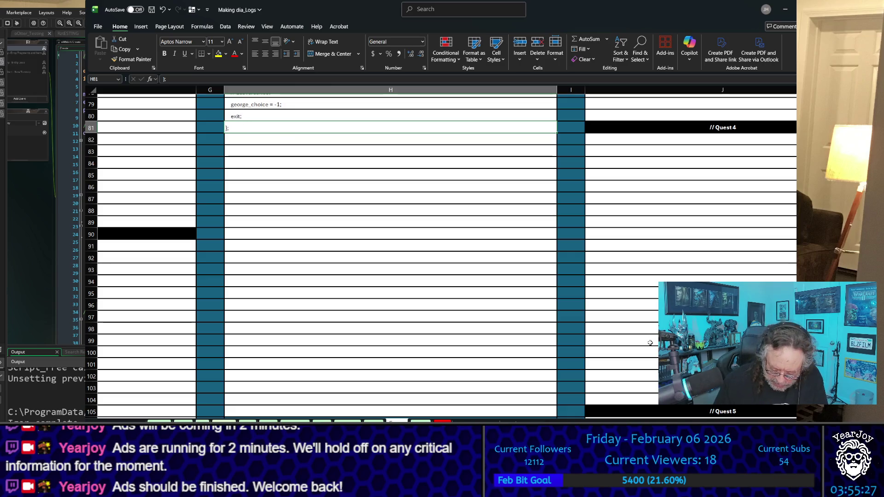
- Set the george sheet's cell H81 to a plain closing brace, leaving H111 unchanged
type("}")
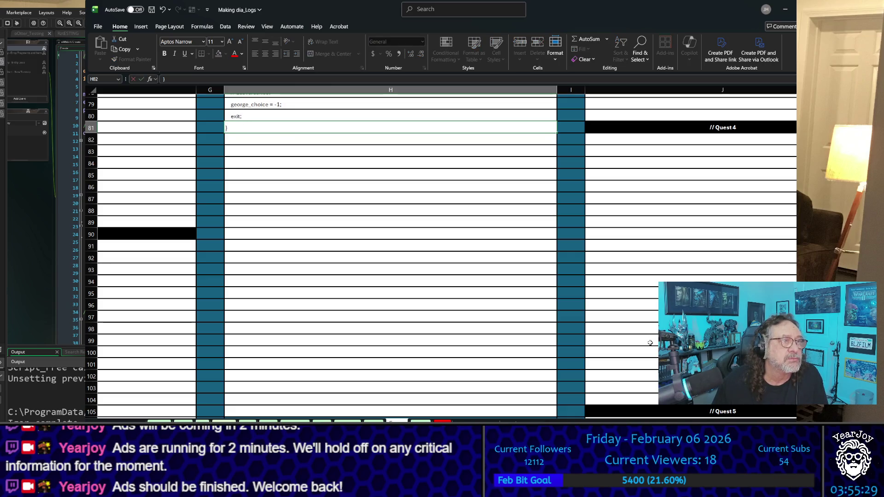
key("Return")
key("Down")
key("Down")
key("Down")
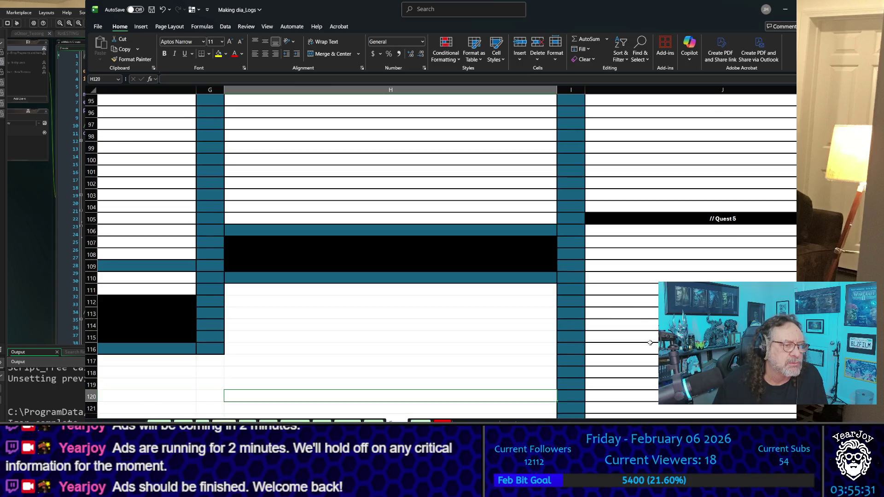
key("Up")
key("Up")
key("Up")
type(";")
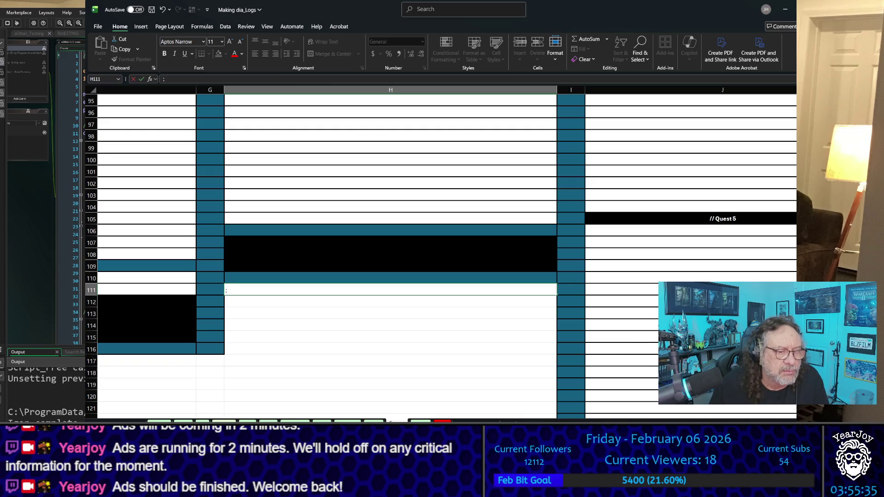
key("Escape")
key("ctrl+z")
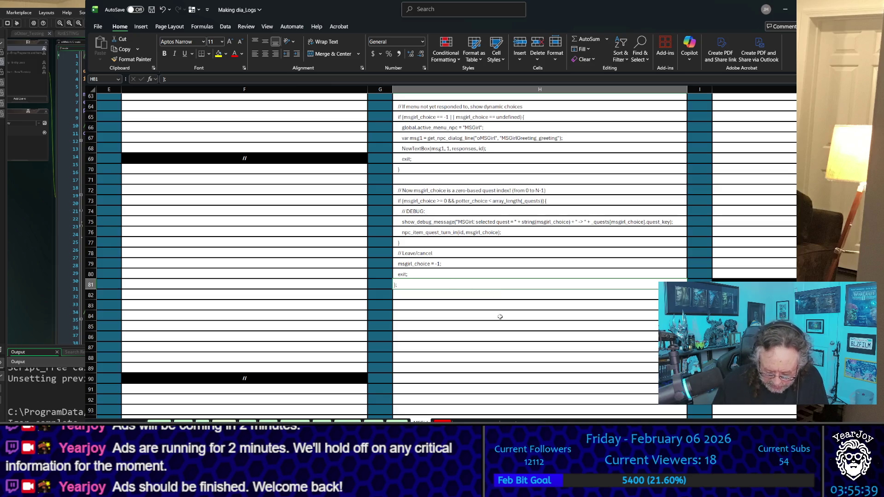
- Check column H on the msgirl and Steve sheets, then return to the Potter sheet
key("Down")
key("Down")
key("Down")
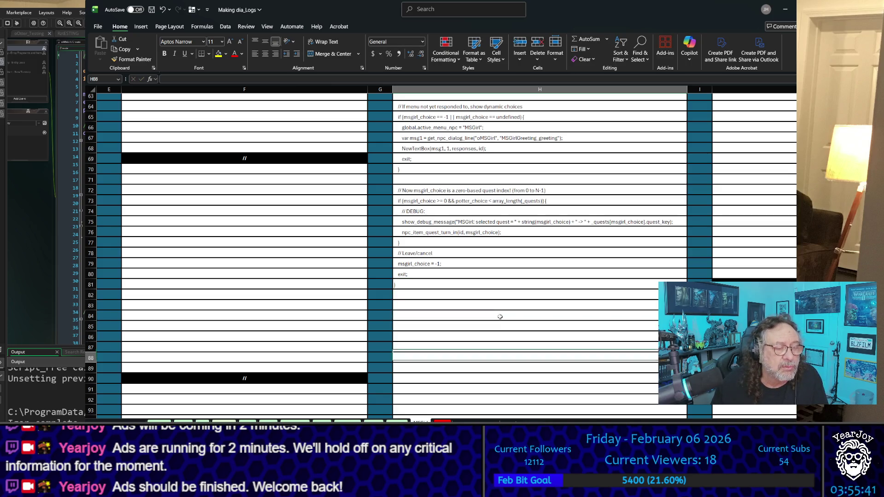
key("Down")
key("Down")
key("Down")
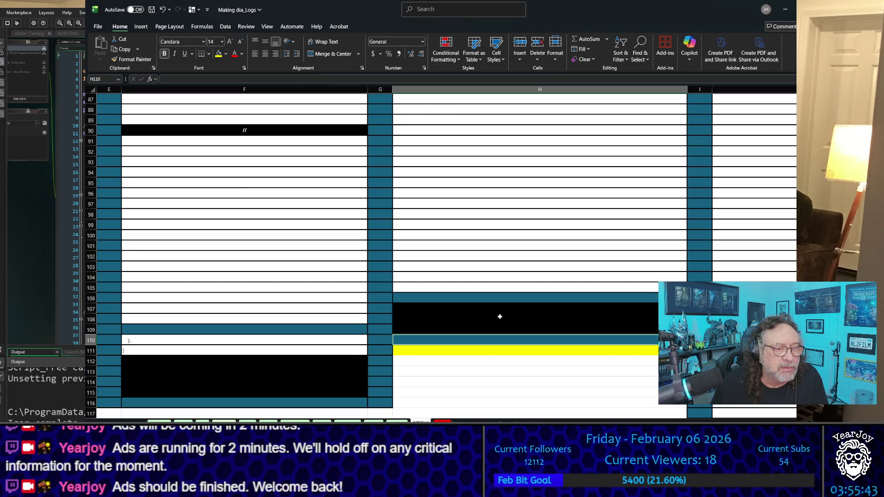
key("Down")
key("Down")
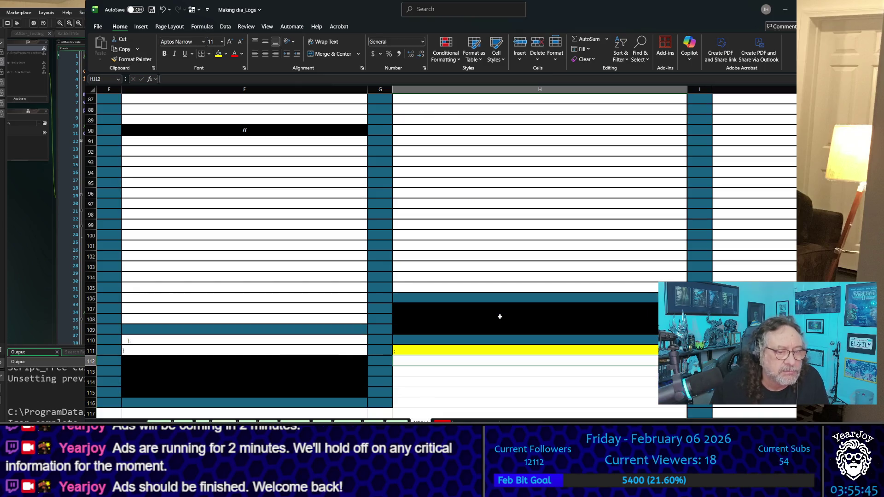
key("ctrl+Page_Up")
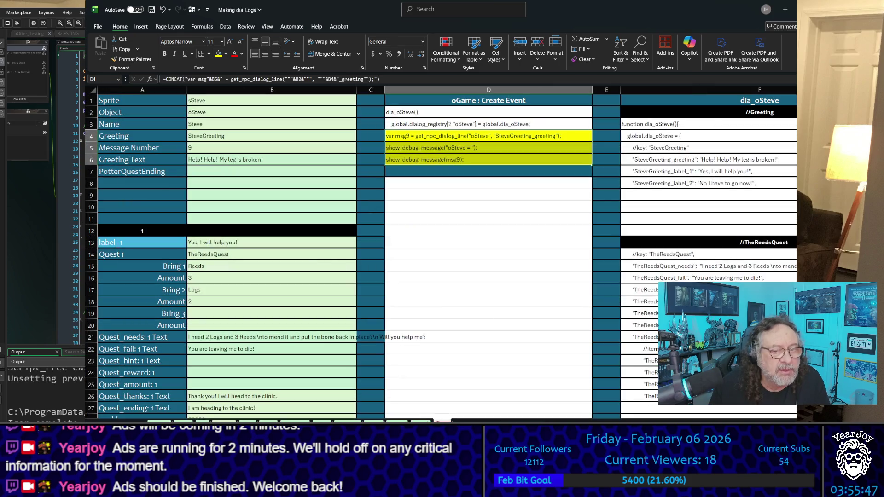
scroll(643, 307, "down", 18)
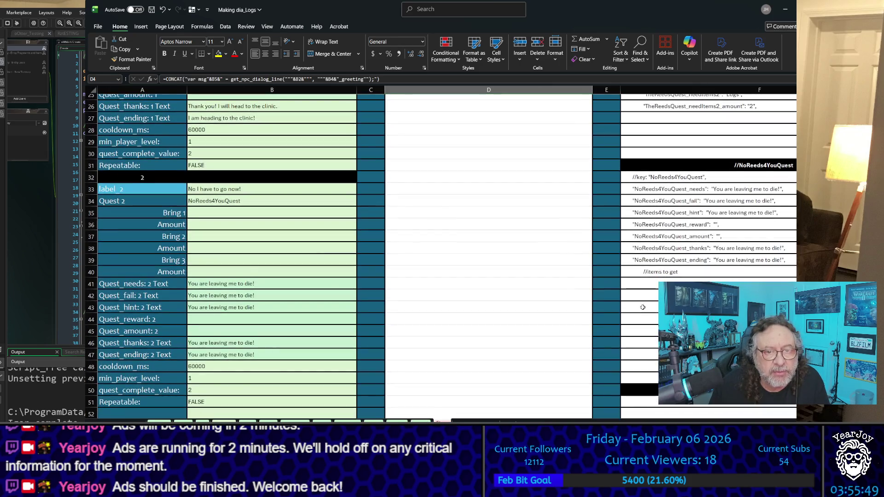
scroll(643, 307, "down", 2)
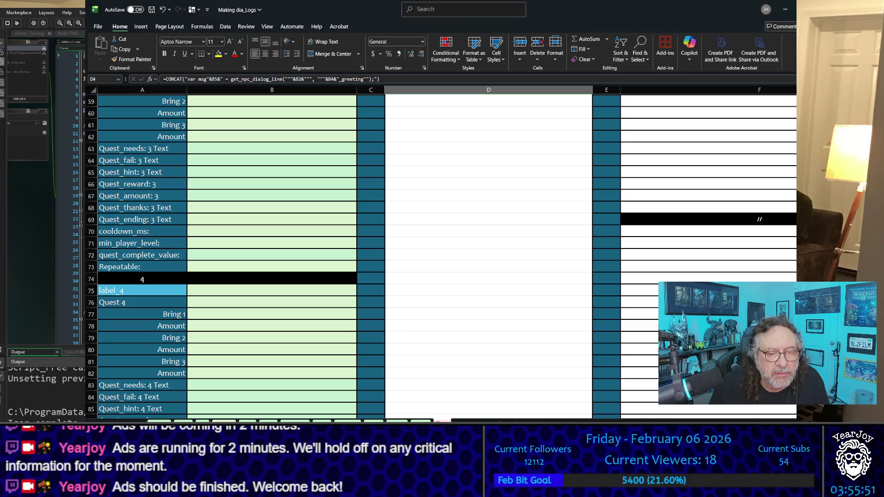
scroll(442, 253, "right", 3)
scroll(603, 345, "down", 11)
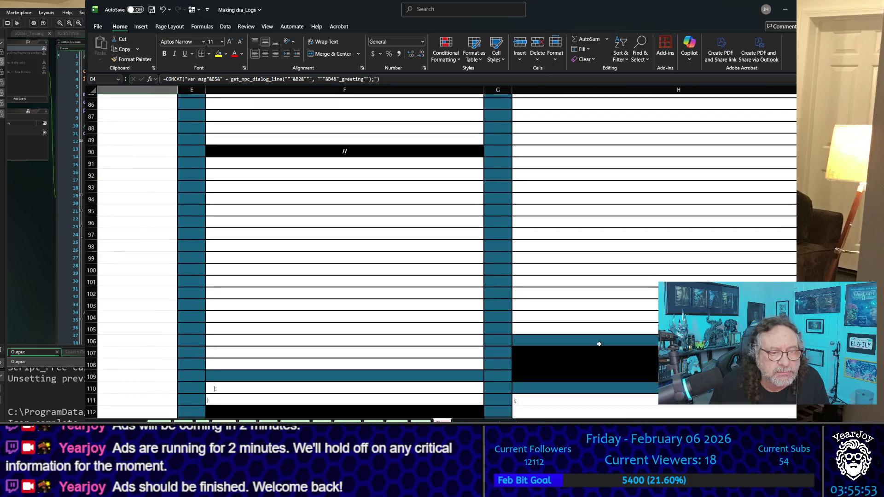
double_click(541, 367)
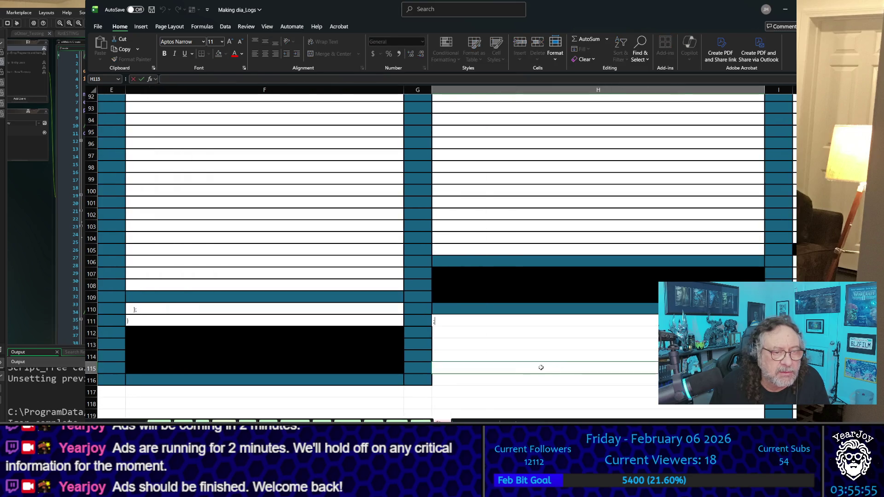
key("Escape")
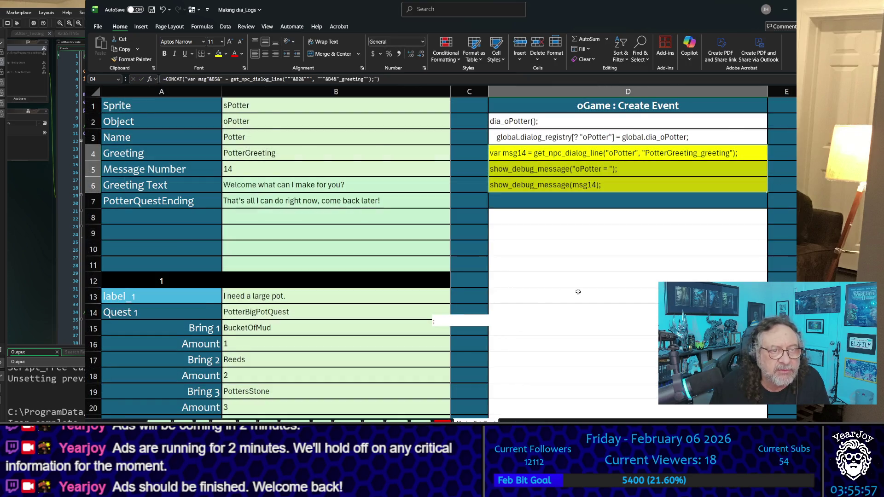
- Review the Potter sheet's quest blocks and column H code, including BucketQuest 4's 3 Logs
scroll(578, 291, "down", 2)
scroll(624, 421, "right", 5)
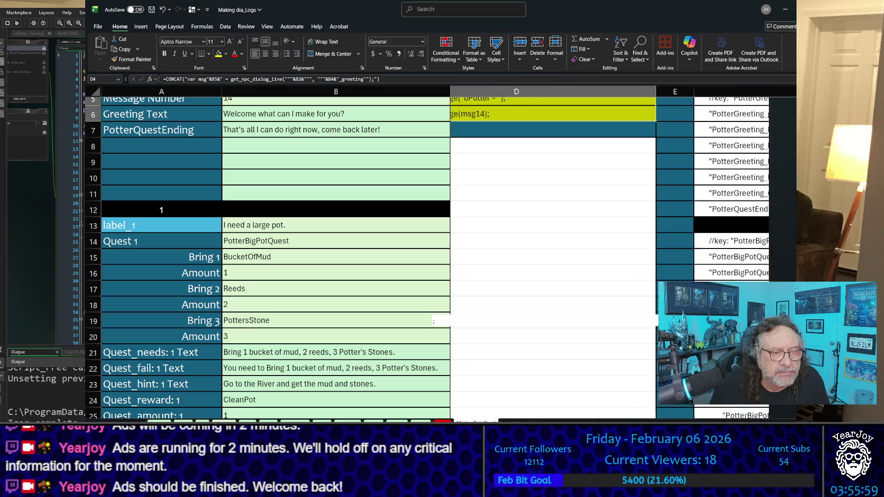
scroll(625, 420, "left", 2)
scroll(621, 419, "right", 1)
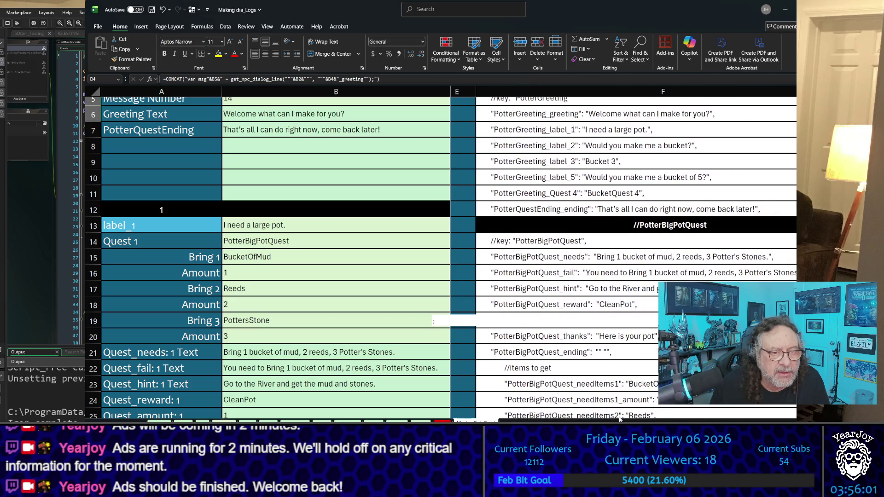
scroll(574, 251, "down", 5)
scroll(571, 251, "down", 16)
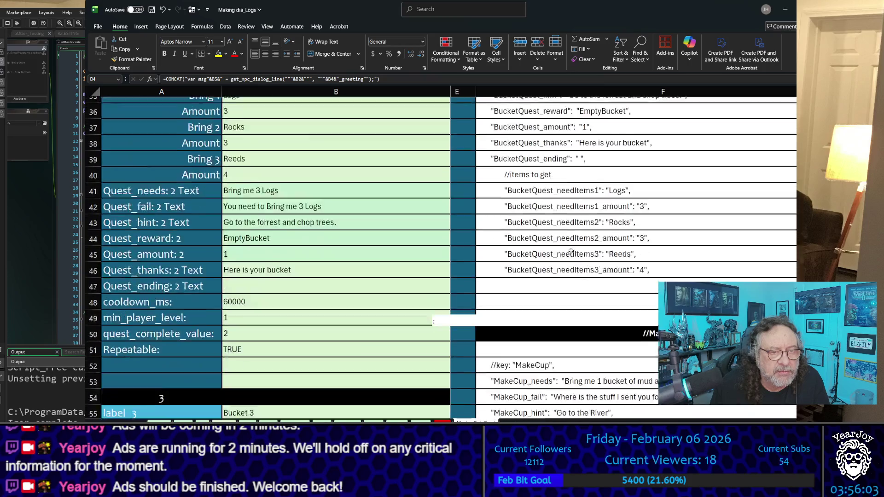
scroll(571, 250, "down", 12)
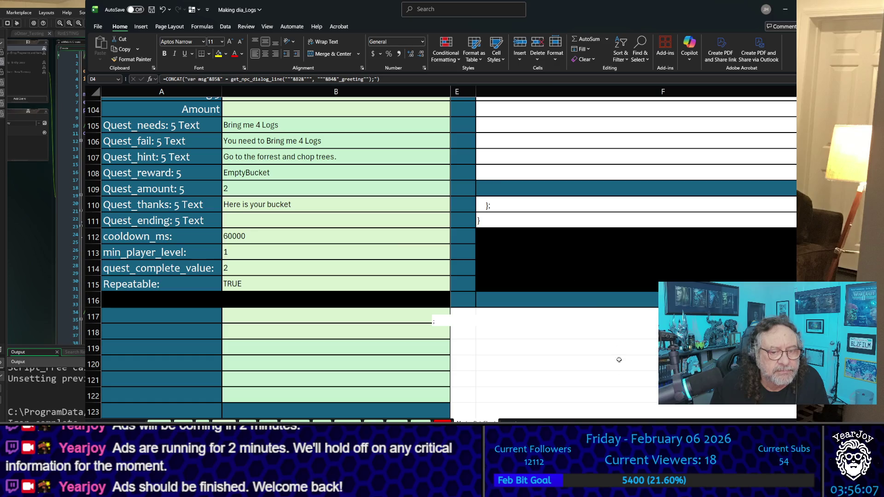
key("ctrl+z")
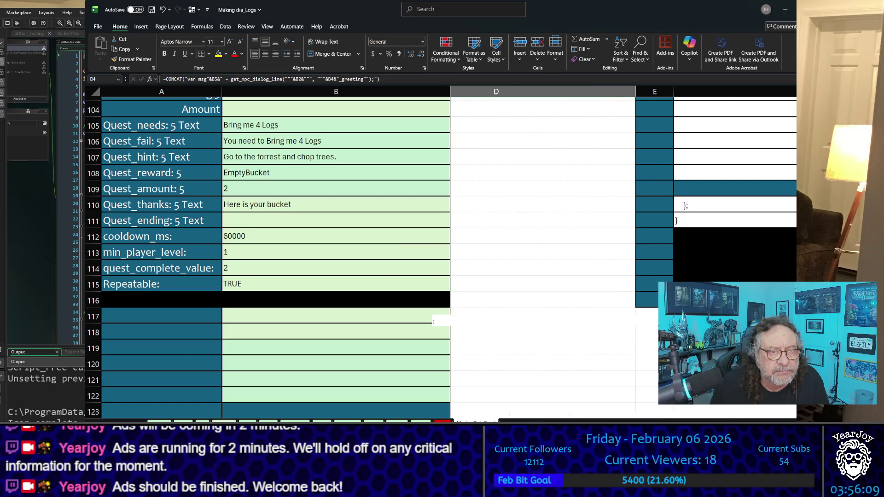
scroll(522, 232, "up", 19)
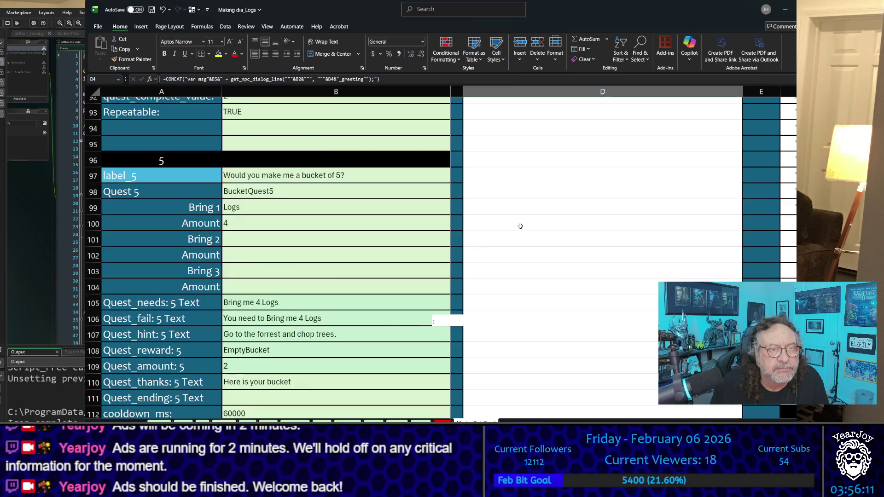
scroll(521, 226, "up", 15)
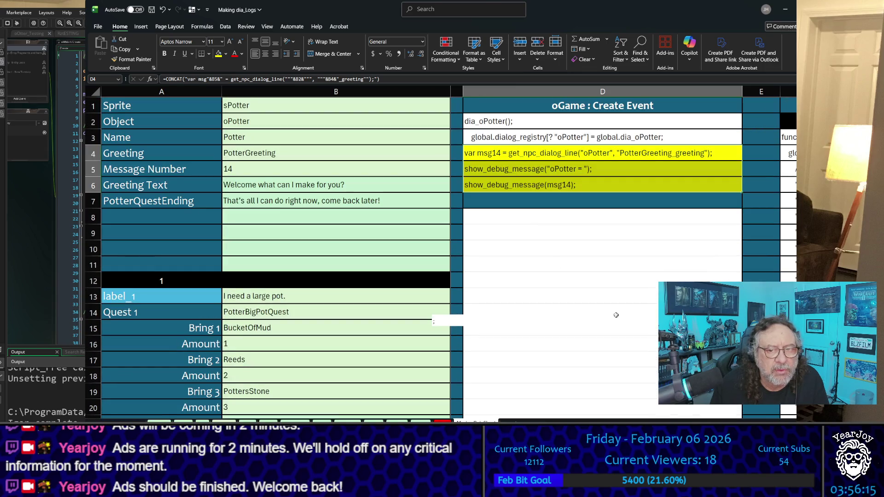
scroll(599, 208, "right", 5)
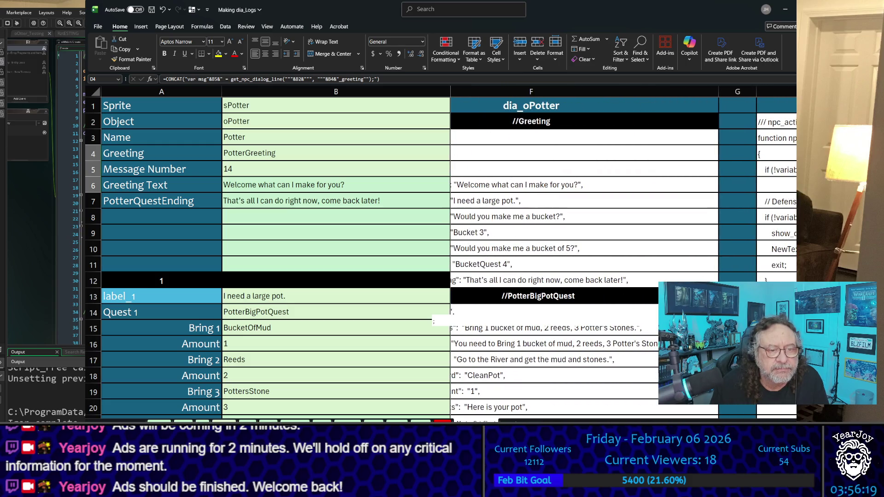
scroll(671, 419, "right", 3)
scroll(611, 324, "down", 20)
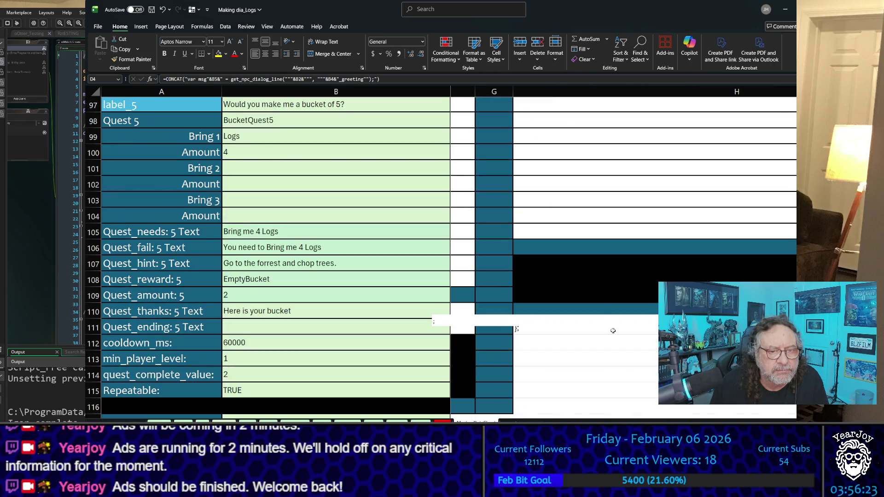
- Save the Making dia_Logs workbook to this PC
left_click(613, 331)
left_click(601, 312)
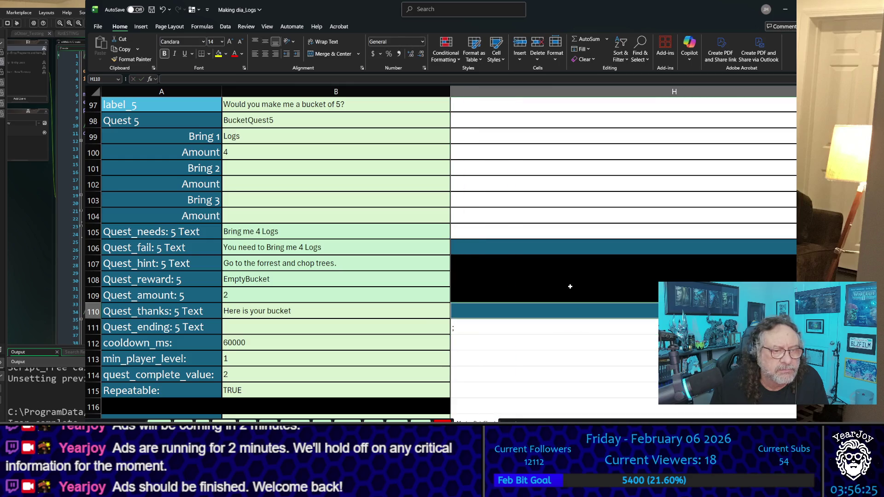
scroll(570, 286, "up", 9)
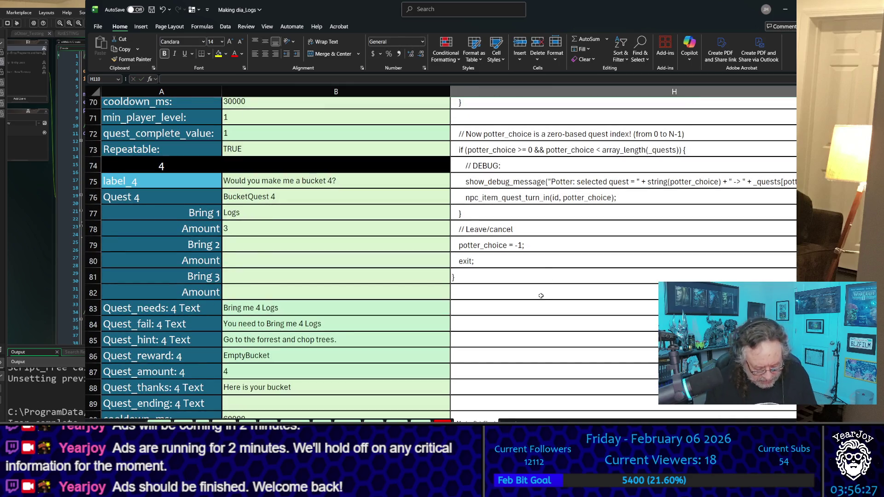
key("ctrl+s")
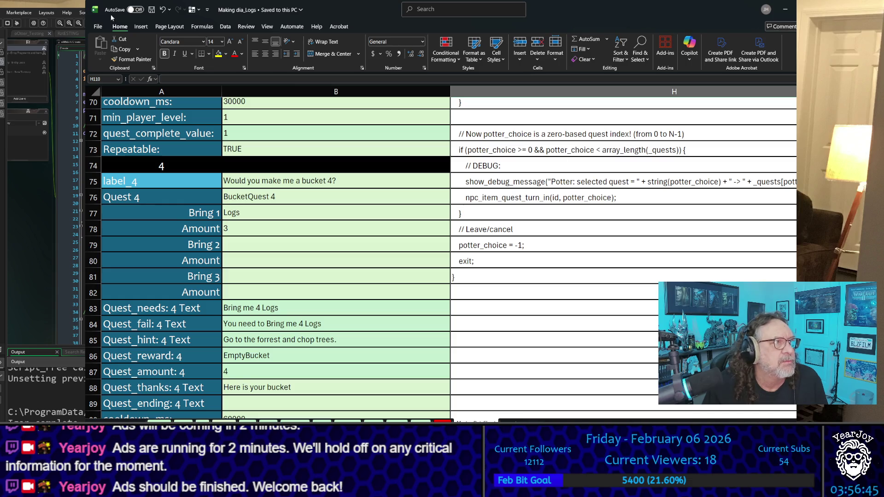
left_click(98, 27)
- Snap the Excel window to the left half of the screen beside GameMaker's asset list
key("Escape")
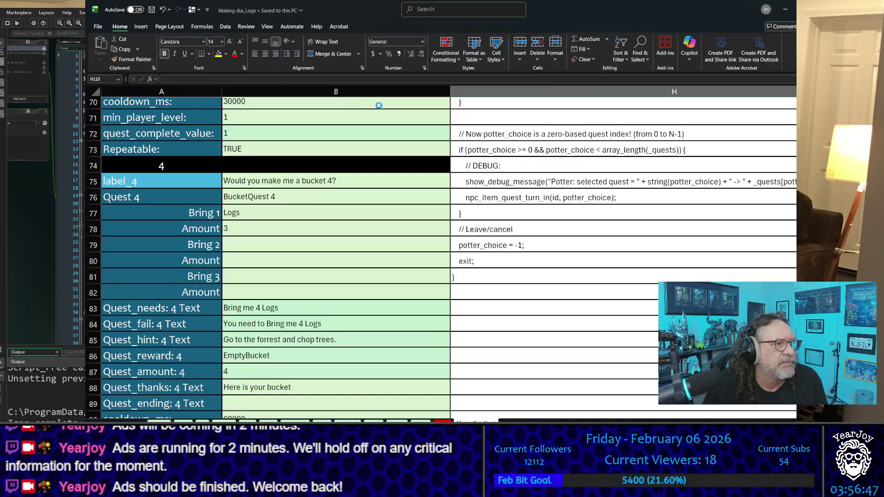
scroll(608, 229, "up", 20)
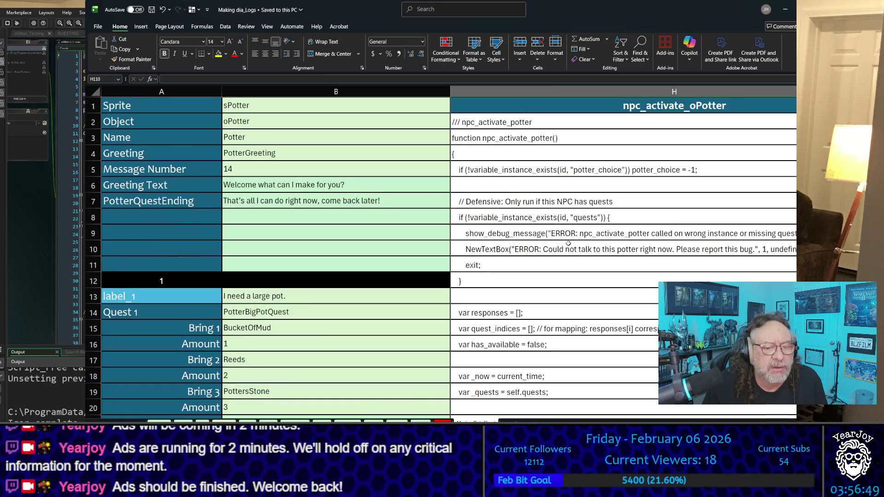
scroll(623, 253, "left", 5)
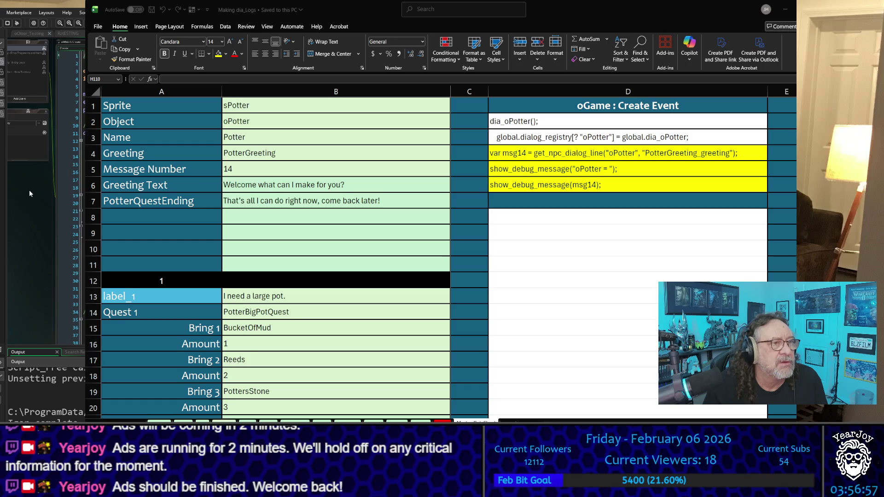
scroll(29, 193, "up", 5)
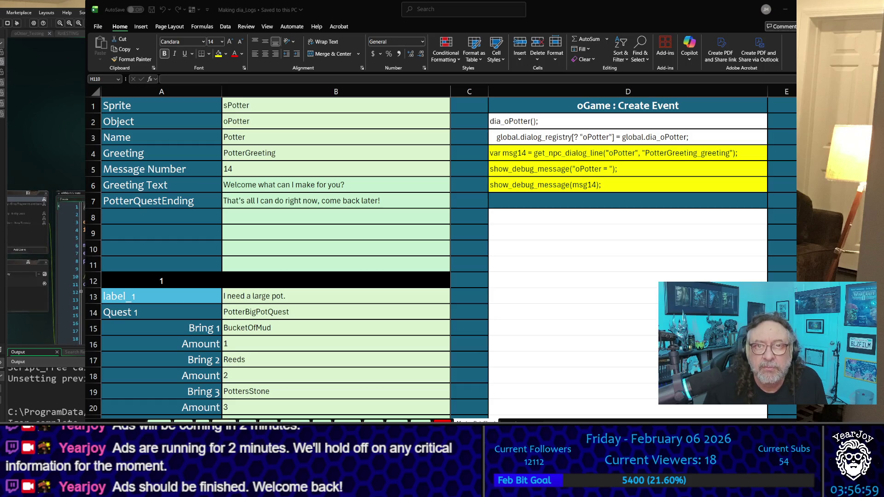
left_click(730, 7)
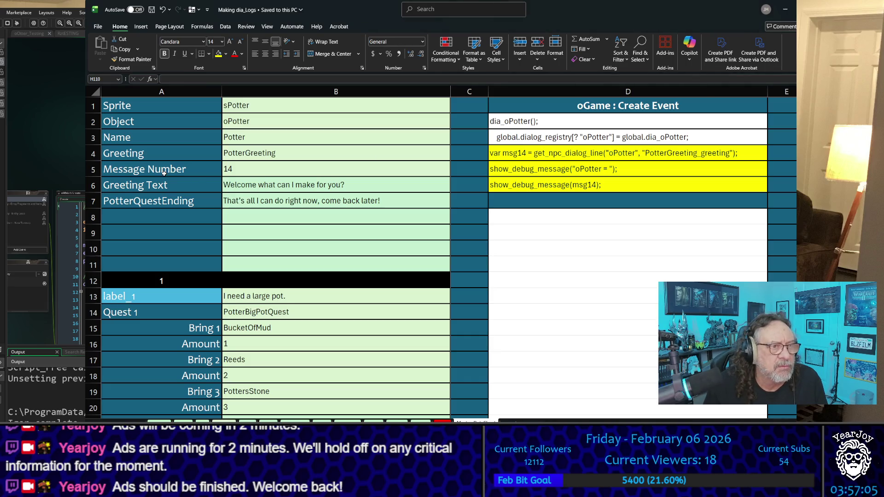
key("super+Left")
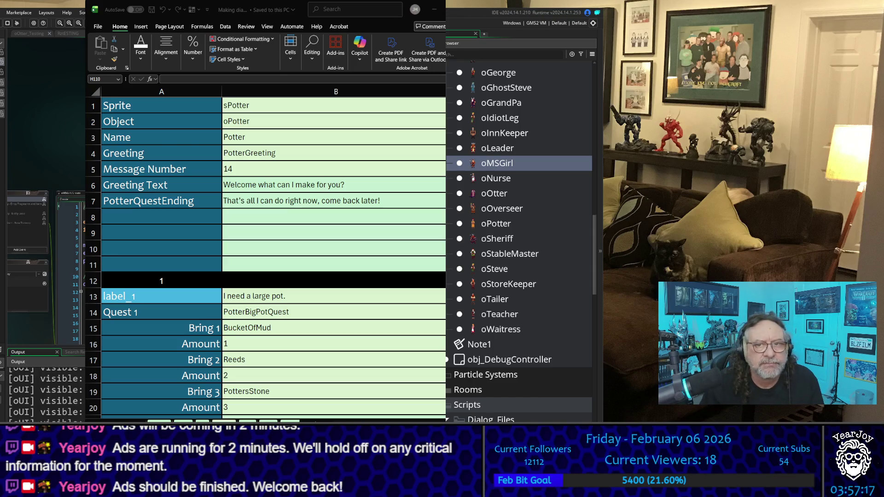
- Start a new game and play through the otter's fountain dialog messages
key("Down")
key("Down")
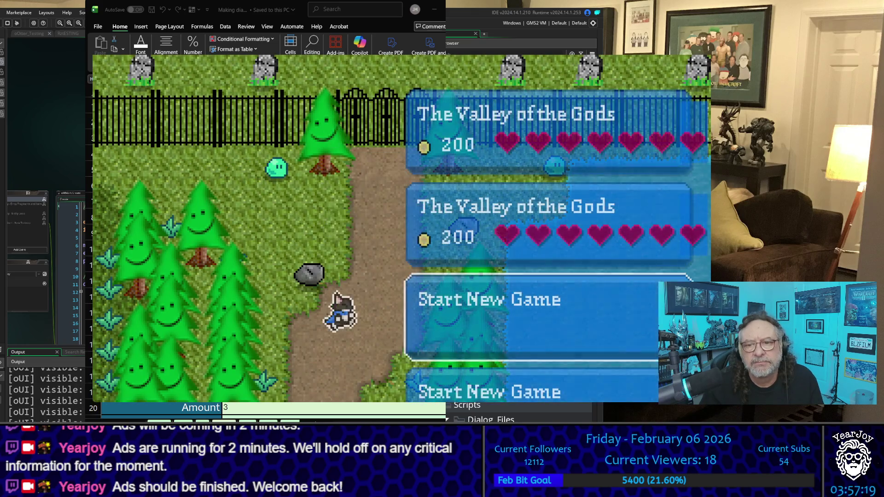
key("Return")
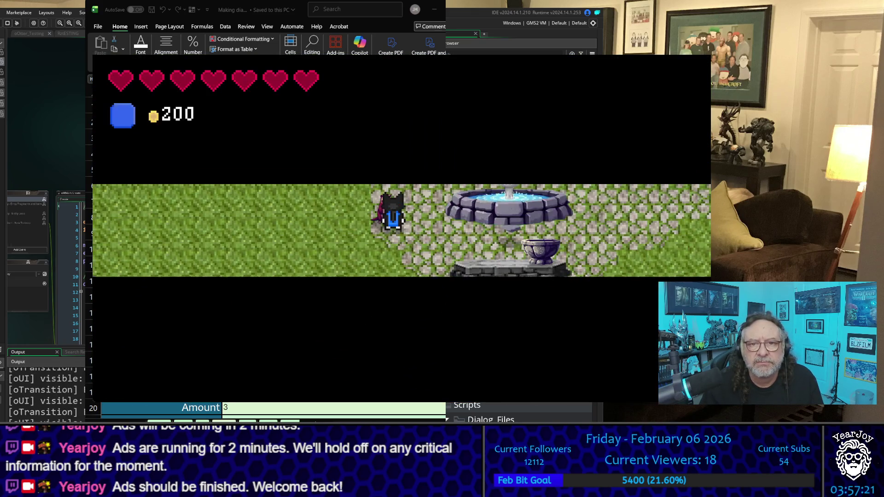
key("space")
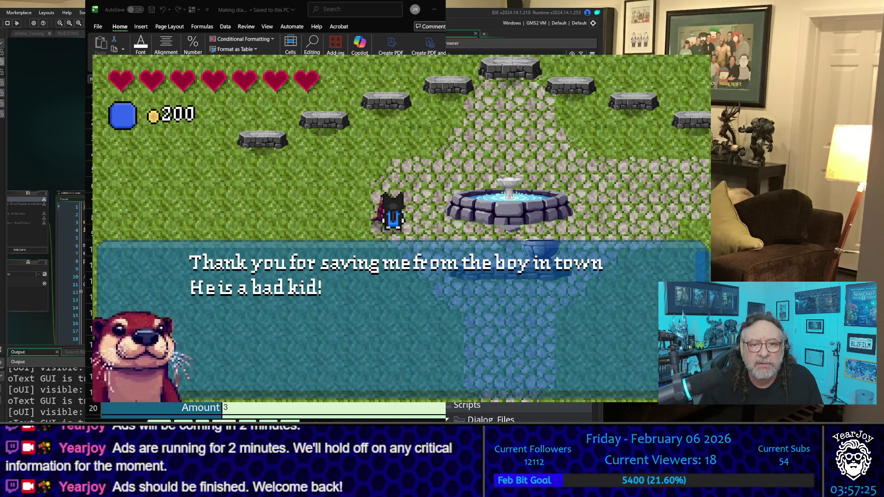
key("space")
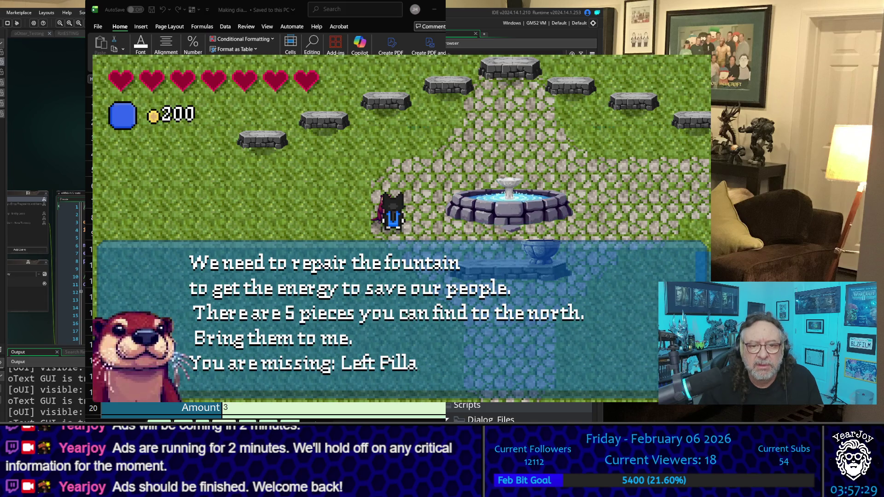
key("space")
- Walk around the field past the statues and return to the otter at the fountain
key("Right")
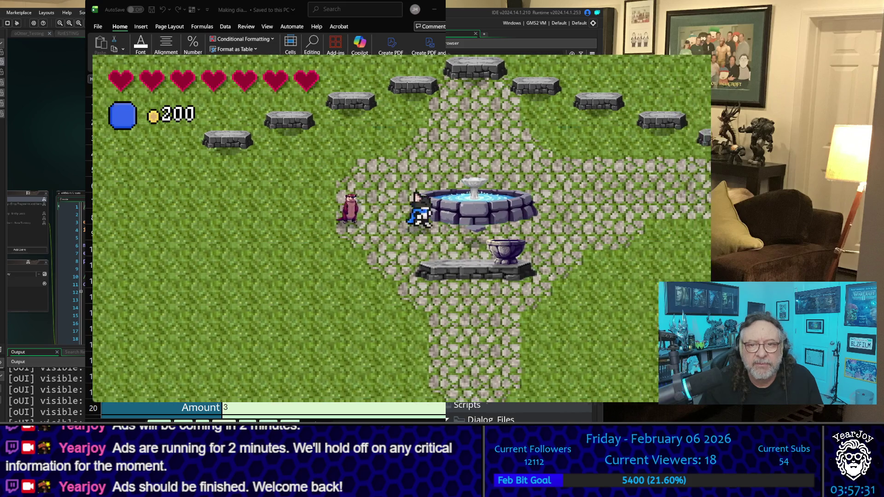
key("Up")
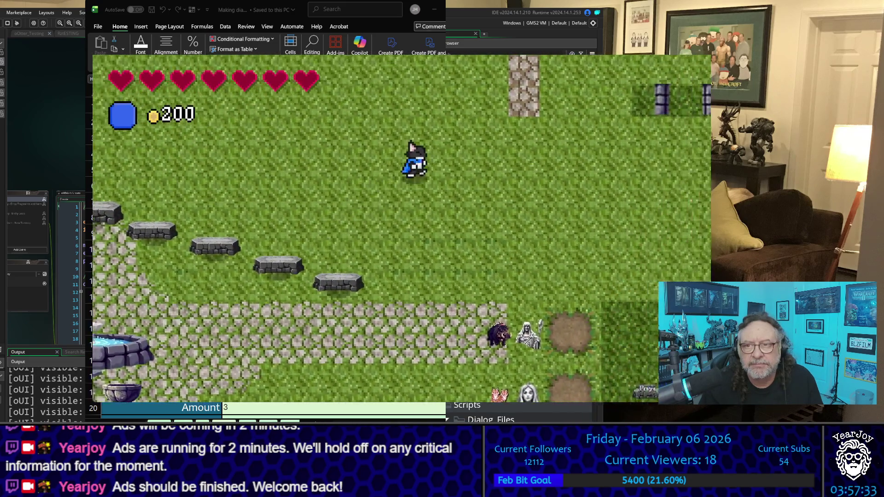
key("Right")
key("Down")
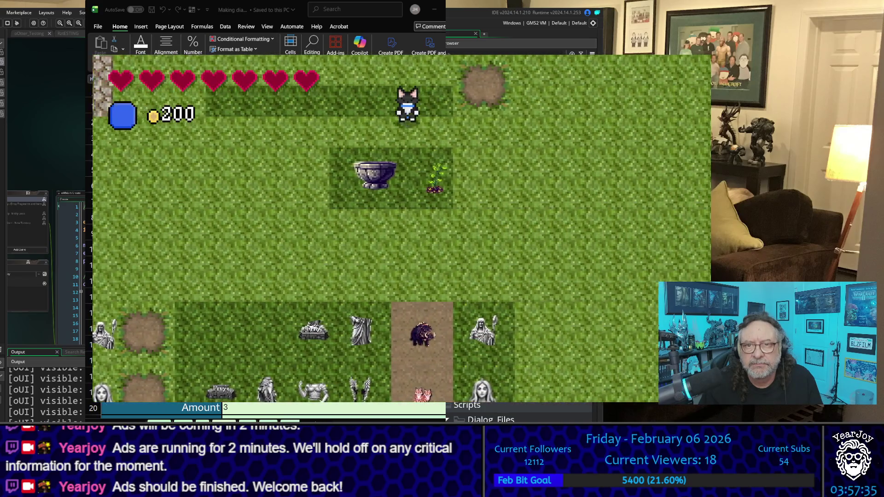
key("Left")
key("Right")
key("Down")
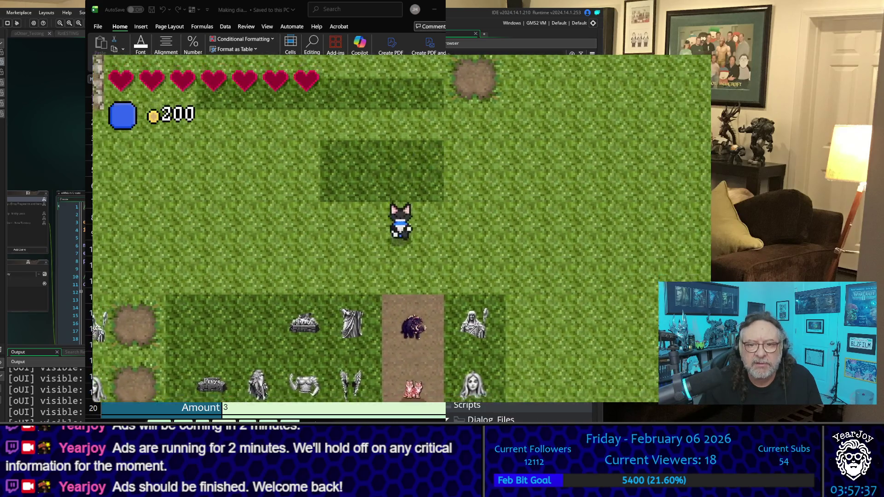
key("Left")
key("Left")
key("Down")
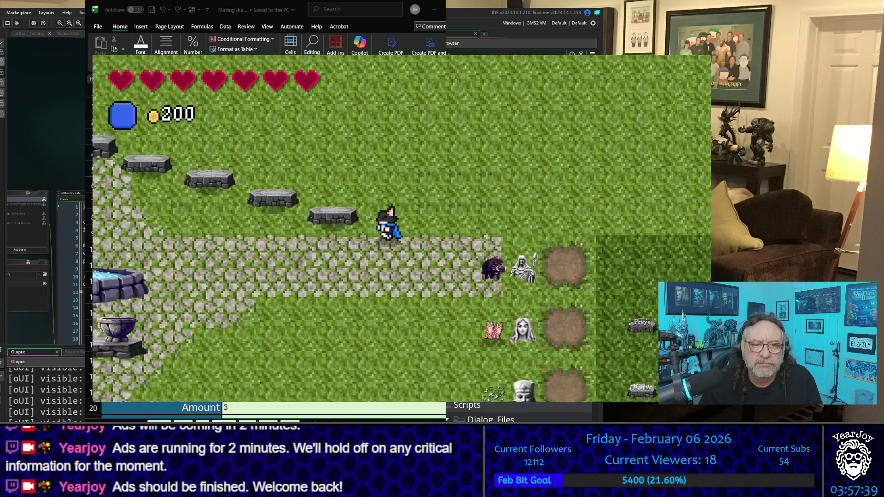
key("Left")
key("Down")
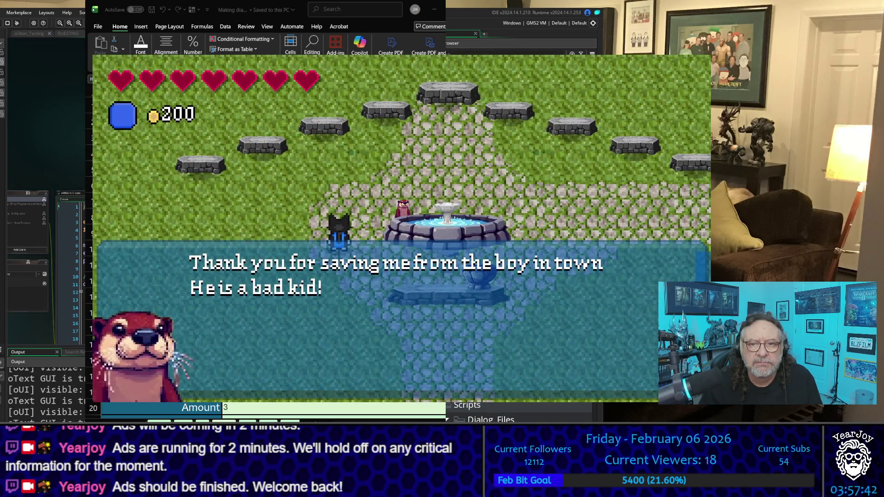
key("space")
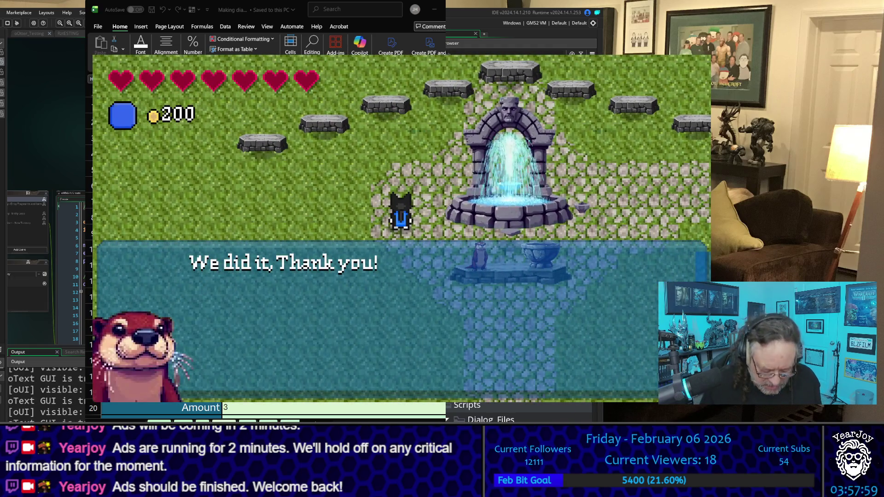
- Dismiss the otter's thank-you, fountain-working and work-not-done messages
key("space")
key("space")
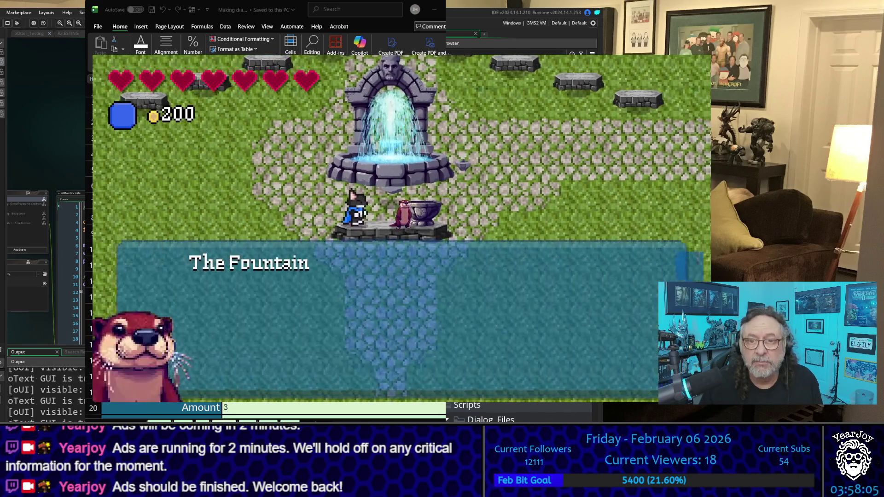
key("space")
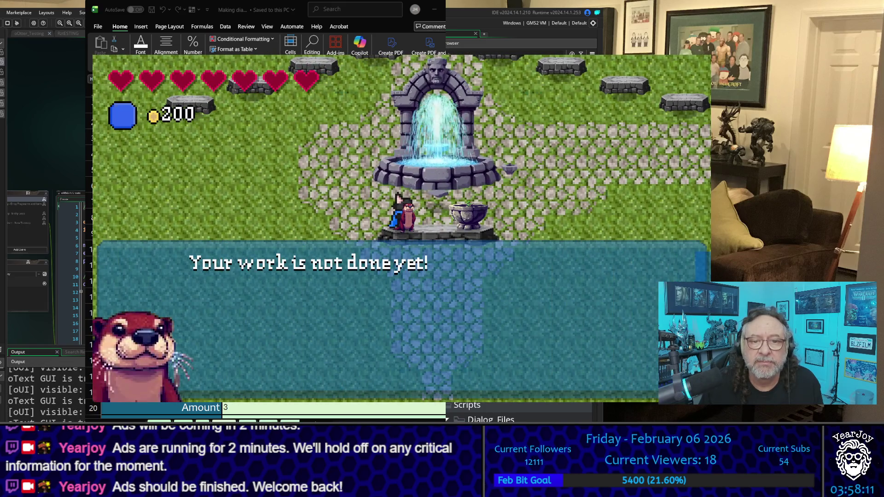
key("space")
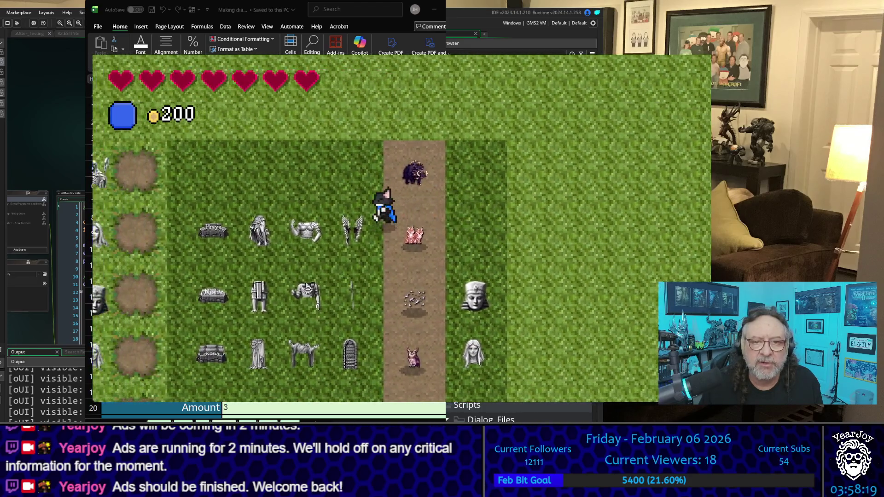
- Walk away and back to the otter to trigger the World Tree seedling planted message
key("Left")
key("Up")
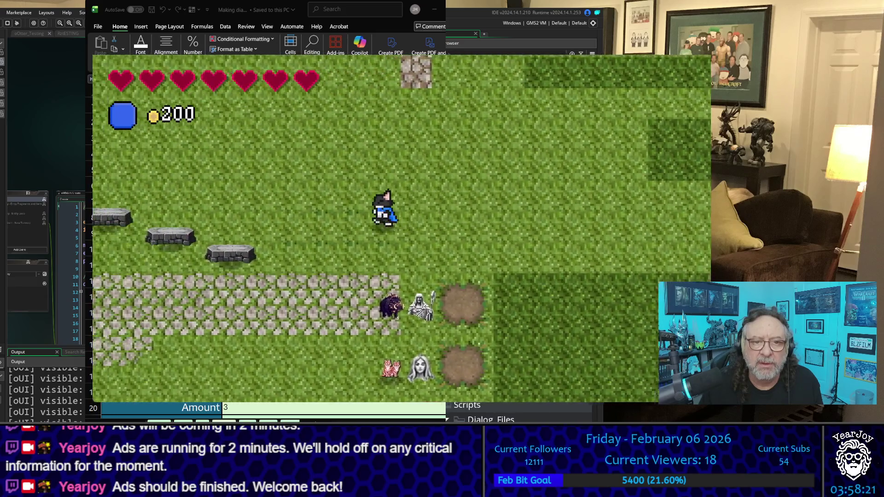
key("Left")
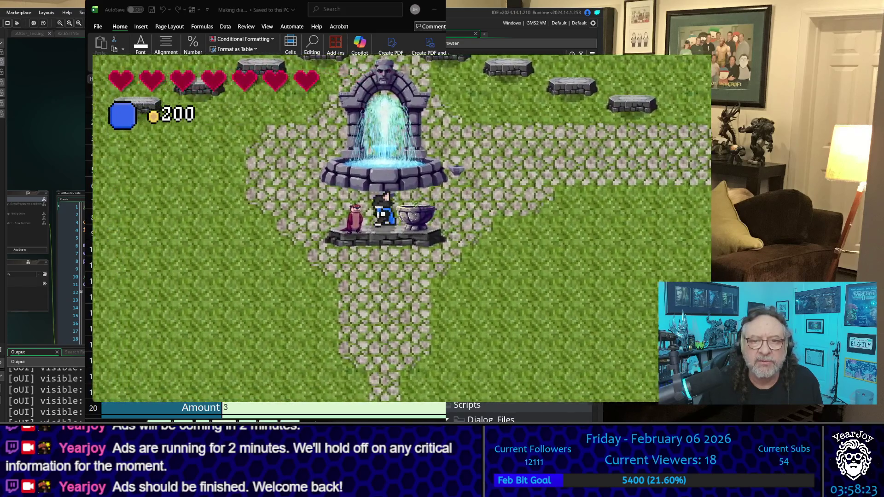
key("space")
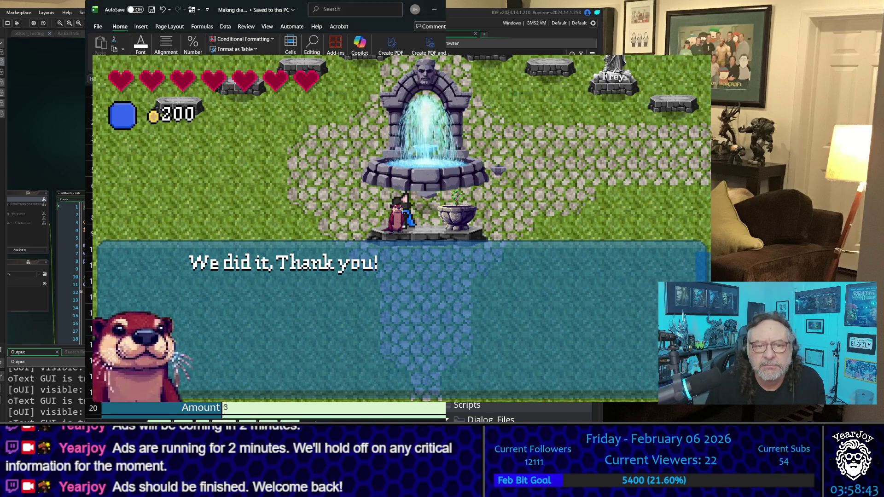
- Close the Freya repair and Freyr completion messages, then quit the test game
left_click(117, 193)
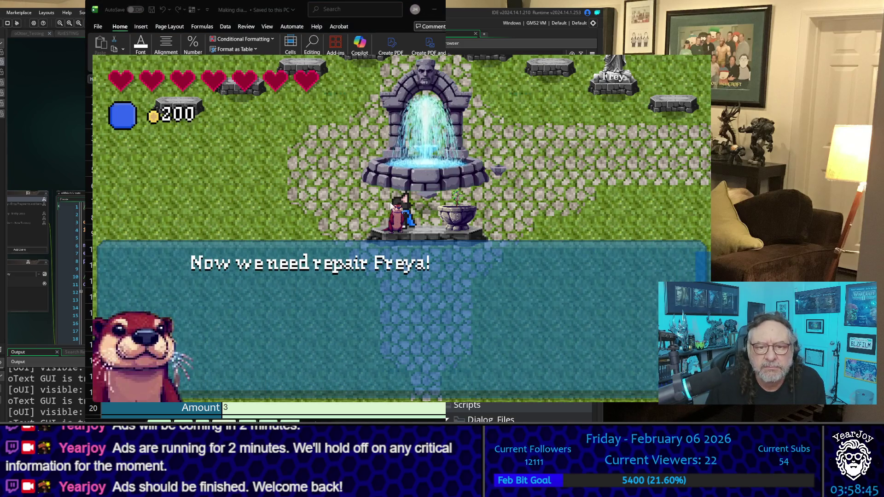
left_click(300, 160)
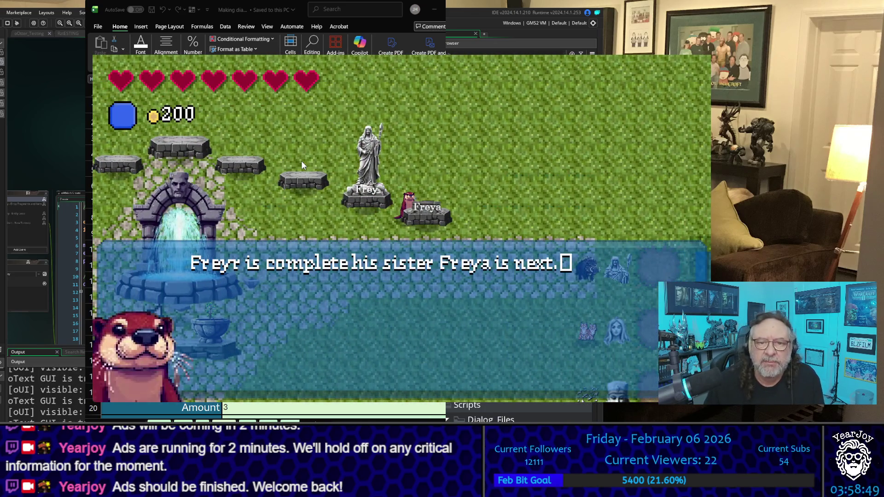
left_click(308, 155)
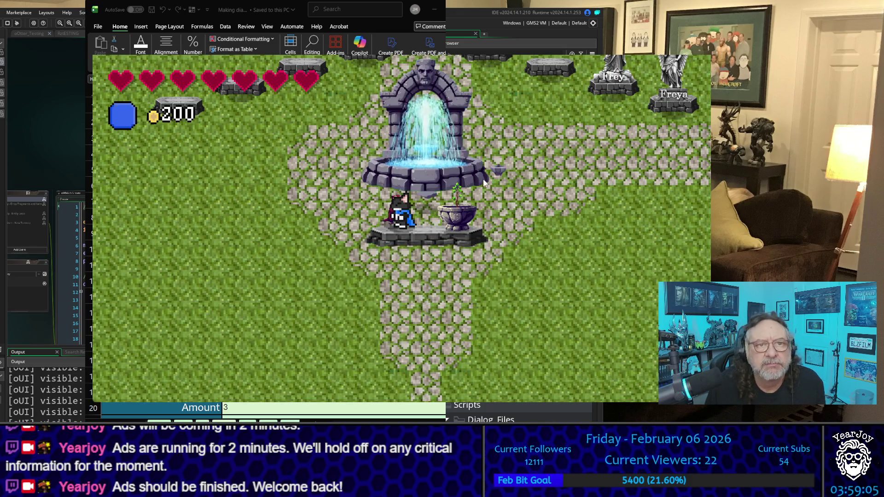
key("Escape")
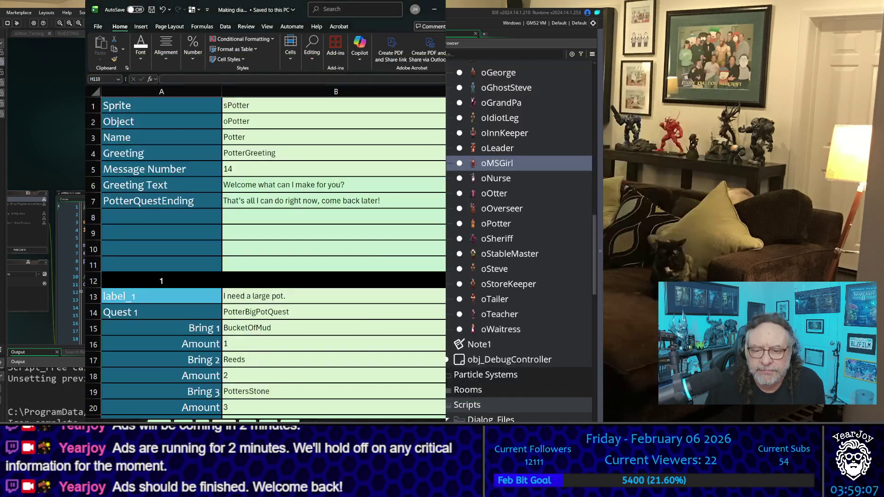
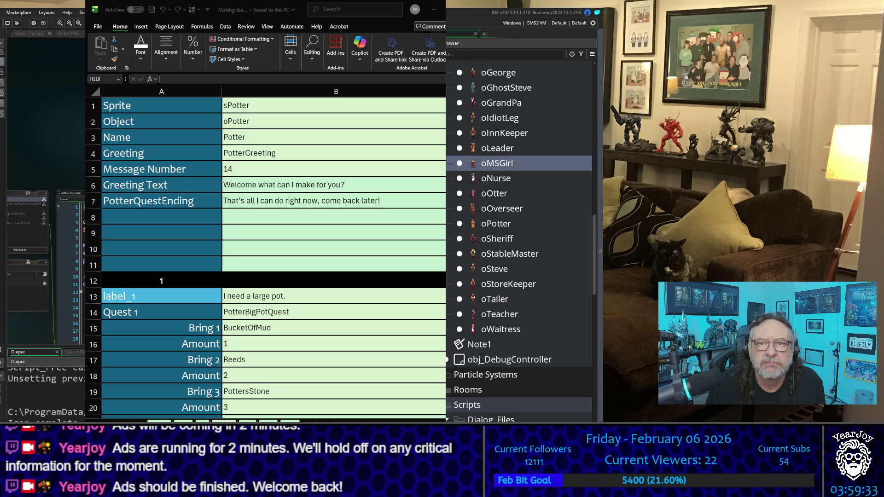
- Slide Excel aside and show the BarMaid sheet's oGame Create Event code in columns C–D
left_click_drag(258, 10, 697, 0)
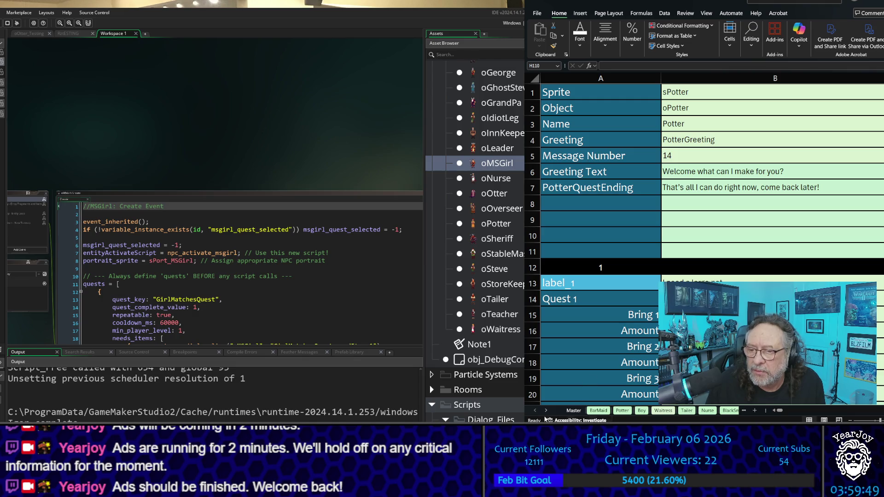
left_click(598, 410)
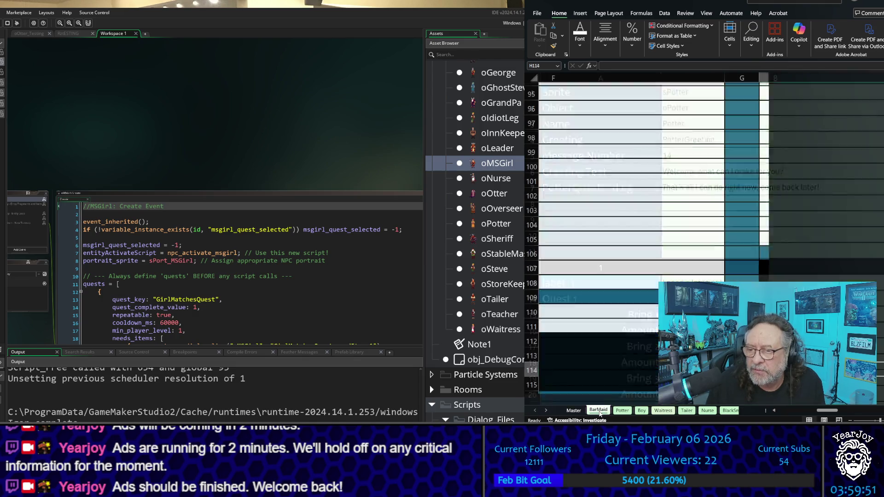
scroll(740, 246, "up", 20)
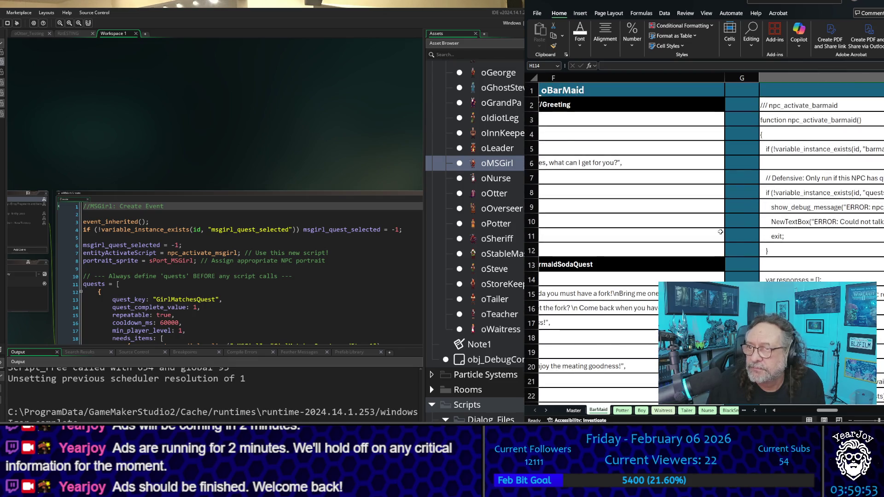
left_click_drag(827, 413, 808, 408)
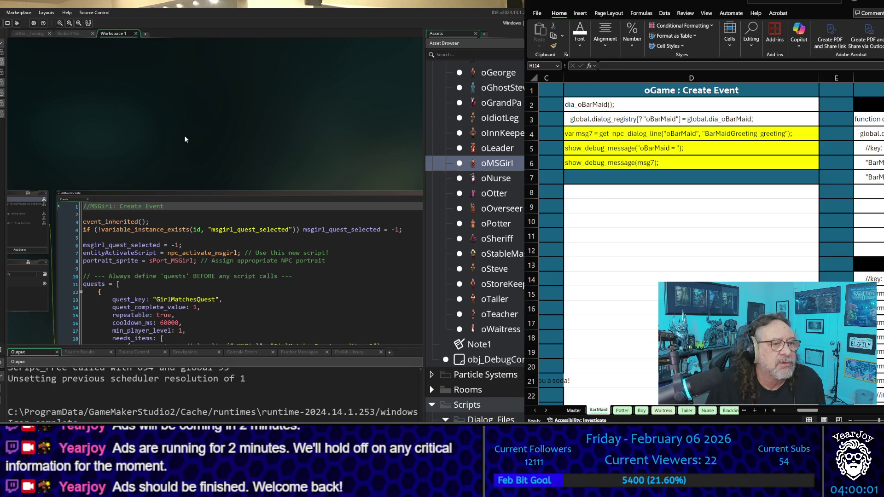
- Collapse and close both oMSGirl code windows, then pan to oGame's Create event code
left_click(48, 194)
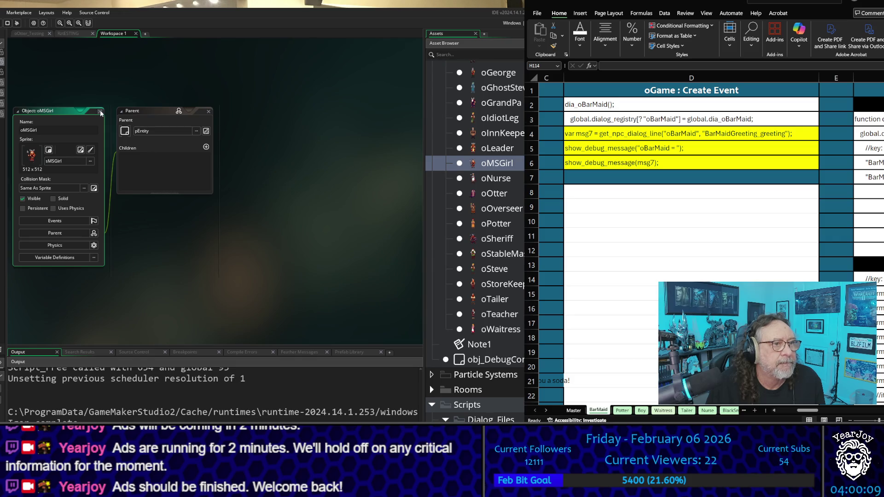
scroll(171, 201, "down", 5)
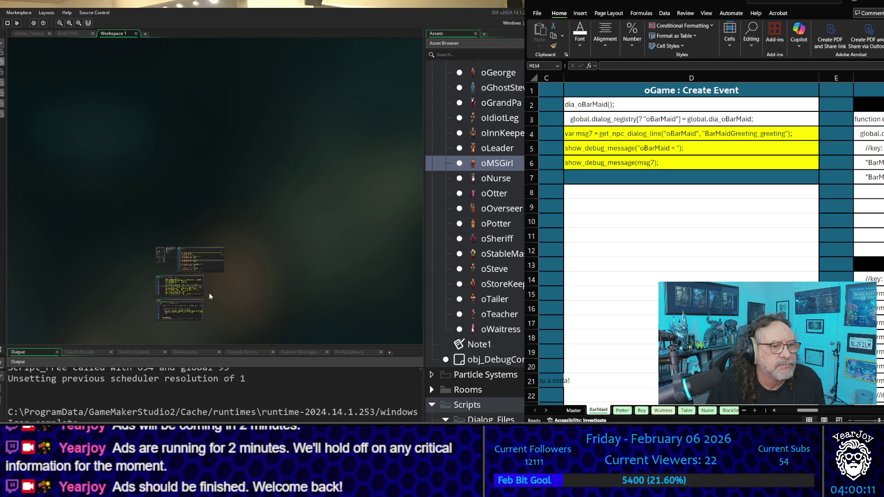
scroll(218, 333, "up", 8)
left_click_drag(102, 168, 432, 336)
mouse_move(104, 101)
left_mouse_down()
mouse_move(332, 178)
mouse_move(155, 173)
left_mouse_up()
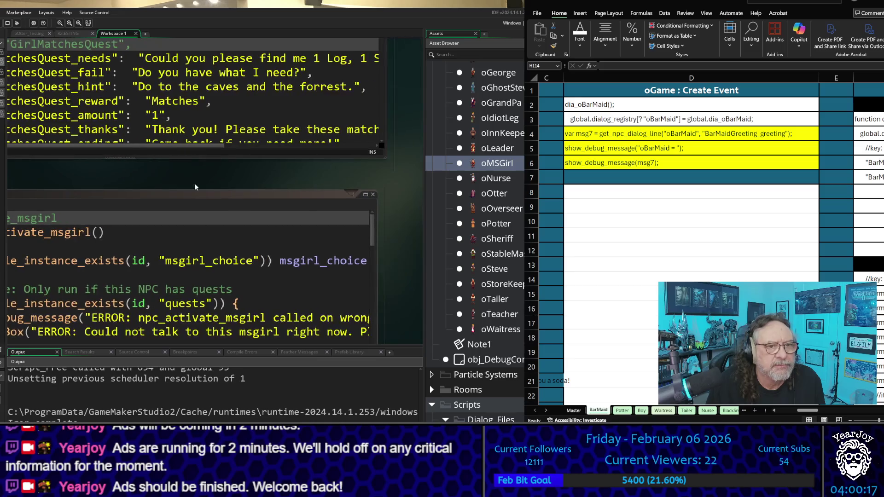
left_click(373, 194)
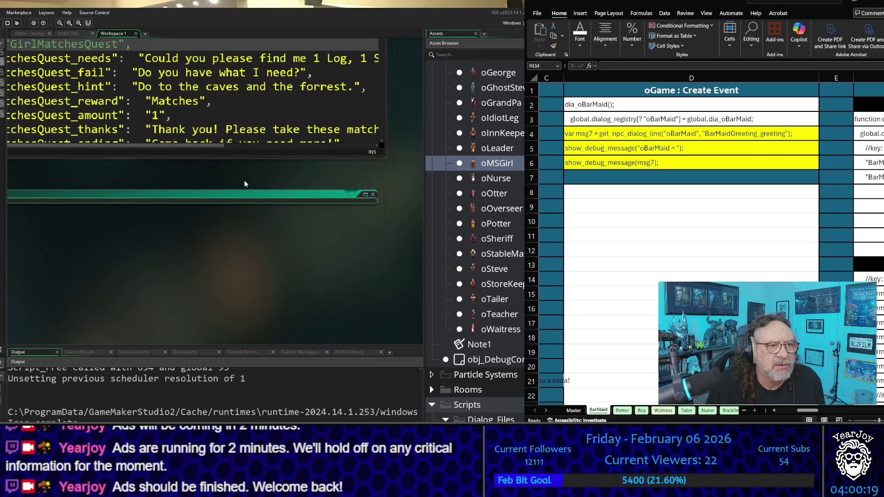
mouse_move(139, 197)
left_mouse_down()
mouse_move(238, 355)
mouse_move(111, 355)
mouse_move(107, 364)
left_mouse_up()
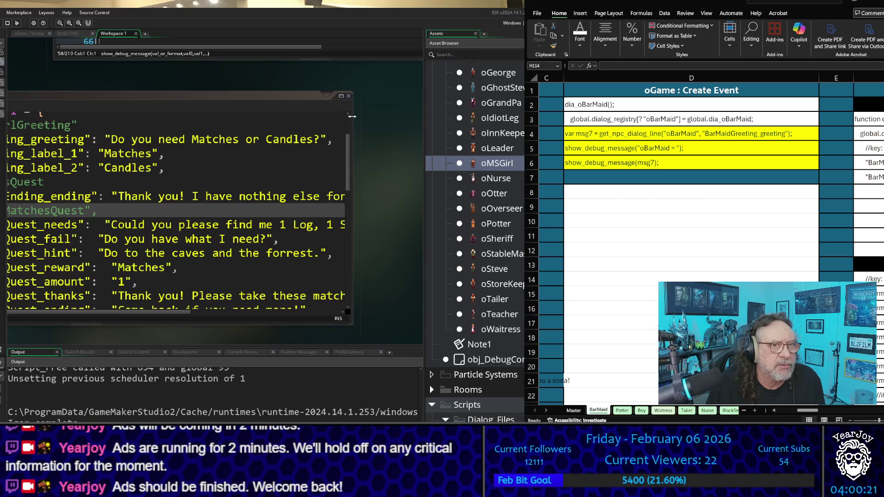
left_click(349, 96)
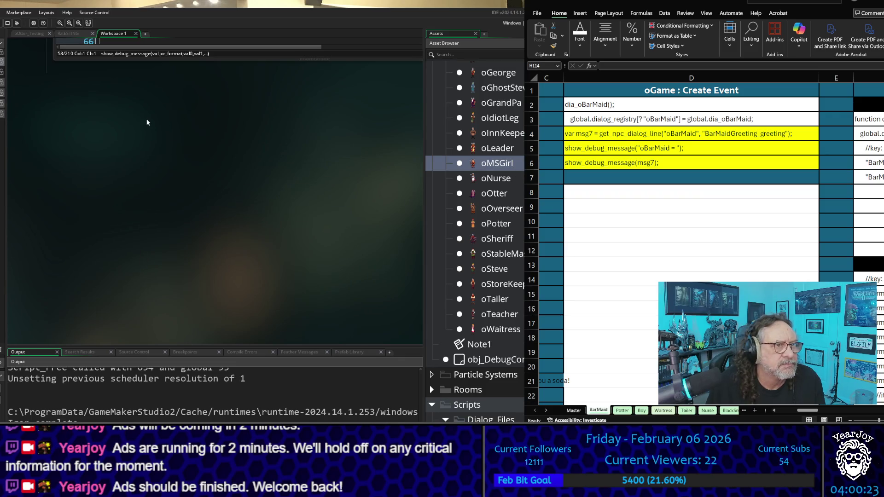
mouse_move(146, 118)
left_mouse_down()
mouse_move(229, 332)
mouse_move(197, 332)
left_mouse_up()
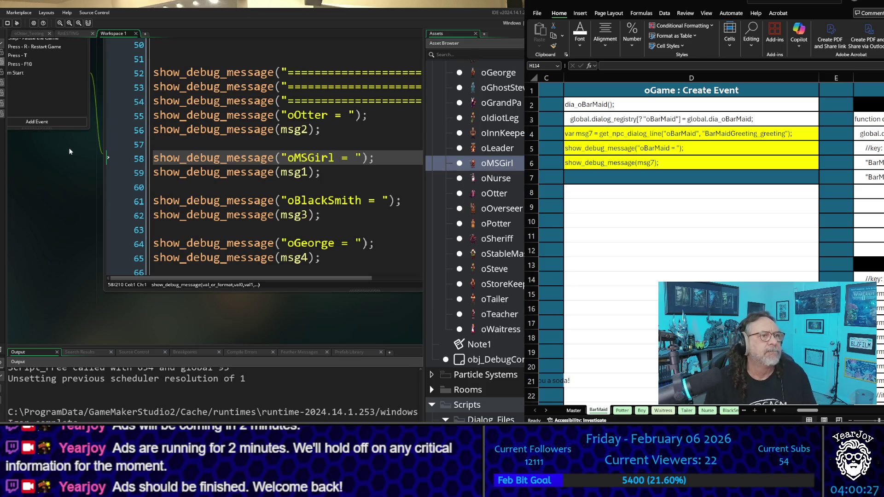
- Open the oBarMaid object and the dia_oBarMaid and npc_activate_barmaid scripts from the Asset Browser
scroll(71, 142, "up", 2)
scroll(69, 146, "down", 2)
scroll(67, 149, "up", 2)
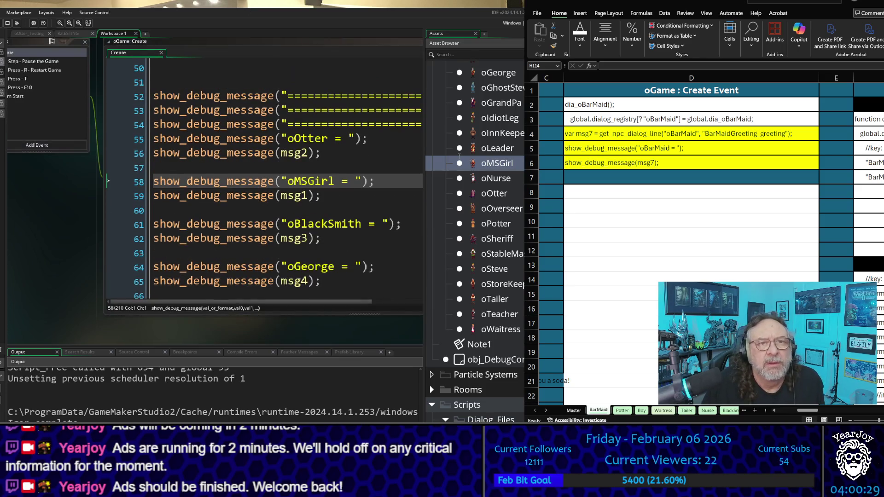
scroll(518, 190, "up", 7)
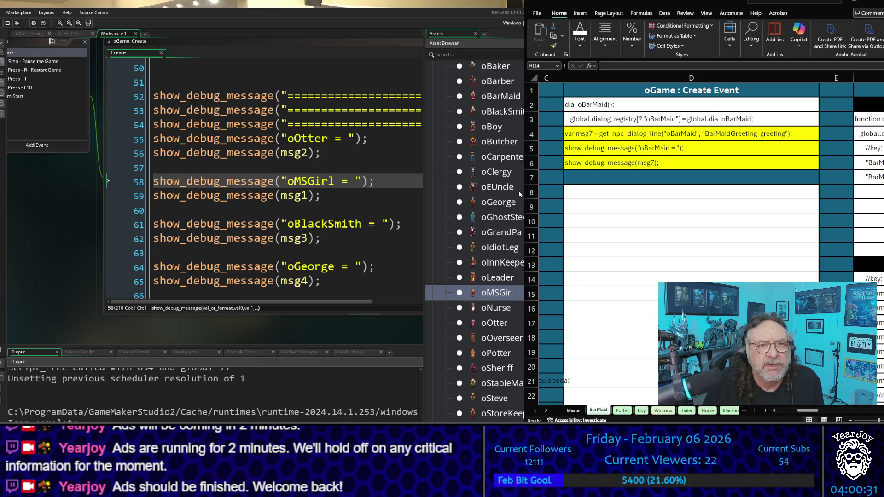
double_click(521, 182)
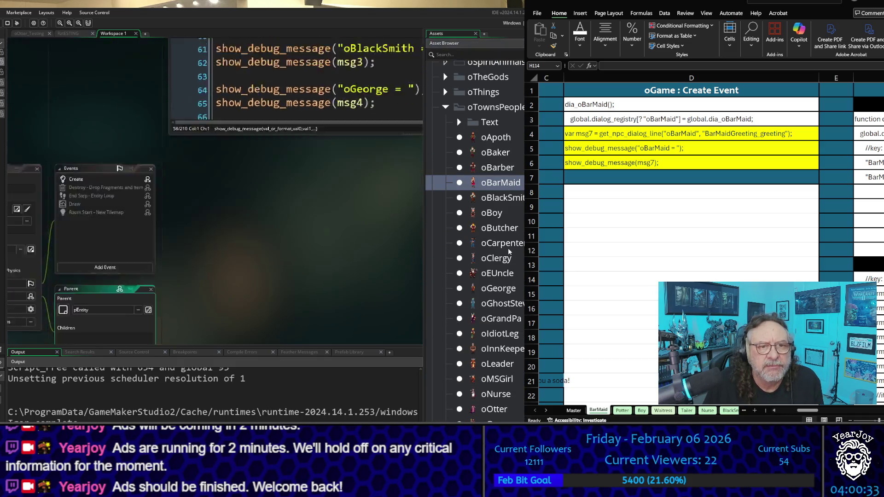
scroll(509, 248, "down", 7)
scroll(510, 252, "down", 7)
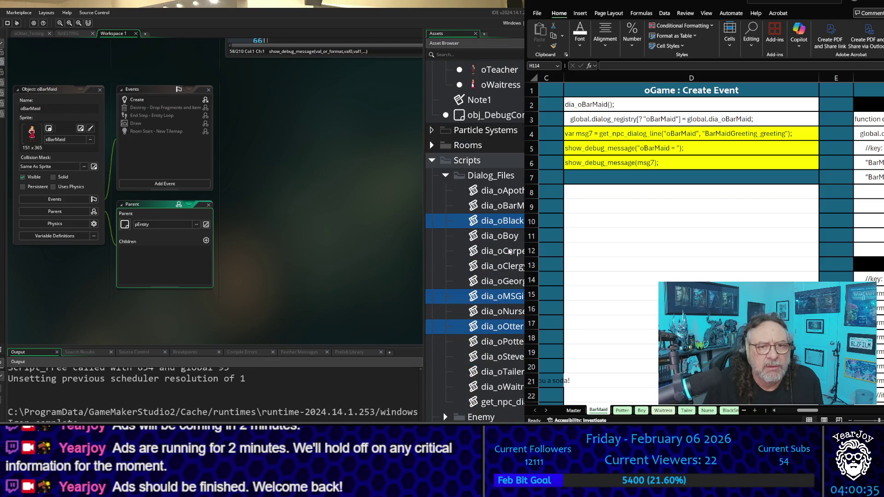
double_click(501, 205)
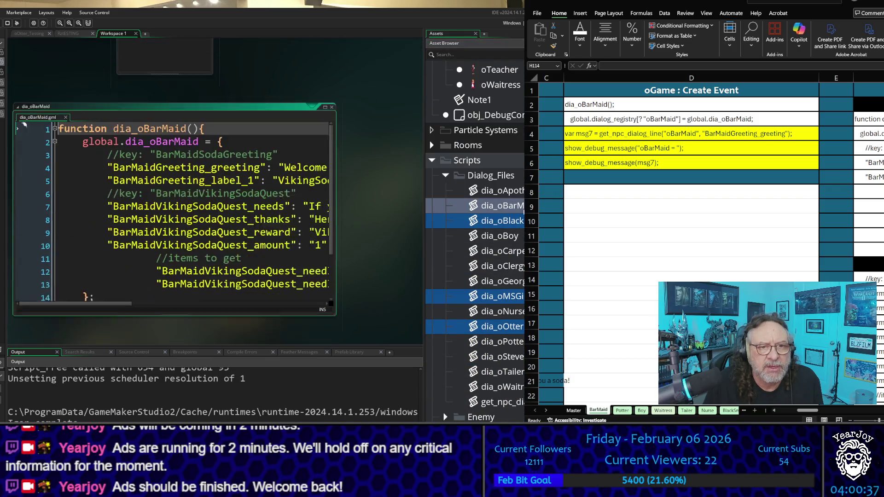
scroll(513, 235, "down", 5)
scroll(512, 235, "down", 9)
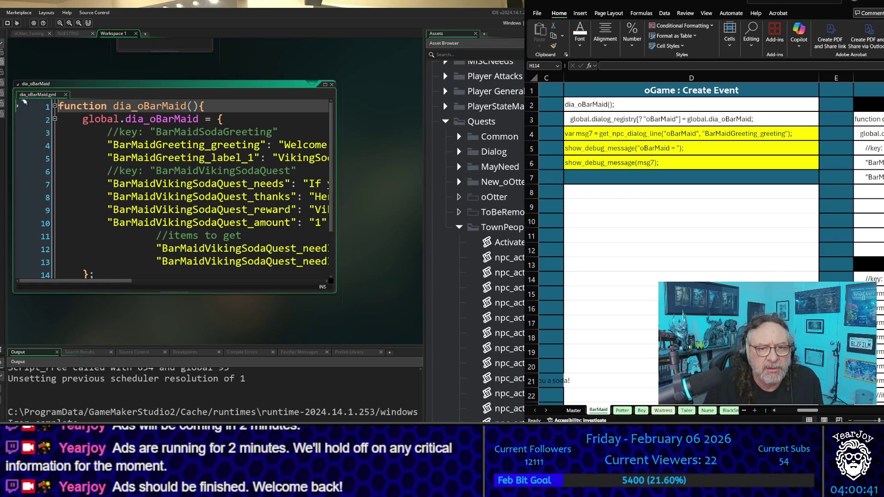
double_click(509, 288)
- Center oGame's Create code at its top and select Excel cell D2 with the dia_oBarMaid call
scroll(509, 288, "down", 4)
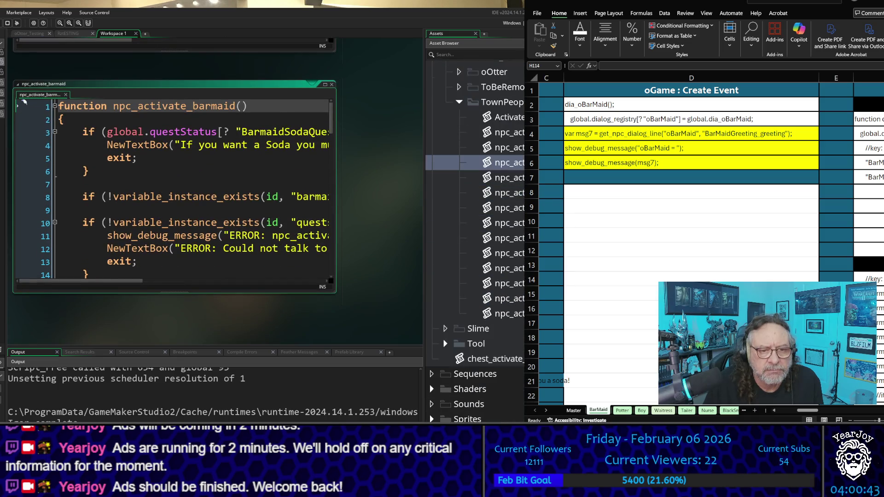
scroll(479, 230, "up", 2)
scroll(387, 261, "up", 4)
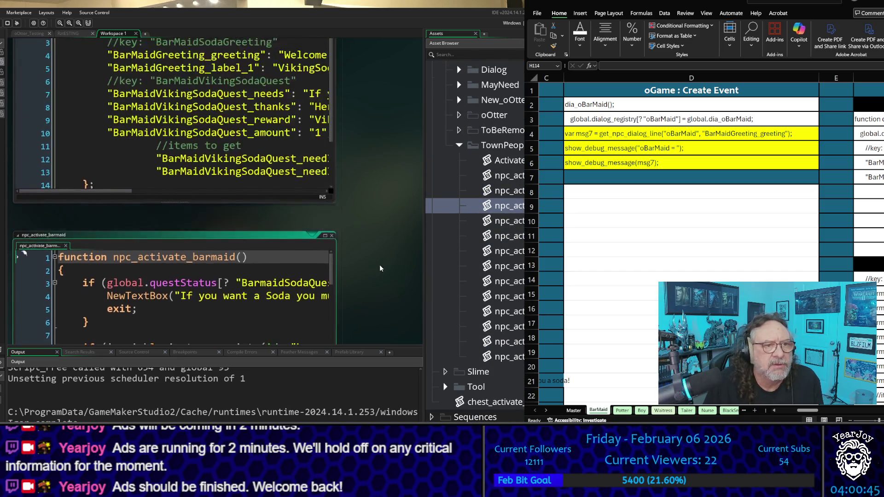
scroll(380, 264, "up", 4)
scroll(379, 264, "down", 5)
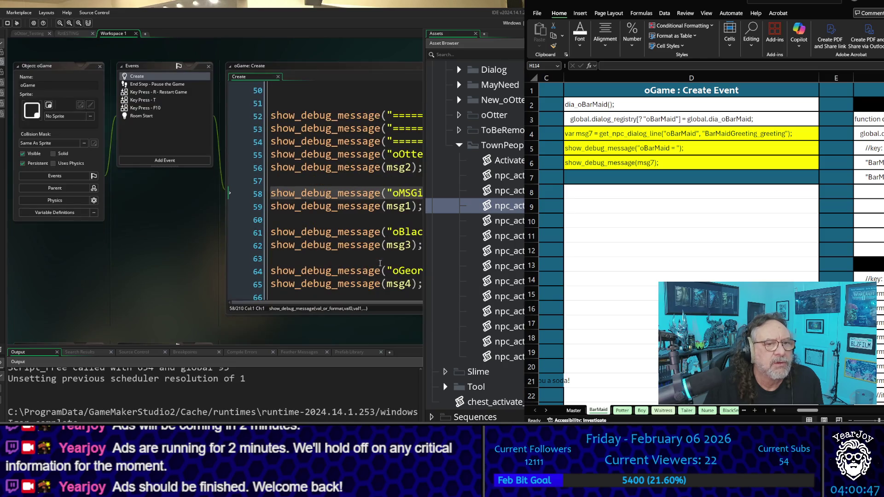
mouse_move(316, 53)
left_mouse_down()
mouse_move(5, 51)
mouse_move(94, 47)
left_mouse_up()
scroll(253, 227, "down", 4)
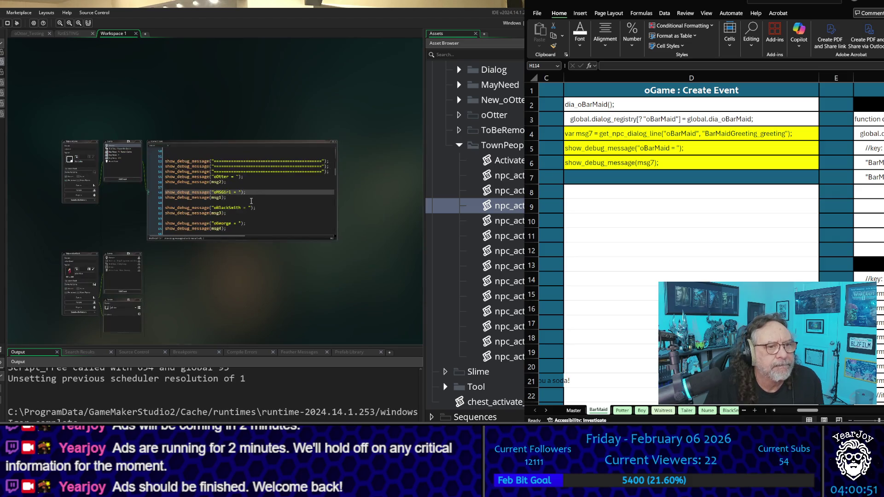
scroll(253, 227, "up", 1)
scroll(253, 228, "up", 15)
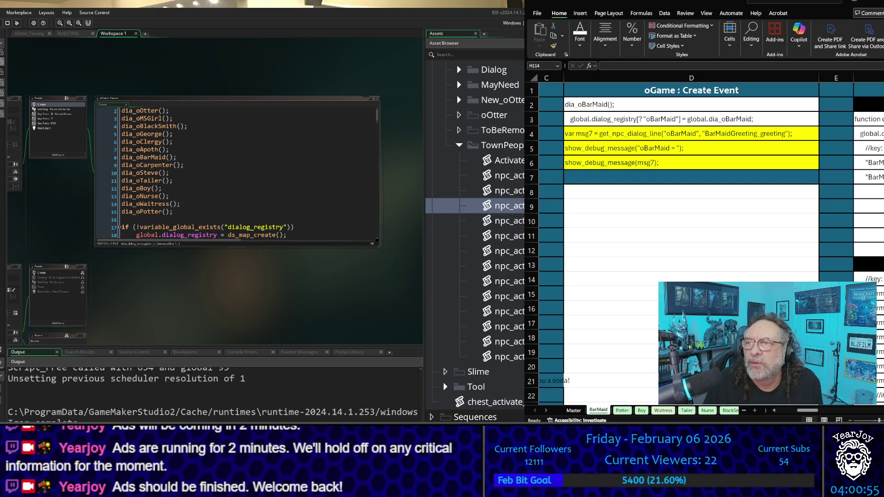
left_click(640, 103)
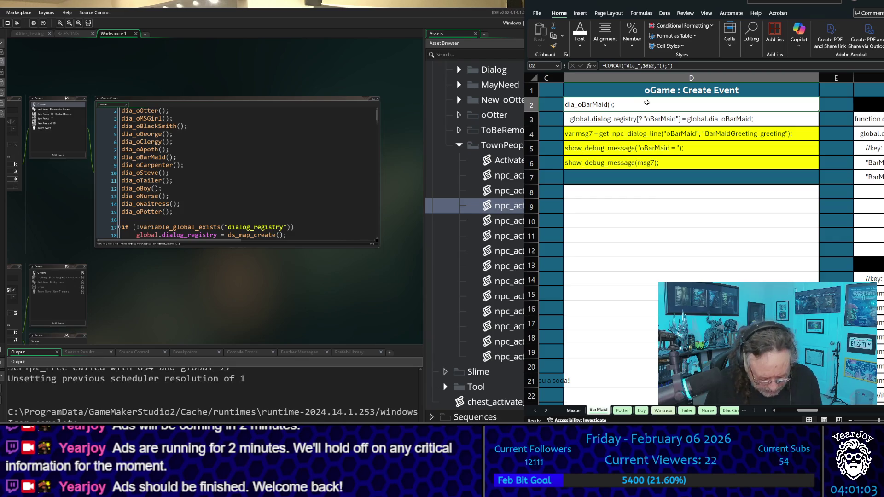
- Replace the old dia_oBarMaid call on line 8 with the copied D2 code
key("ctrl+c")
left_click(184, 165)
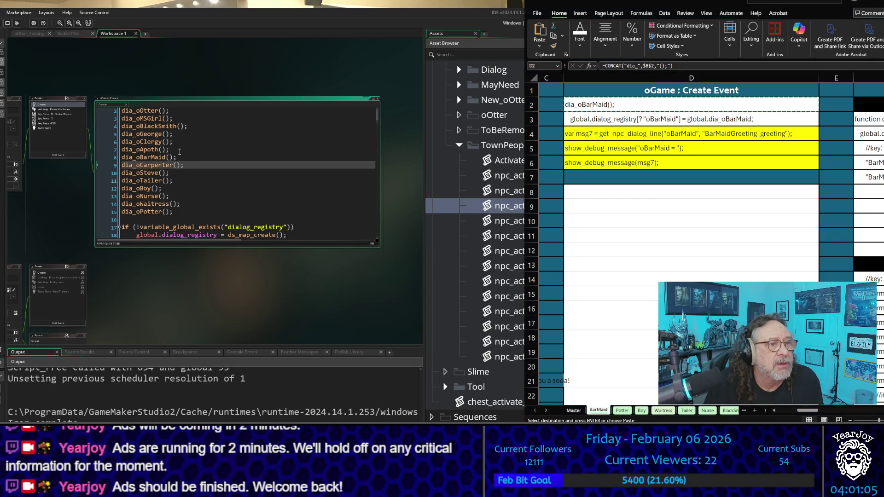
left_click_drag(175, 158, 121, 158)
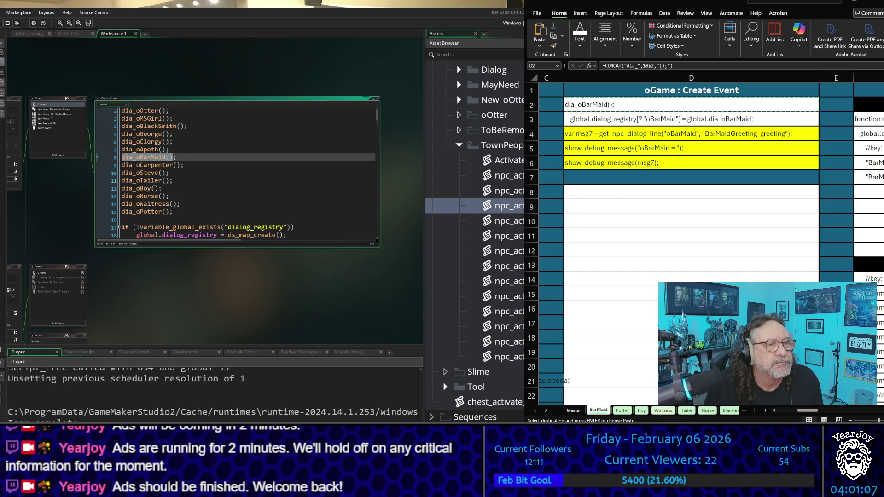
key("ctrl+v")
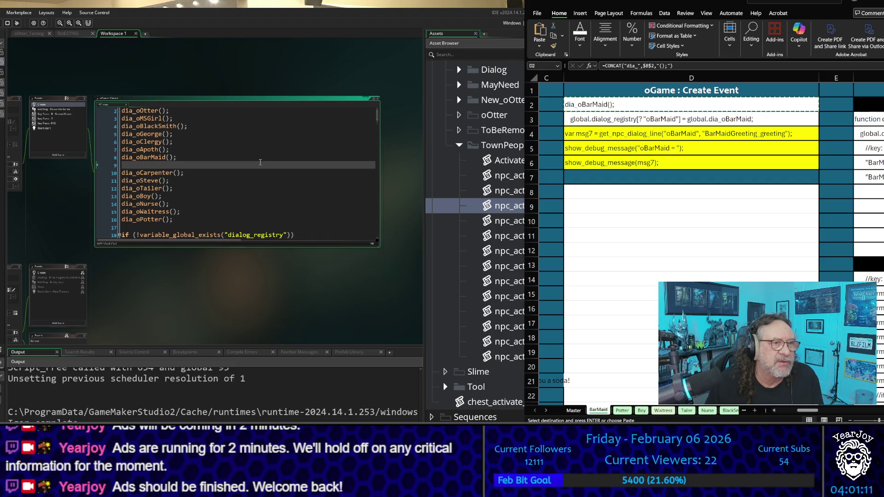
key("Delete")
scroll(258, 157, "down", 3)
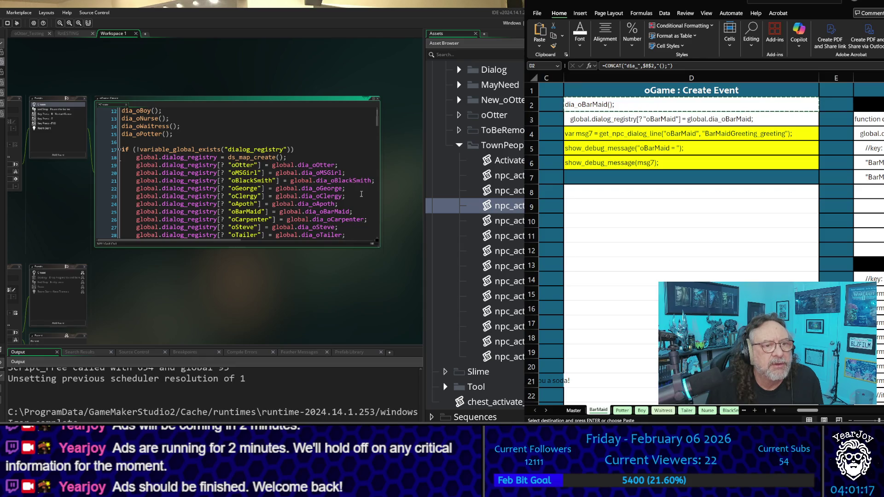
- Replace the oBarMaid registry line 25 with D3's entry and remove the empty line after it
left_click(362, 210)
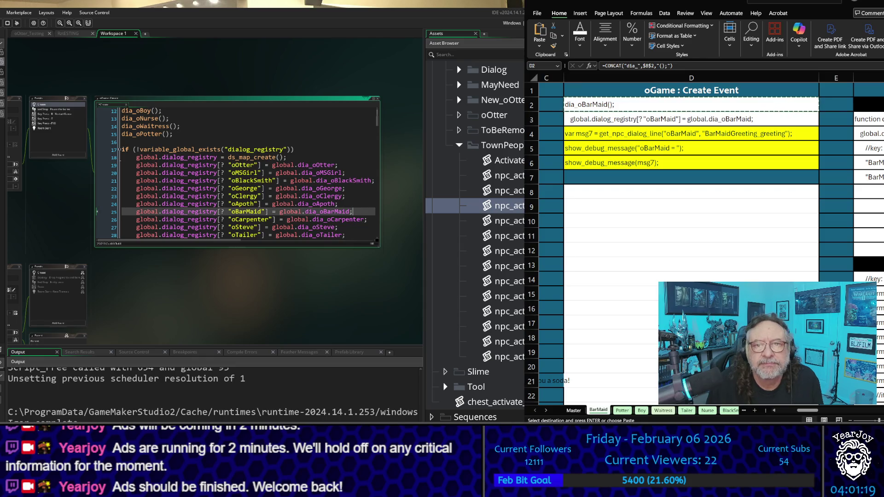
left_click(714, 122)
left_click(710, 119)
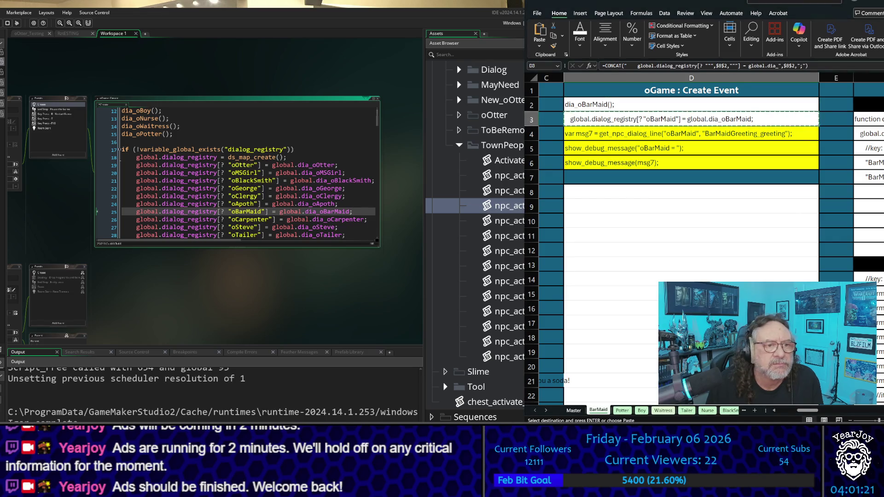
left_click(356, 204)
left_click_drag(352, 213, 113, 215)
key("ctrl+v")
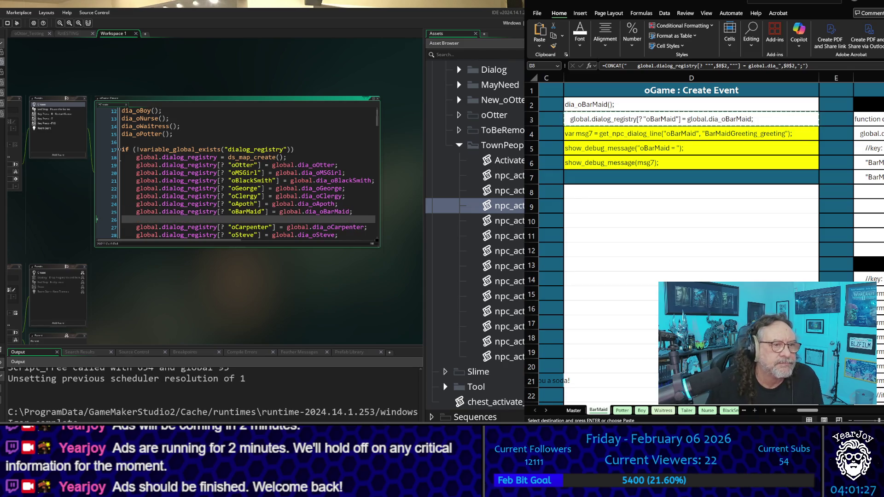
key("Delete")
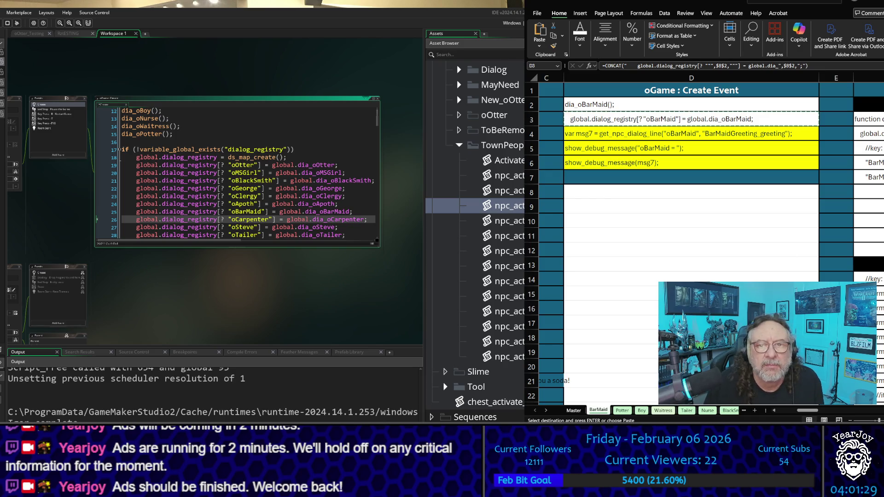
scroll(479, 207, "down", 1)
scroll(690, 208, "down", 1)
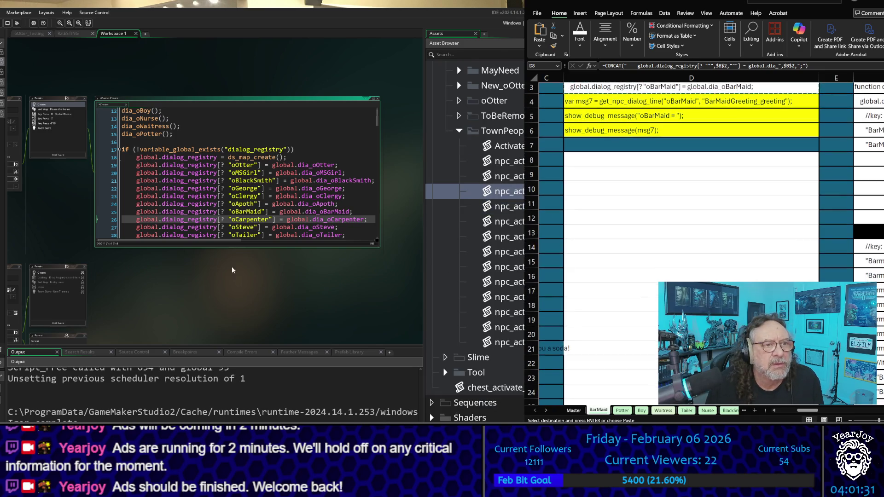
scroll(251, 162, "down", 2)
scroll(251, 162, "down", 6)
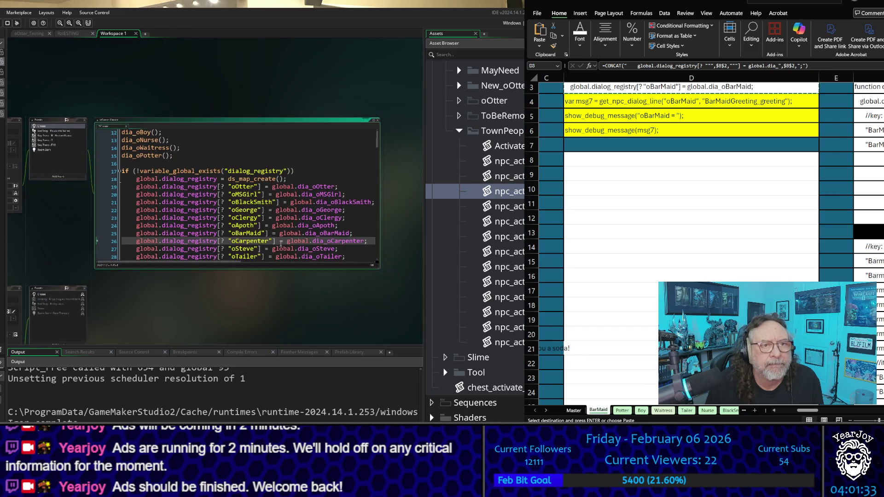
scroll(269, 225, "up", 6)
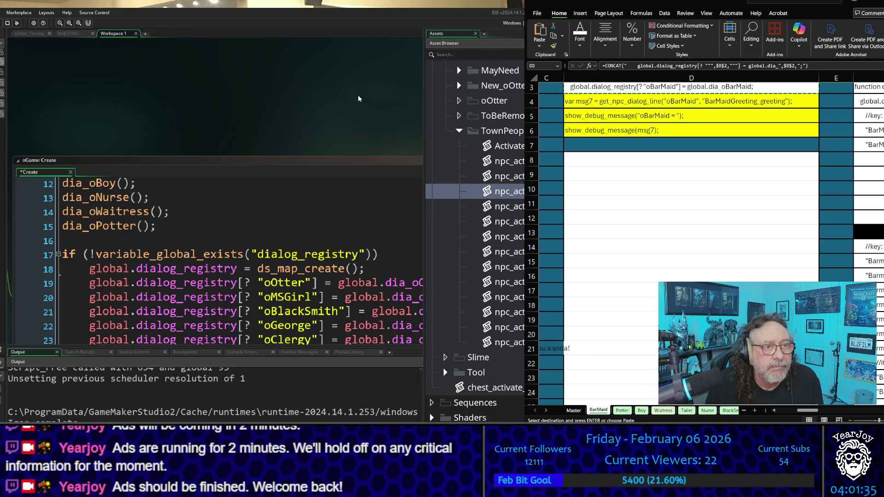
scroll(338, 90, "down", 4)
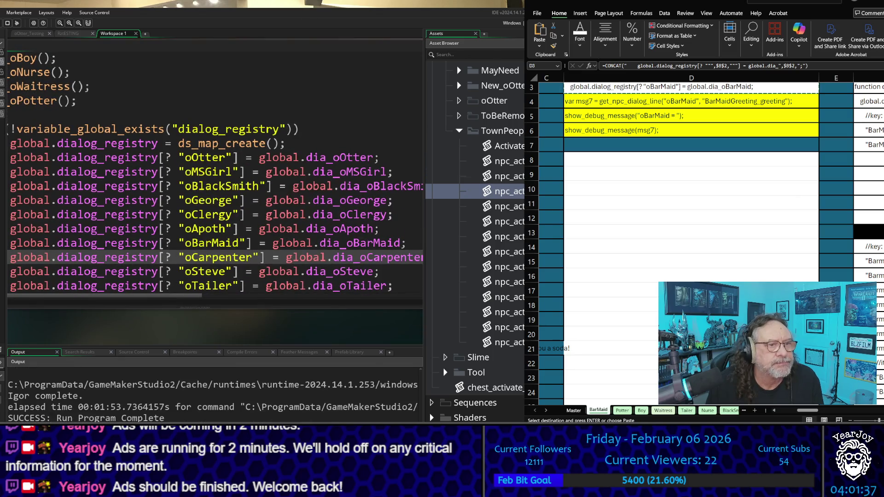
- Delete the duplicate var msg7 declaration and its blank line
key("Up")
key("Up")
key("Up")
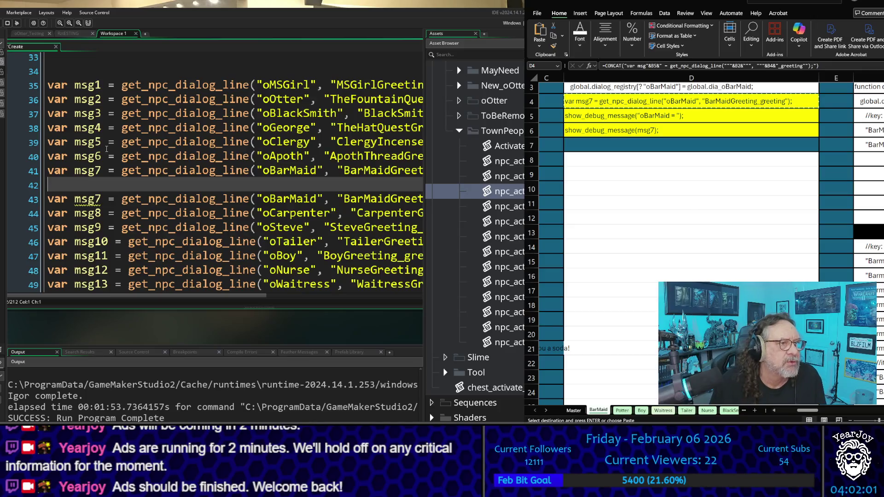
key("shift+Down")
key("shift+End")
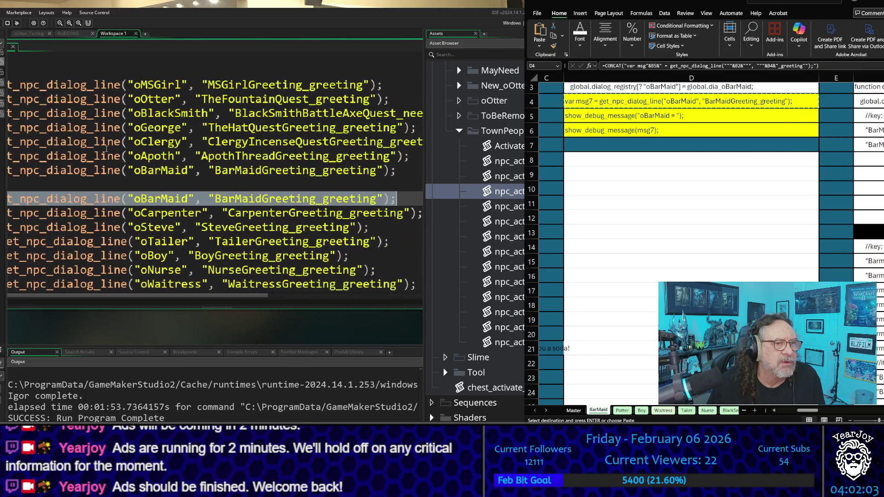
key("Delete")
key("Delete")
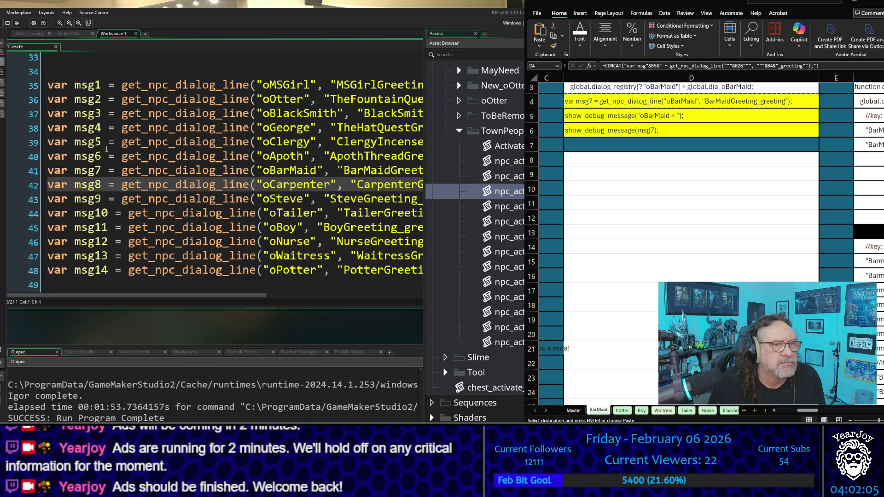
scroll(301, 227, "down", 6)
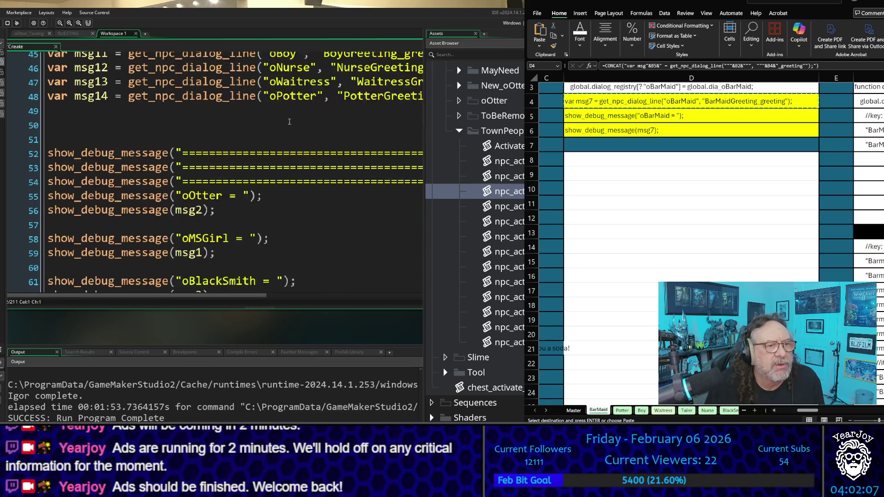
scroll(288, 122, "down", 4)
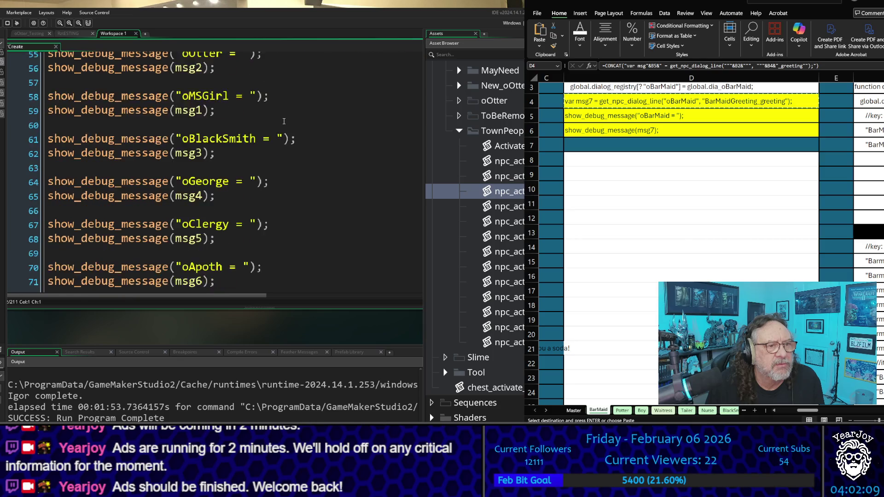
scroll(281, 121, "down", 2)
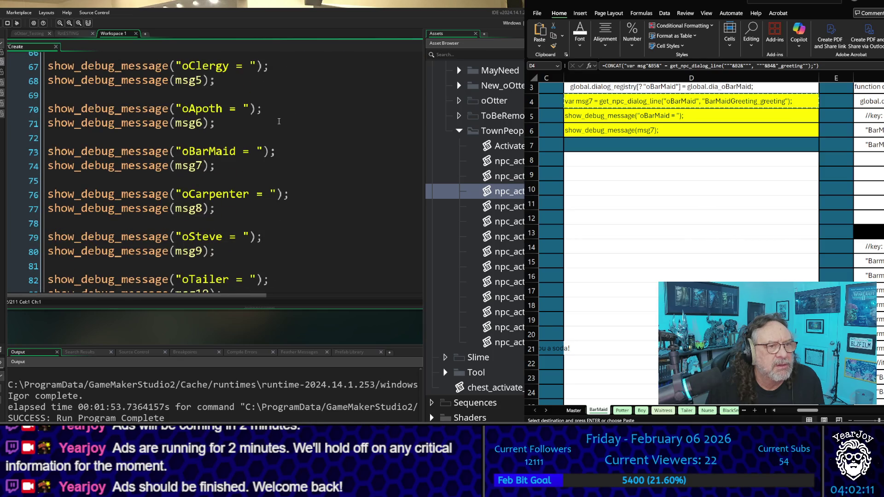
- Paste the oBarMaid debug-message lines from D5:D6 after the oApoth debug lines
left_click_drag(647, 116, 649, 125)
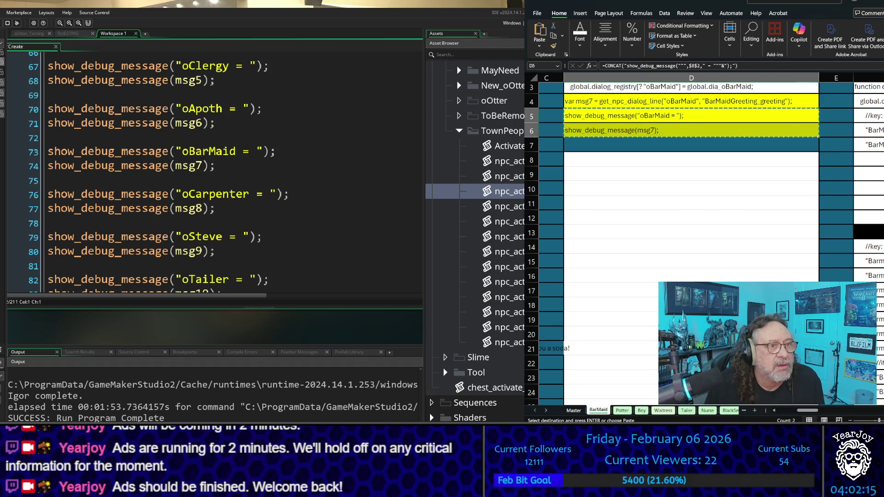
left_click(139, 138)
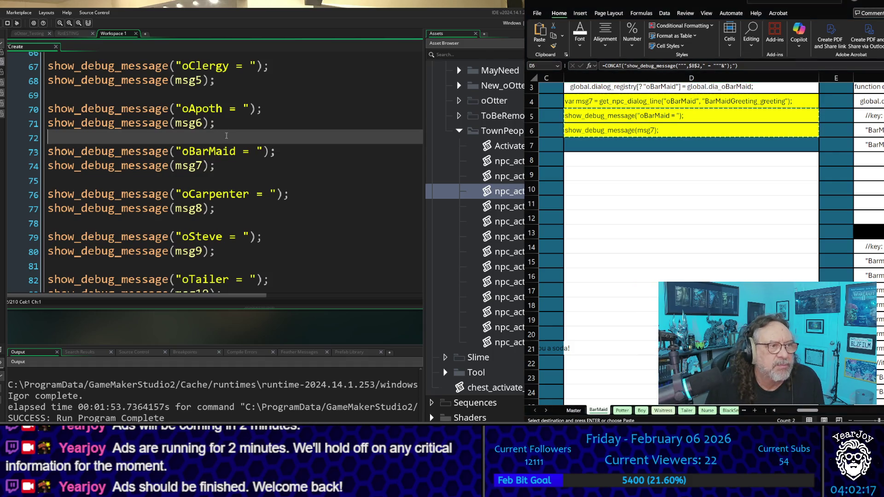
key("Return")
key("ctrl+v")
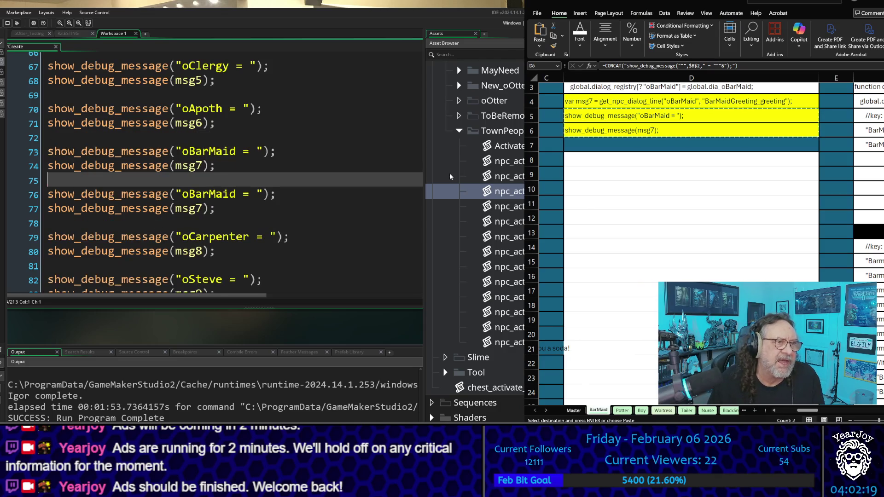
key("Up")
key("Up")
key("Down")
key("Down")
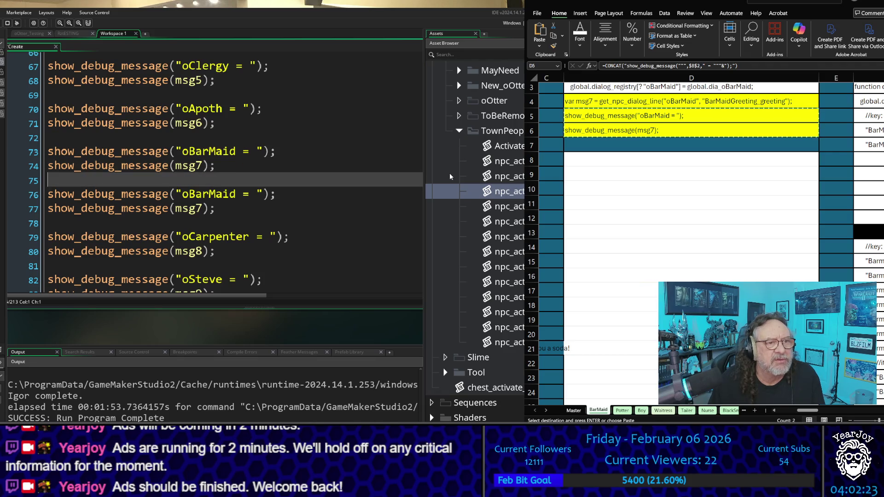
- Delete the leftover duplicate oBarMaid debug-message pair
key("Down")
key("shift+Down")
key("shift+Down")
key("Delete")
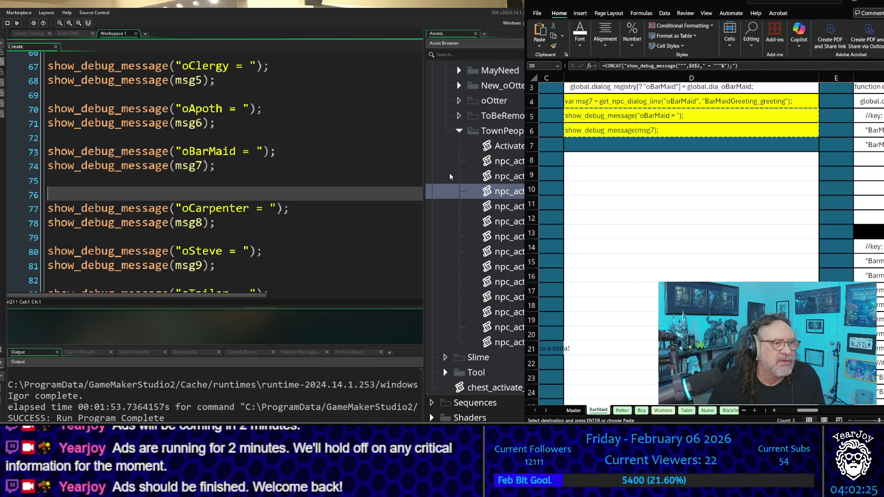
key("BackSpace")
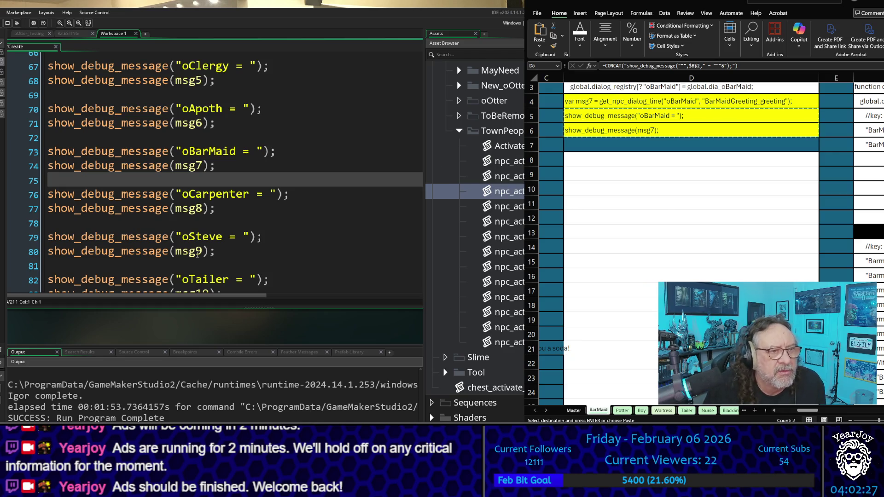
scroll(192, 203, "down", 10)
scroll(172, 281, "up", 1)
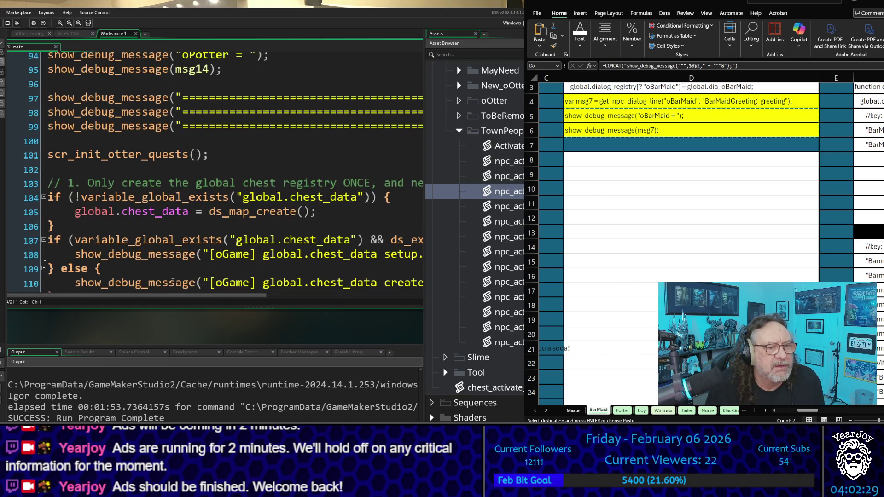
scroll(193, 316, "down", 10)
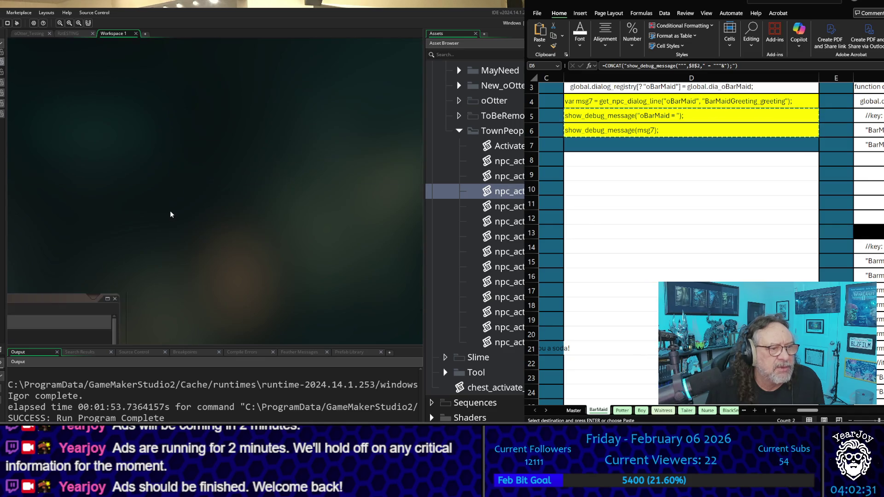
- Widen the dia_oBarMaid code window so it and npc_activate_barmaid both fit
scroll(175, 217, "left", 5)
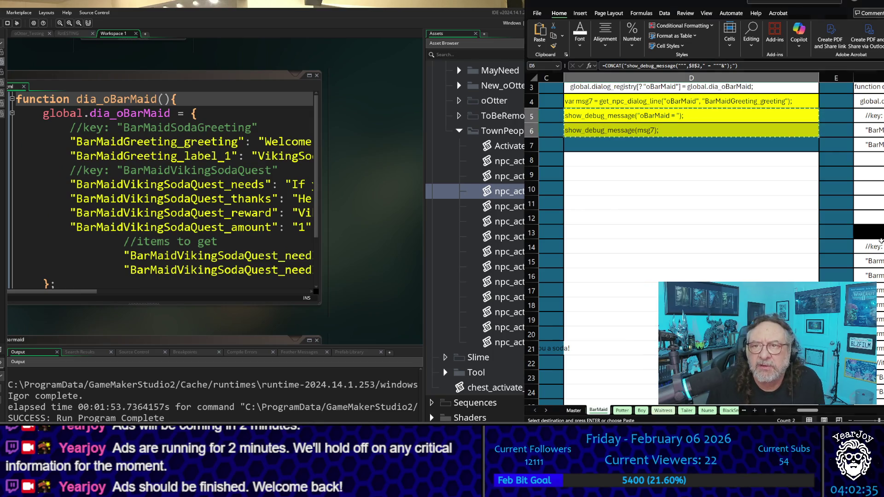
left_click(810, 418)
left_click_drag(810, 412, 827, 410)
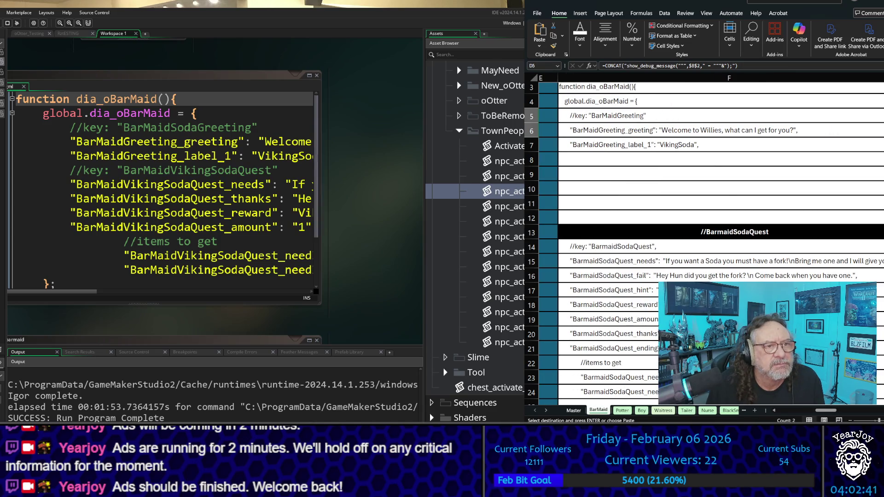
left_click_drag(321, 202, 457, 203)
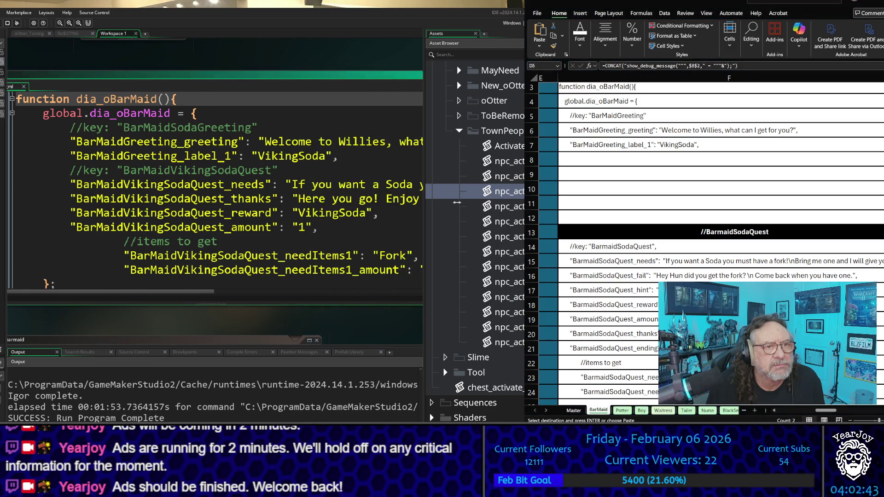
left_click_drag(283, 58, 268, 61)
scroll(279, 167, "down", 3)
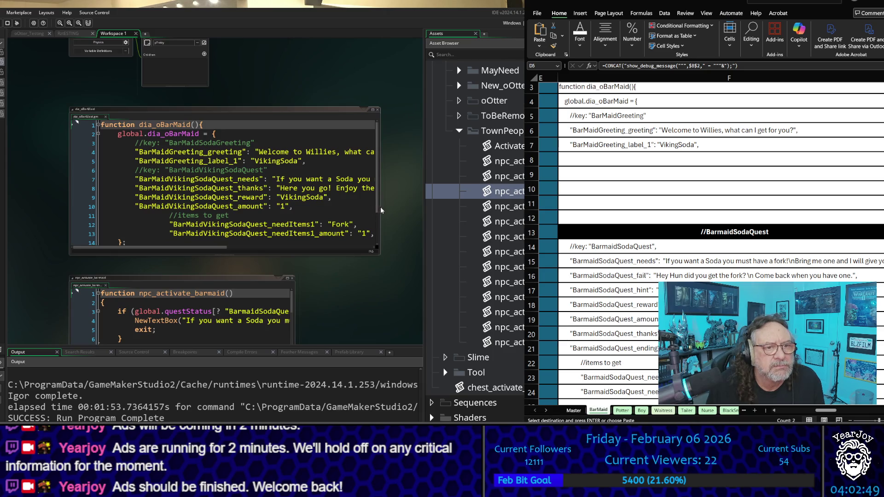
left_click_drag(379, 208, 422, 207)
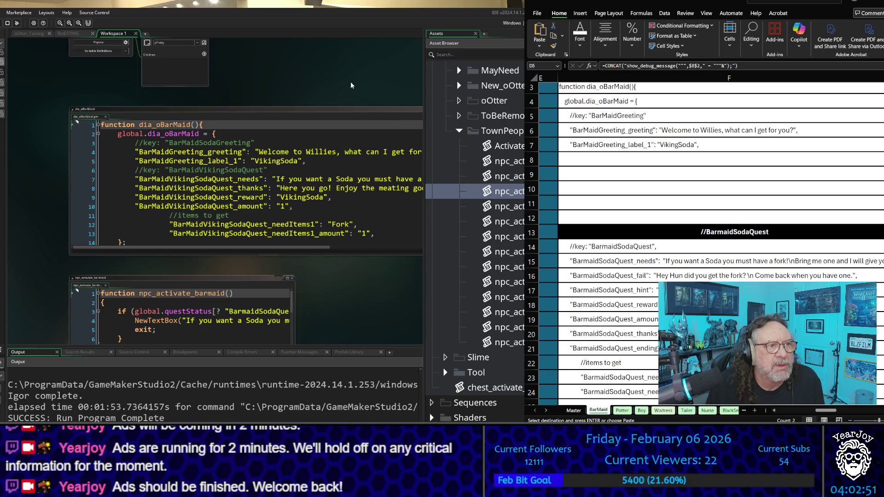
left_click_drag(346, 86, 264, 82)
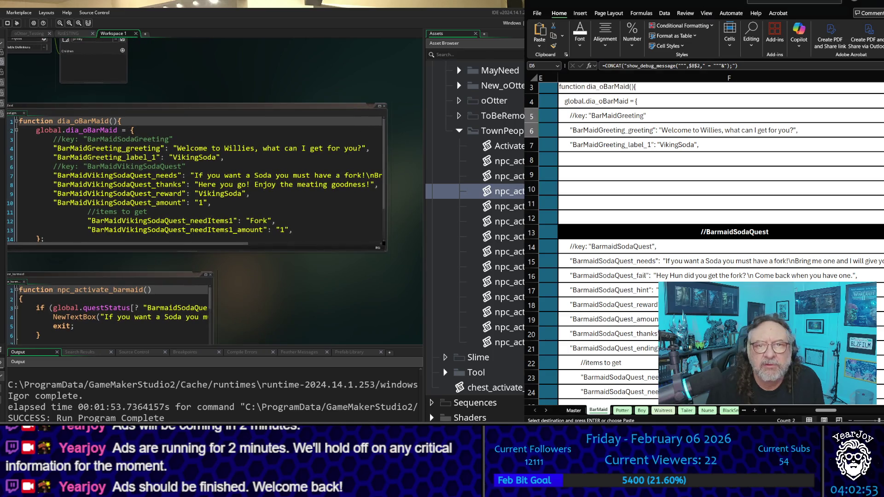
- Select the BarMaid sheet's column F code from F2 down to row 111
left_click(649, 87)
scroll(648, 88, "up", 1)
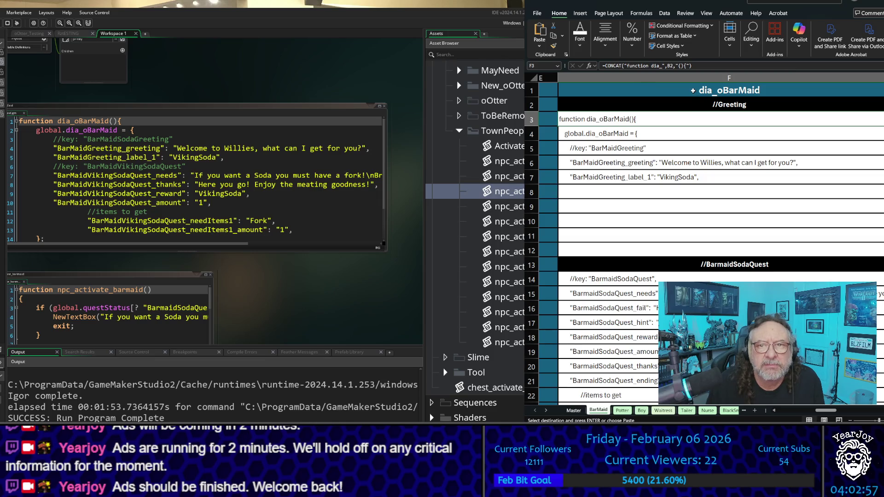
left_click_drag(699, 103, 704, 405)
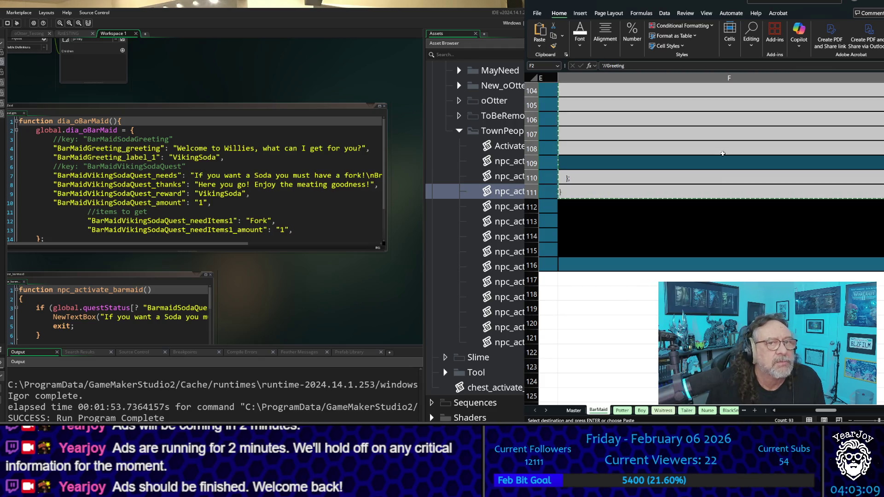
scroll(713, 145, "up", 20)
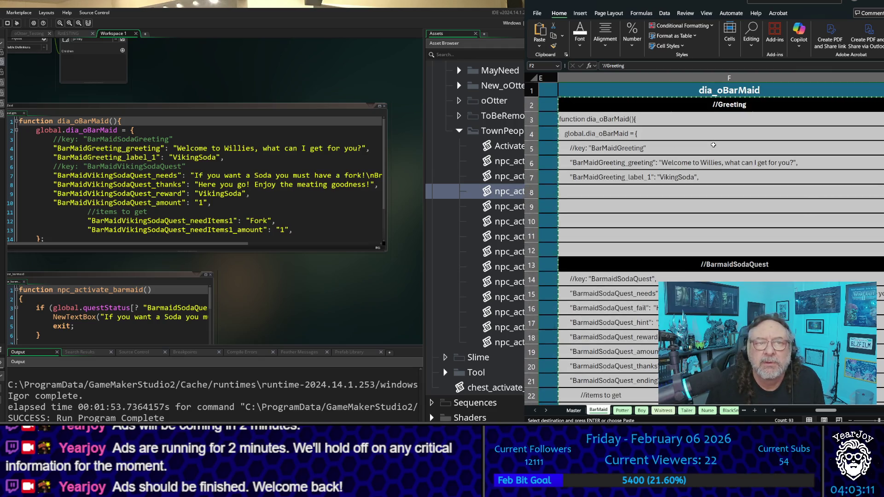
- Replace the dia_oBarMaid code with the spreadsheet code and delete the blank lines before the closing braces
left_click(219, 190)
key("ctrl+a")
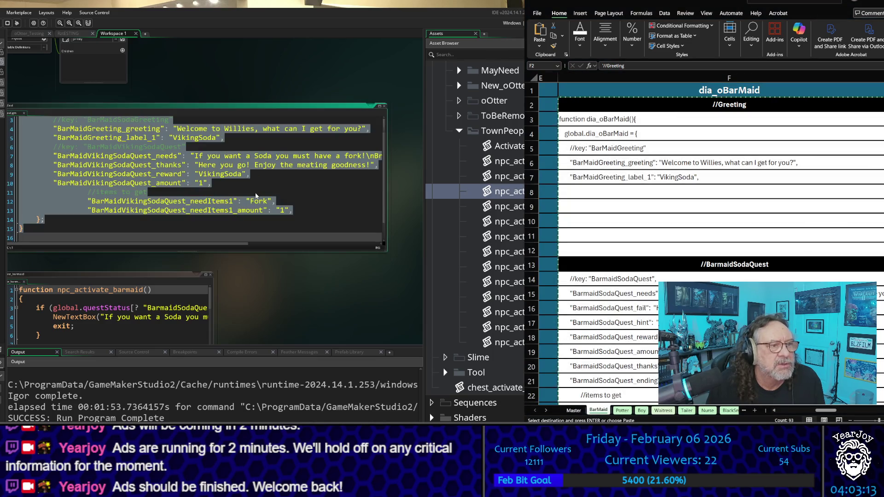
key("ctrl+v")
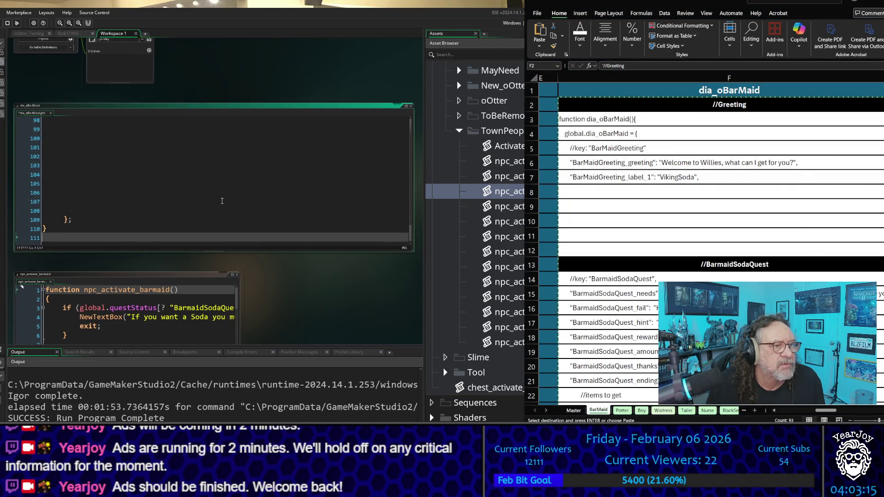
key("Up")
key("Up")
key("Up")
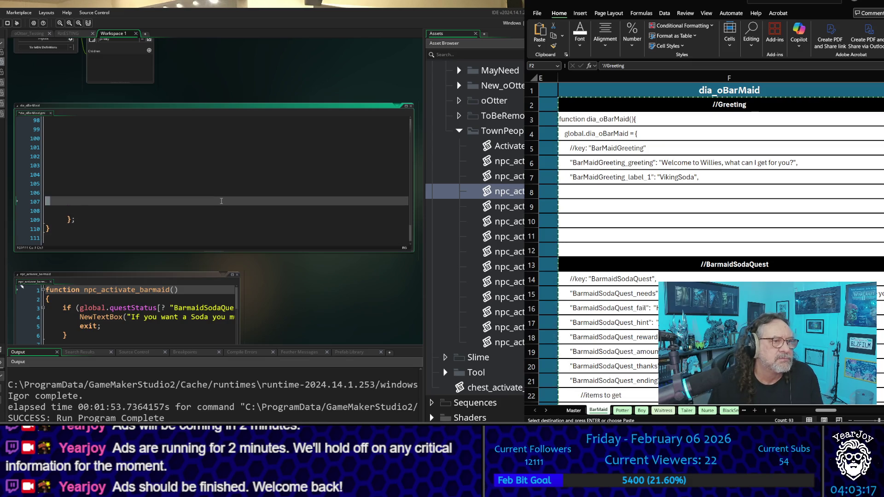
key("alt+shift+Up")
key("alt+shift+Up")
key("alt+shift+Up")
key("alt+shift+Page_Up")
key("alt+shift+Page_Up")
key("alt+shift+Page_Up")
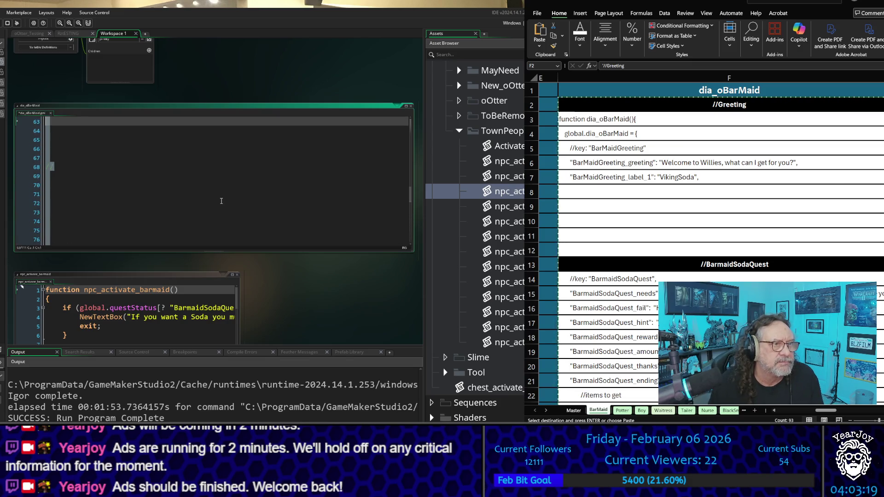
key("shift+Page_Up")
key("shift+Page_Up")
key("shift+Page_Up")
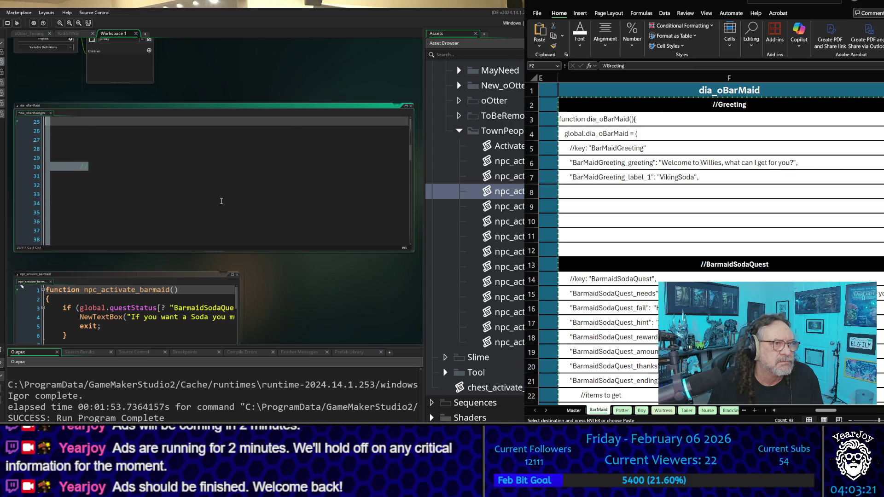
key("shift+Down")
key("shift+Down")
key("shift+Down")
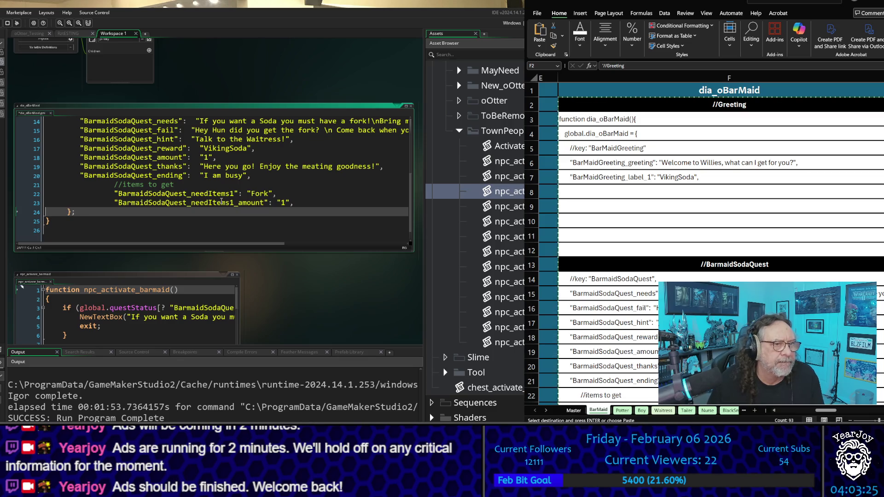
- Delete empty lines 7–10 so the BarmaidSodaQuest entries follow the greeting lines
scroll(219, 202, "up", 5)
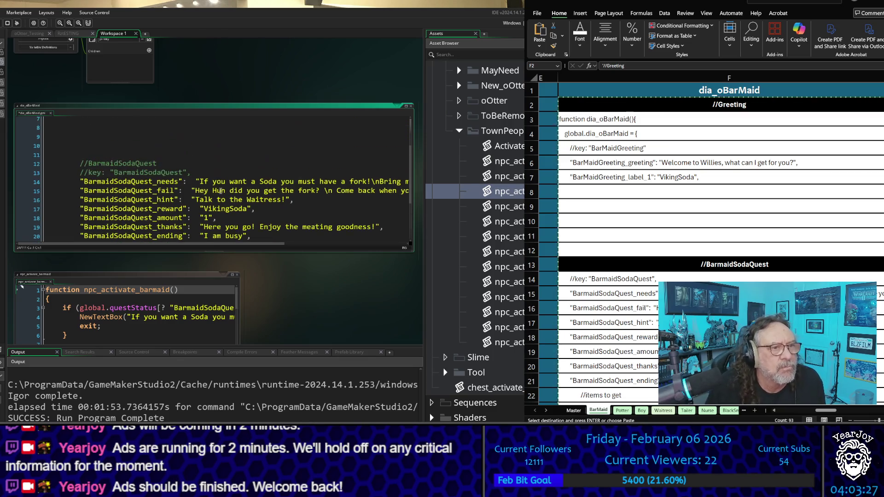
left_click(219, 201)
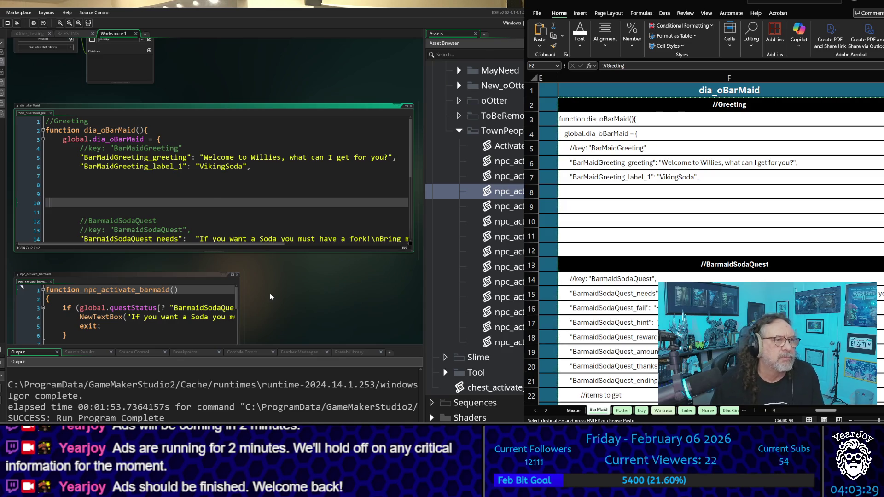
key("Up")
key("Up")
key("Up")
key("shift+Down")
key("shift+Down")
key("shift+Down")
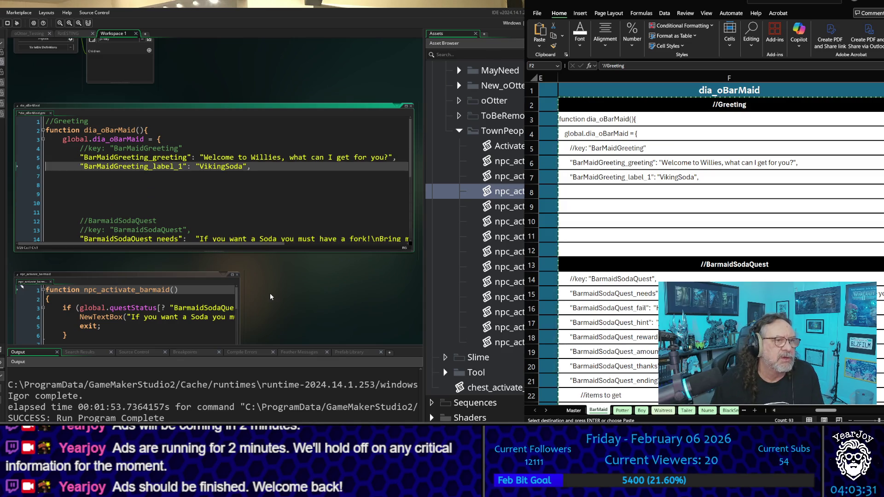
key("Delete")
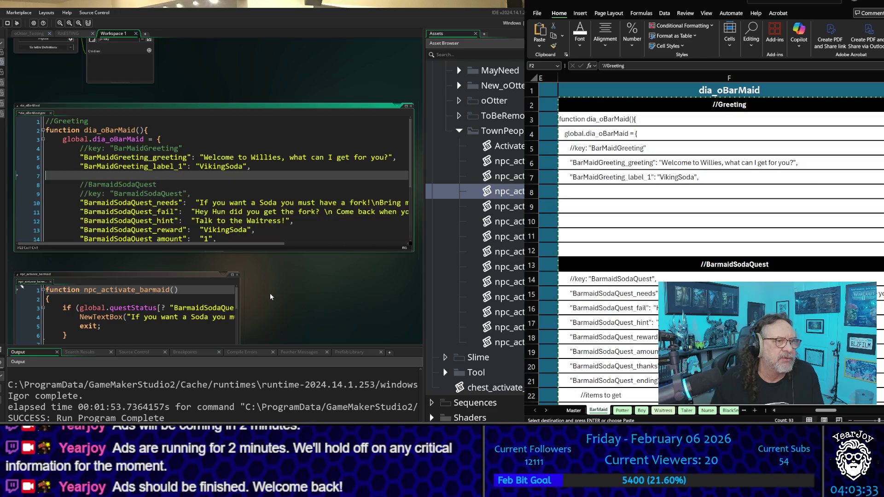
key("Delete")
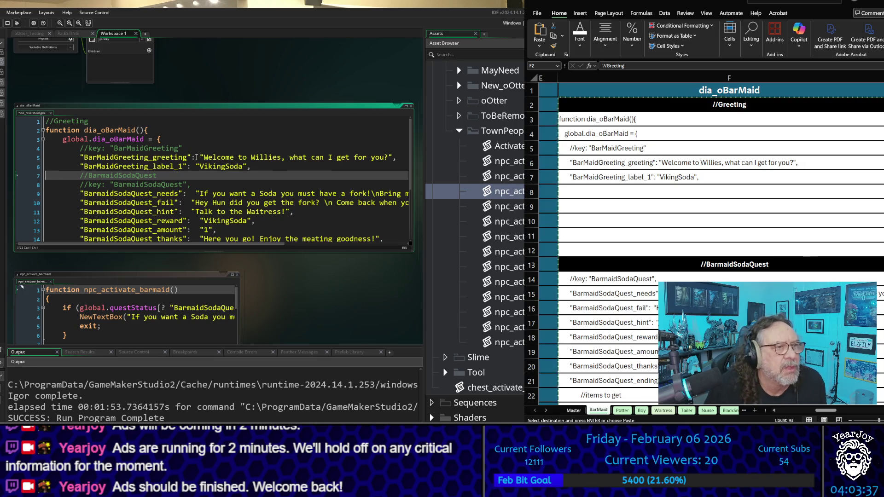
left_click(196, 147)
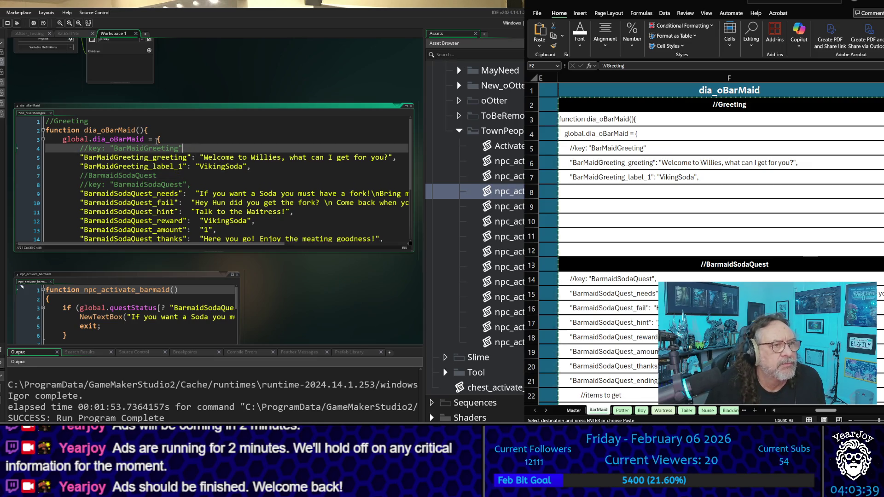
scroll(92, 156, "down", 3)
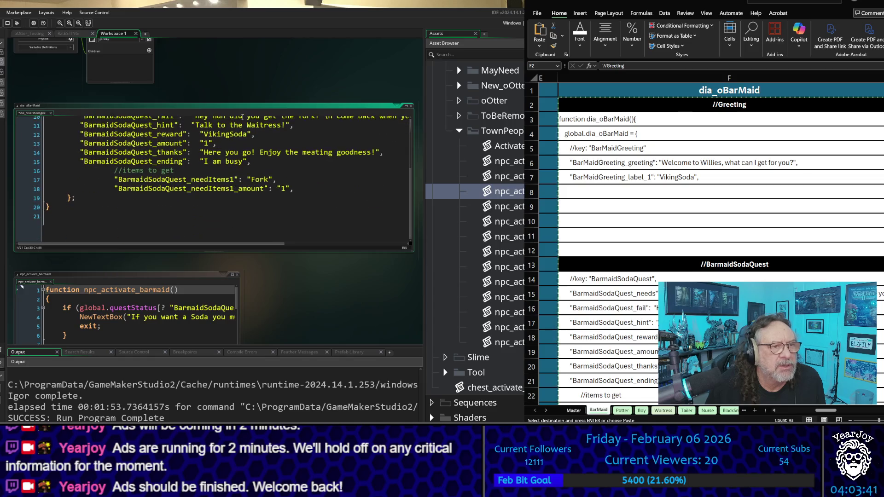
left_click(220, 289)
scroll(295, 304, "down", 4)
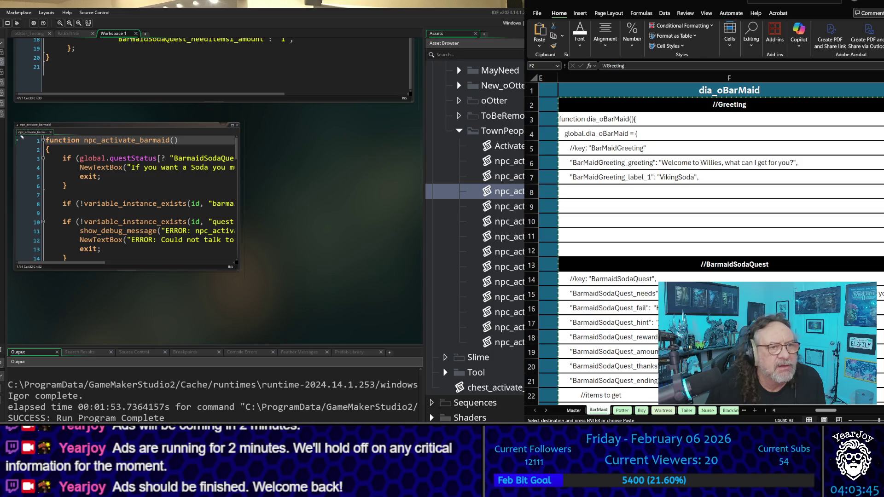
- Replace npc_activate_barmaid's code with Excel cells H2 through H111
left_click_drag(825, 410, 846, 408)
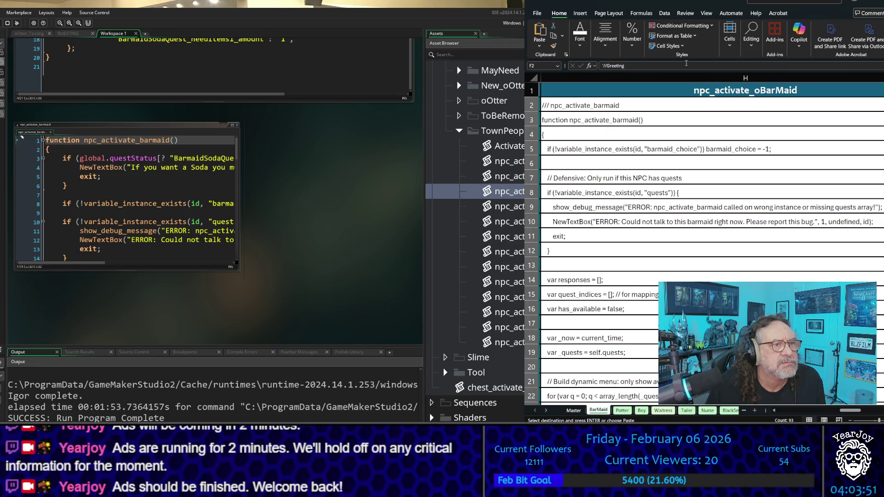
left_click(610, 106)
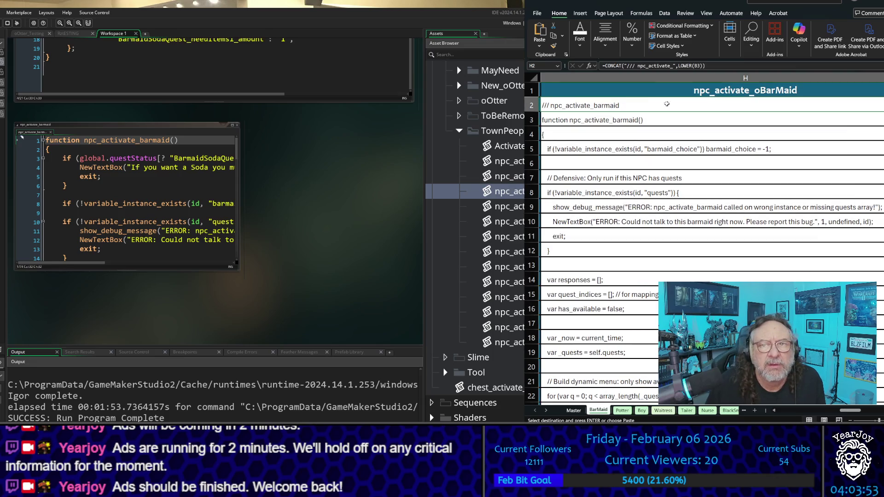
key("ctrl+shift+Down")
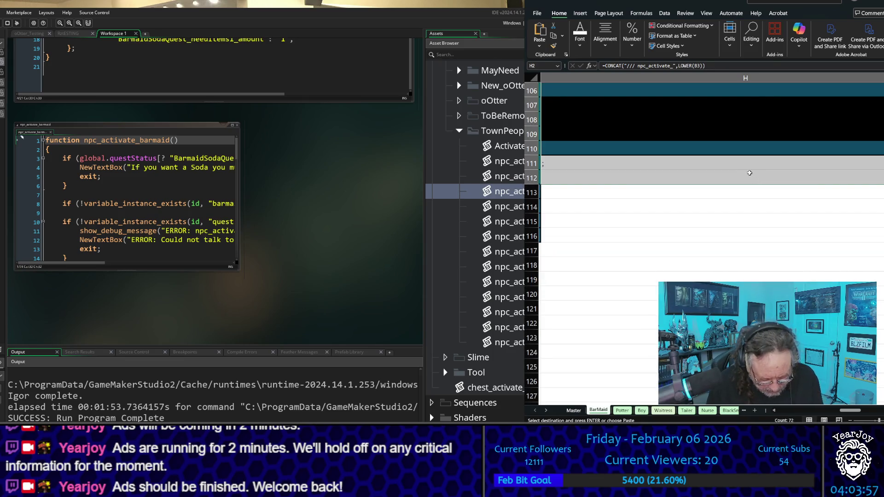
left_click(166, 174)
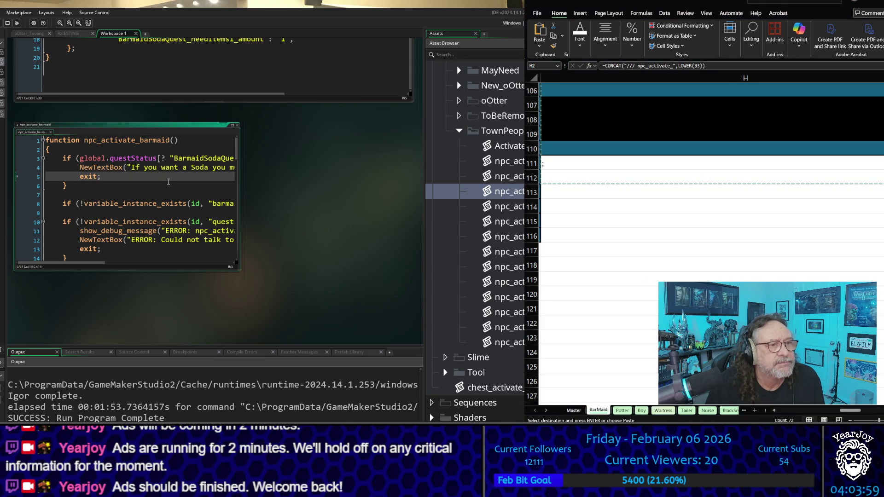
key("ctrl+a")
key("ctrl+v")
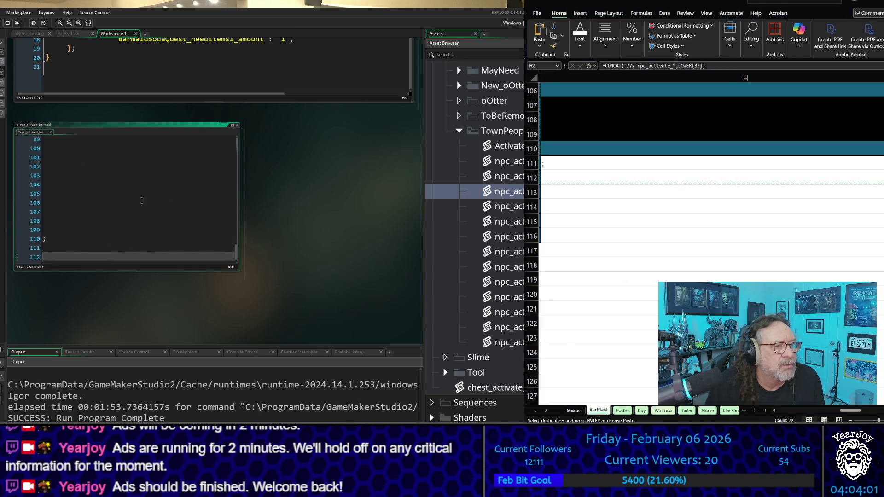
- Delete the thirty trailing blank lines before the script's final semicolon
left_click(142, 201)
key("Up")
key("Up")
key("Up")
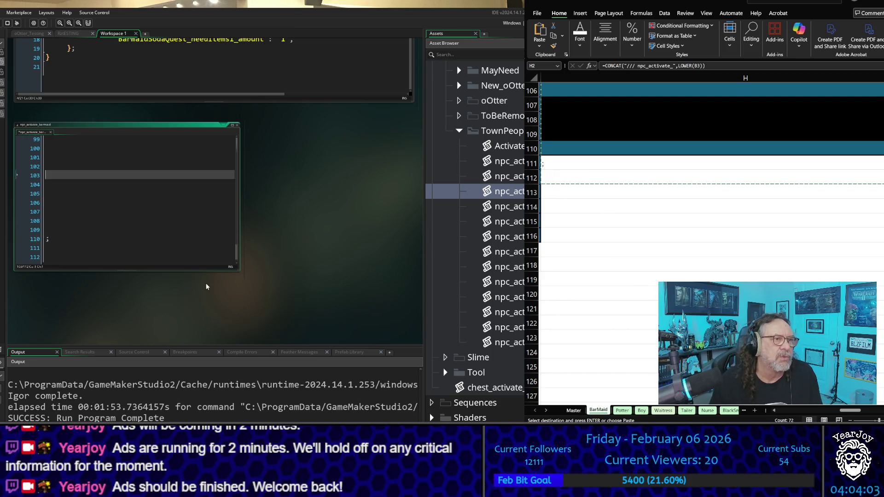
key("Up")
key("Up")
key("Up")
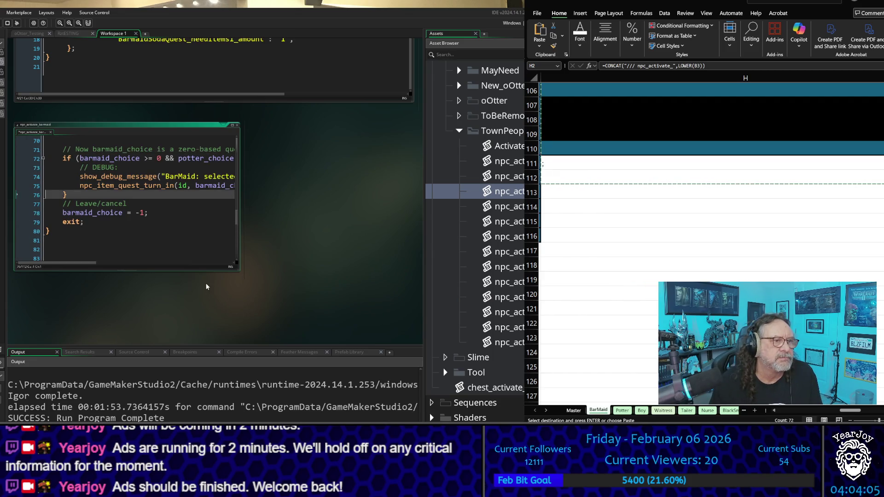
key("Down")
key("Down")
key("Down")
key("ctrl+End")
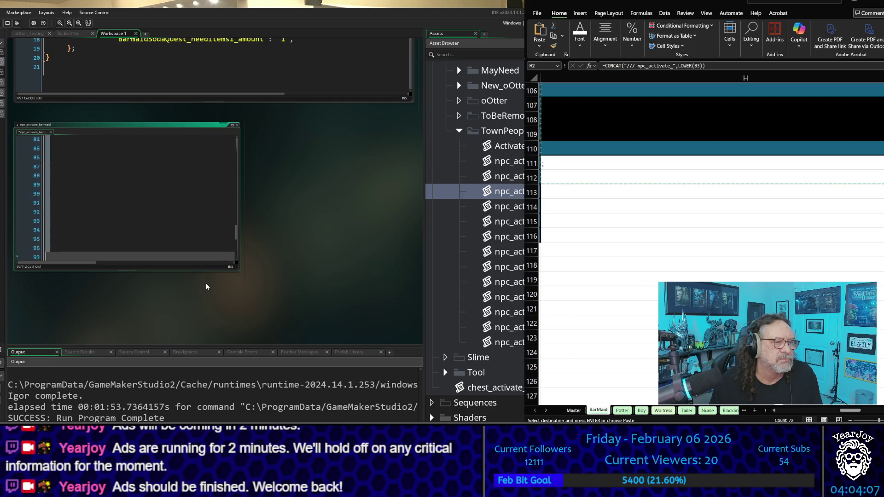
key("Up")
key("Up")
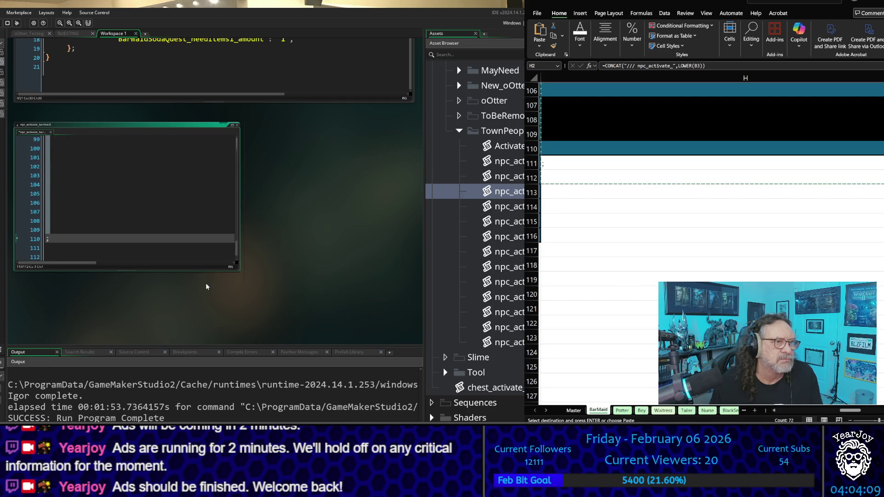
key("BackSpace")
key("BackSpace")
key("BackSpace")
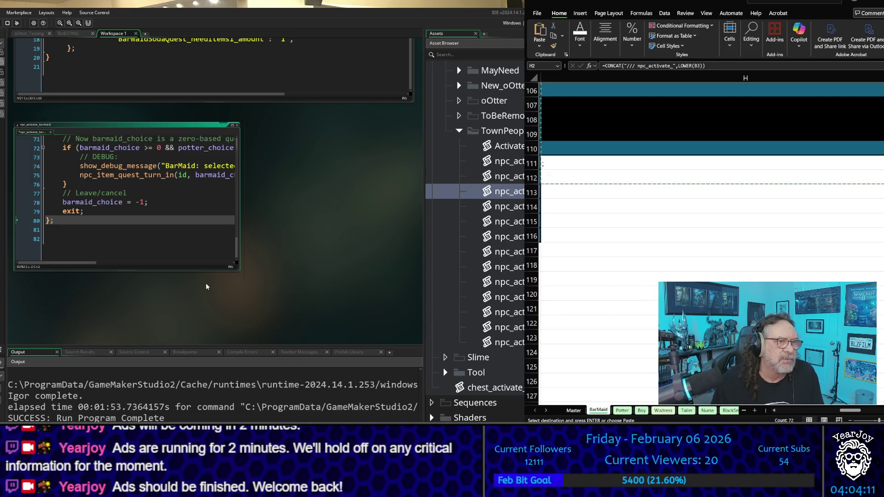
- Widen the script window and remove the blank lines so default directly follows case 0
scroll(200, 198, "up", 6)
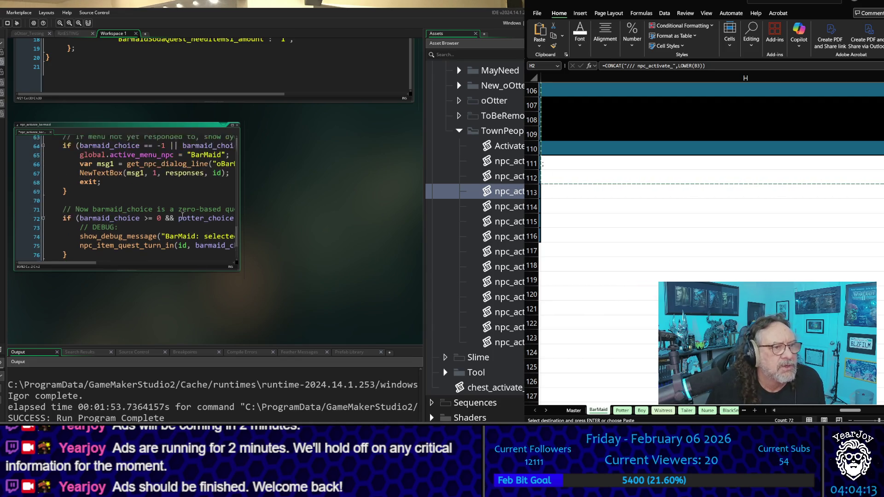
scroll(182, 216, "up", 6)
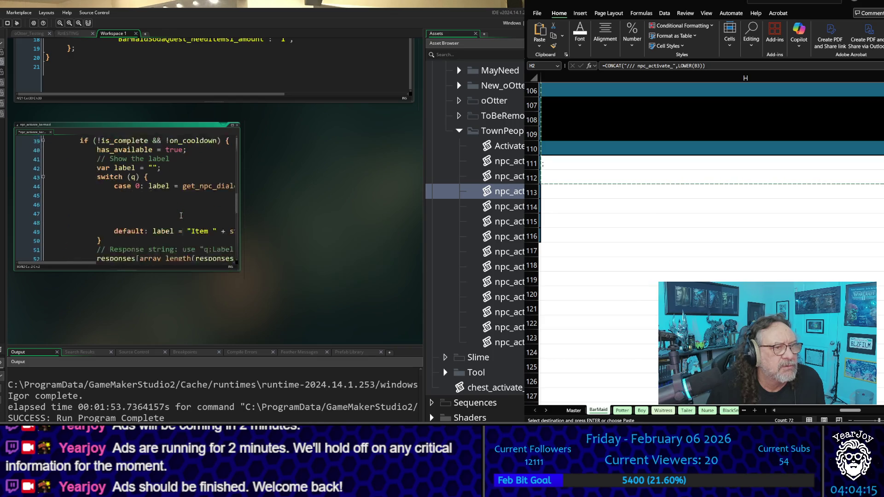
left_click(181, 215)
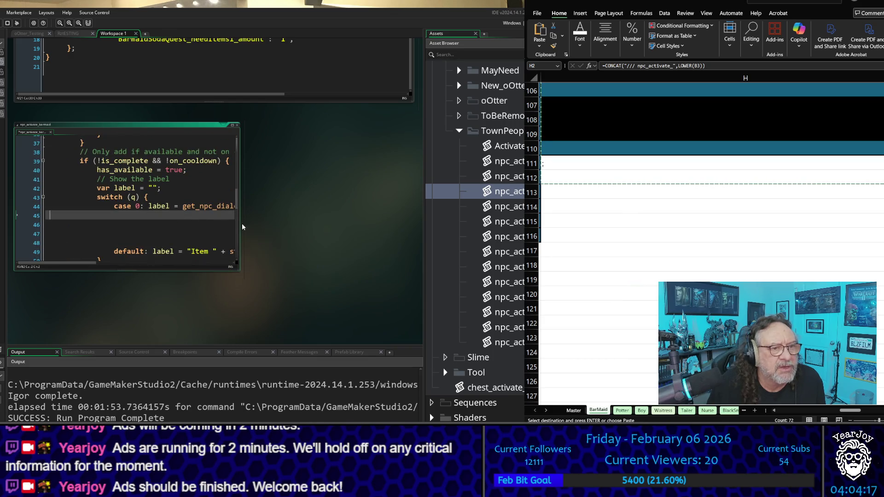
left_click_drag(239, 223, 441, 235)
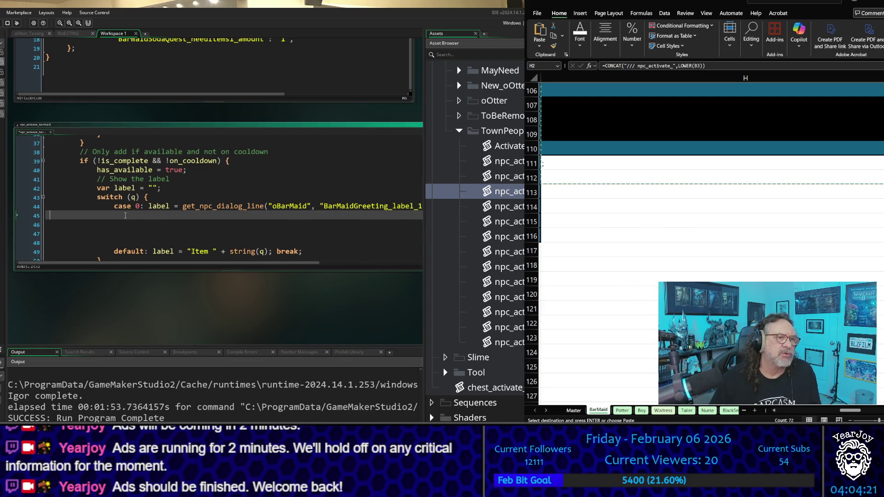
key("shift+Down")
key("shift+Down")
key("shift+Down")
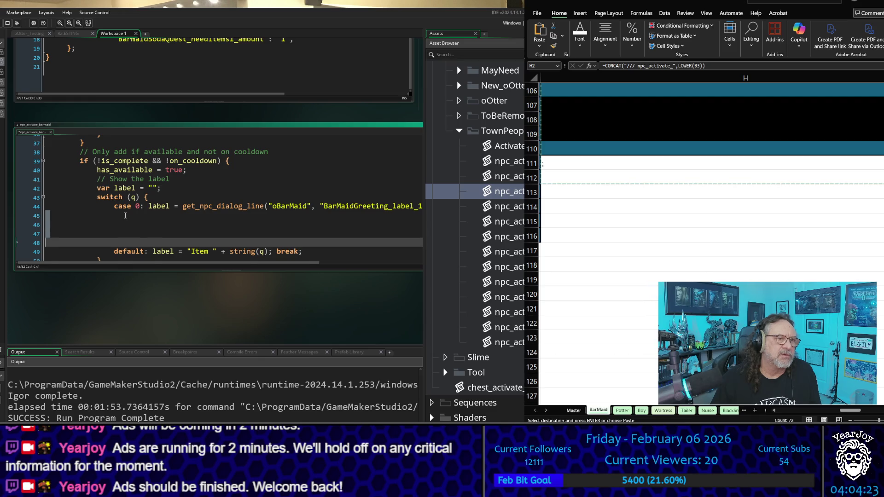
key("Delete")
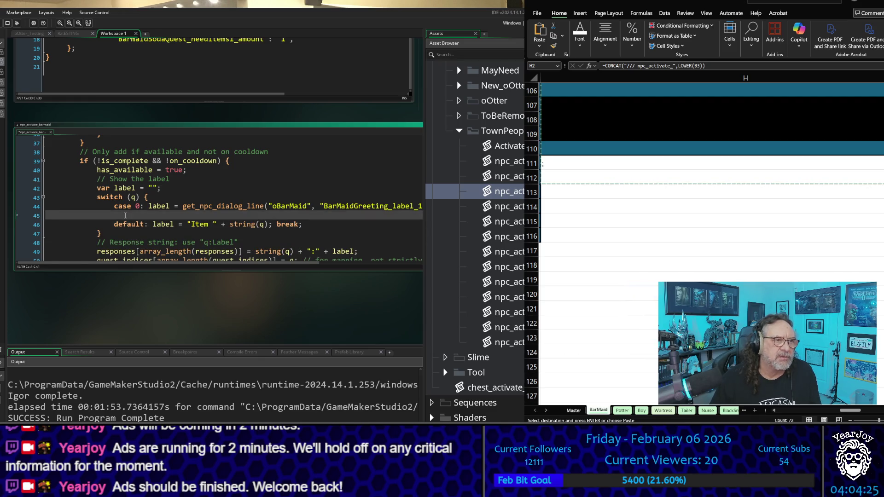
key("Delete")
scroll(232, 165, "up", 12)
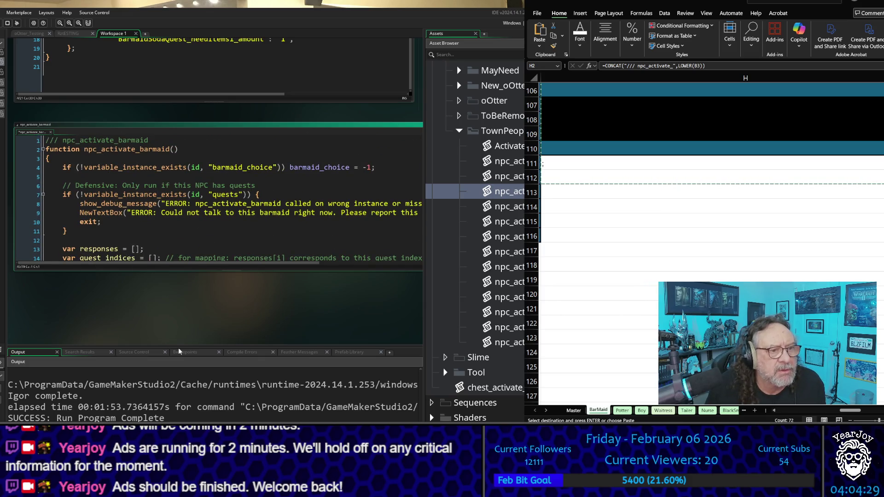
scroll(192, 330, "down", 5)
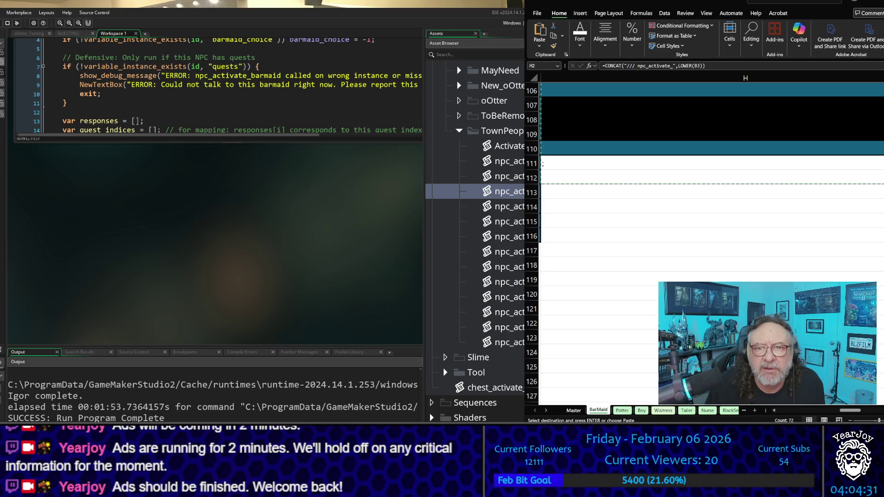
- Open oBarMaid's Create event and select Excel's generated oBarMaid_Create code in column J
scroll(803, 268, "down", 5)
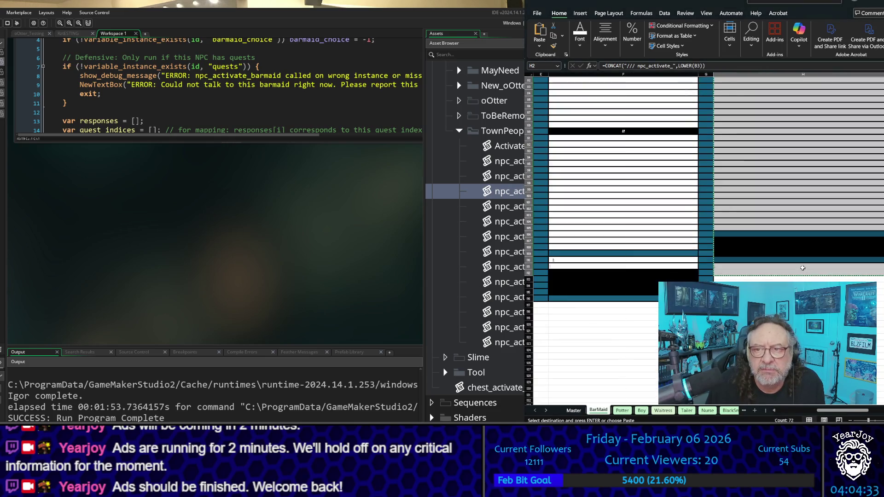
left_click(824, 344)
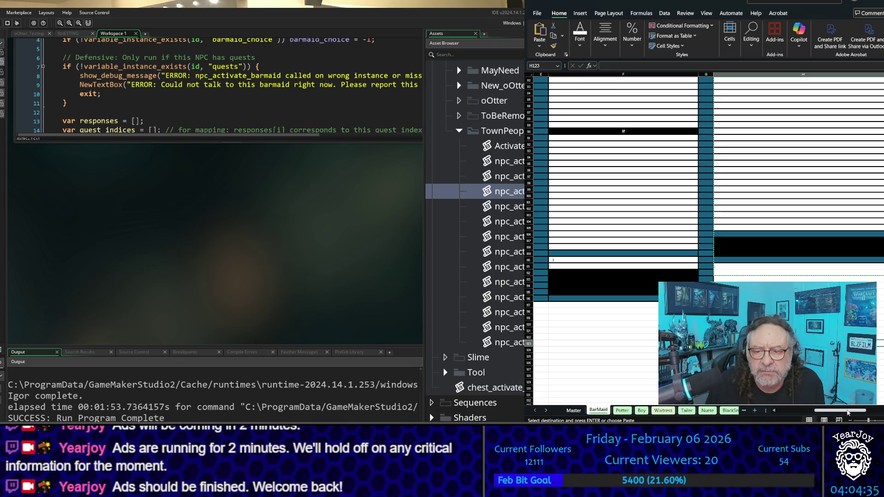
left_click_drag(848, 413, 874, 411)
scroll(801, 209, "up", 15)
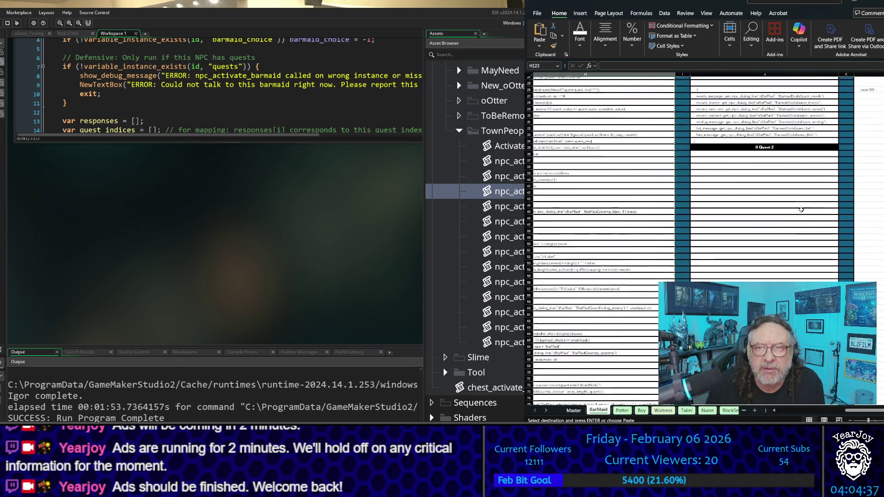
scroll(801, 210, "up", 8)
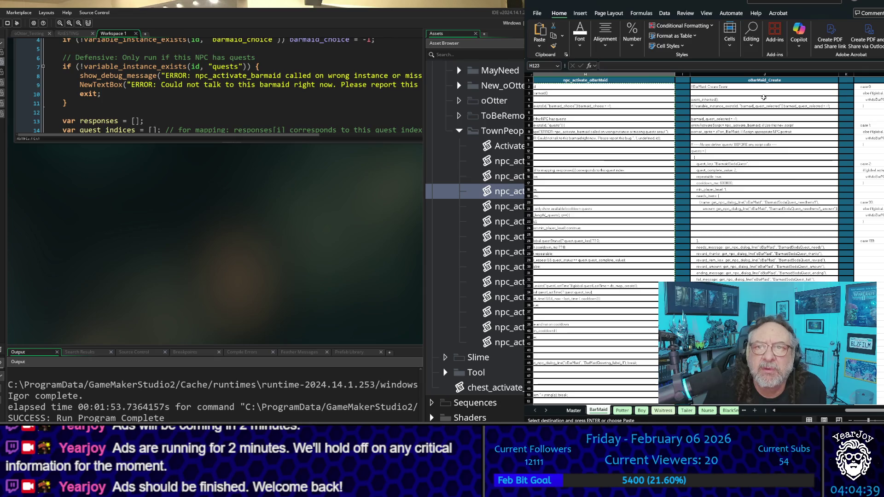
left_click(283, 199)
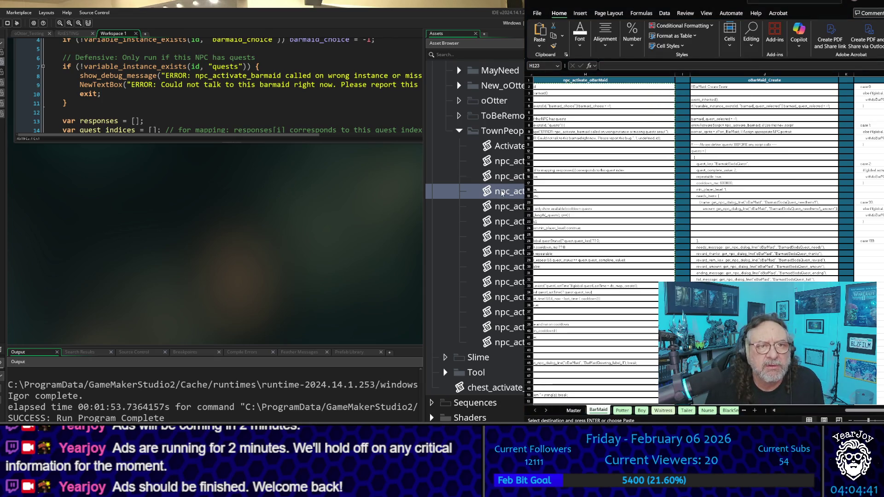
scroll(501, 194, "up", 6)
double_click(502, 86)
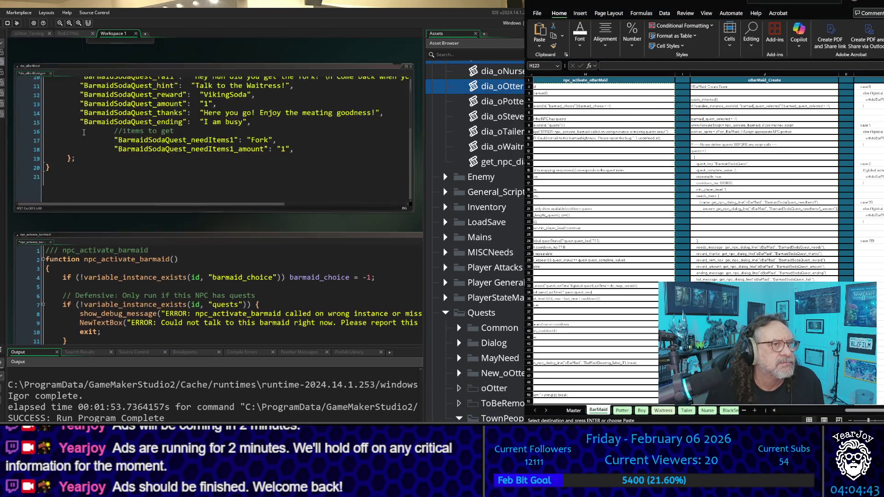
scroll(101, 122, "up", 5)
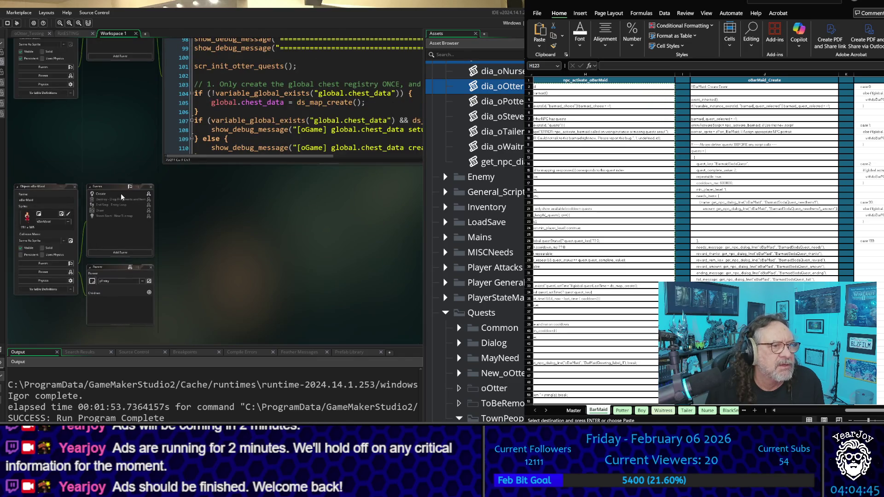
double_click(122, 196)
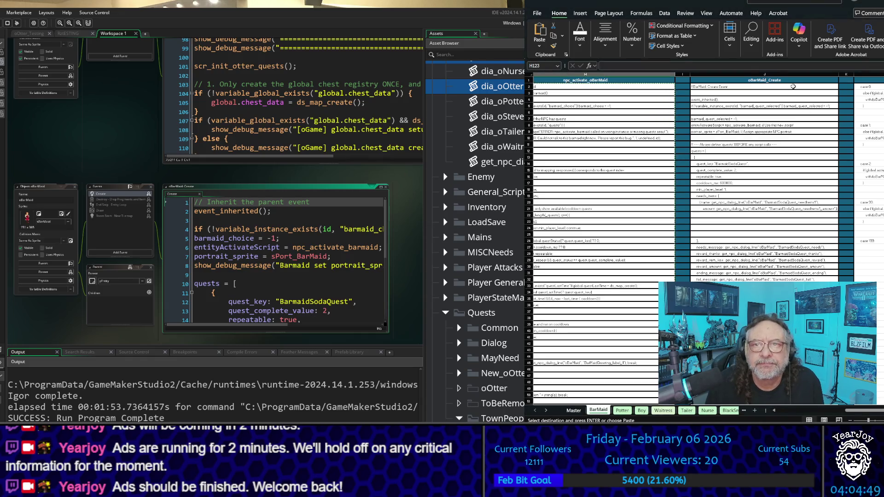
mouse_move(789, 89)
left_mouse_down()
mouse_move(789, 402)
mouse_move(789, 375)
left_mouse_up()
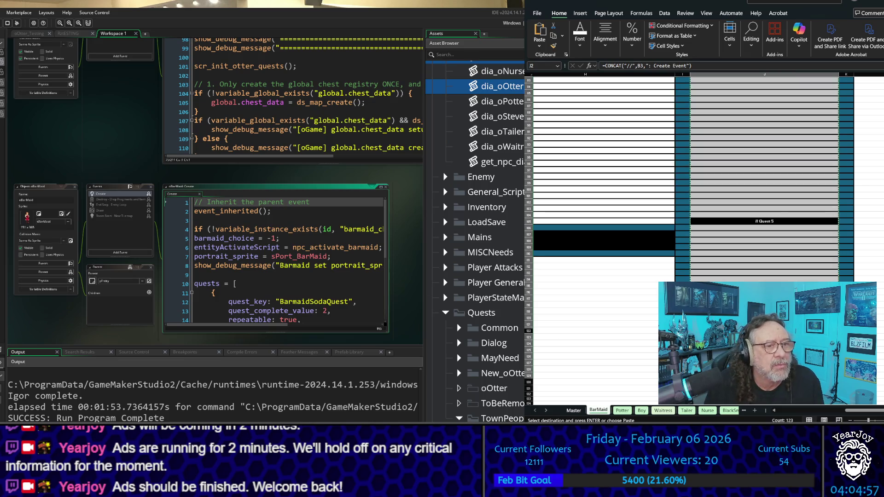
- Replace oBarMaid's Create code with the copied Excel code and delete the trailing empty quest lines
left_click(317, 261)
key("ctrl+a")
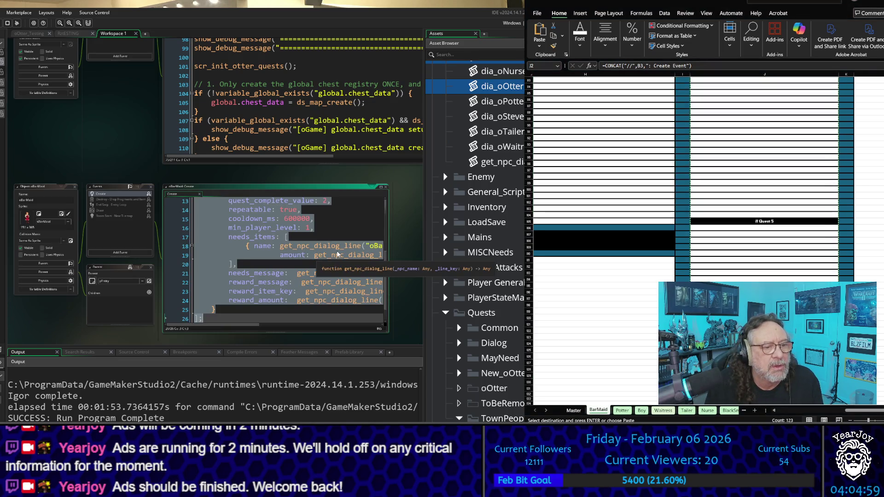
key("ctrl+v")
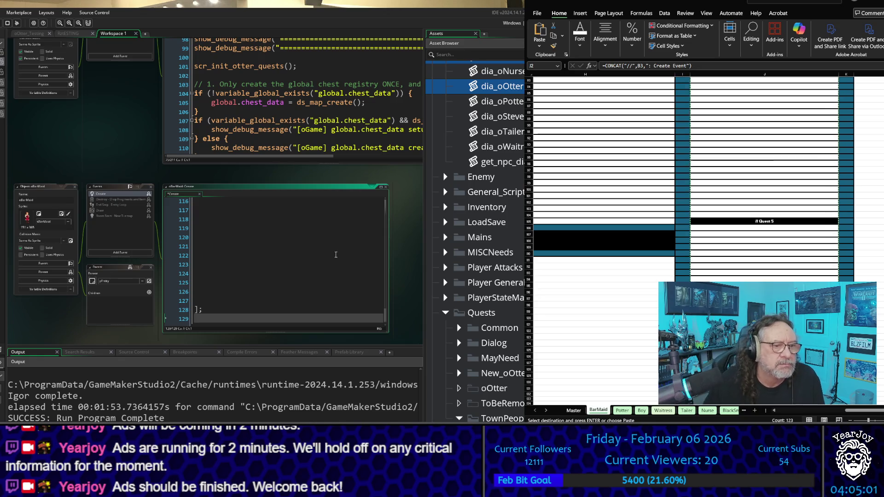
key("Up")
key("Up")
key("Up")
key("shift+Up")
key("shift+Up")
key("shift+Up")
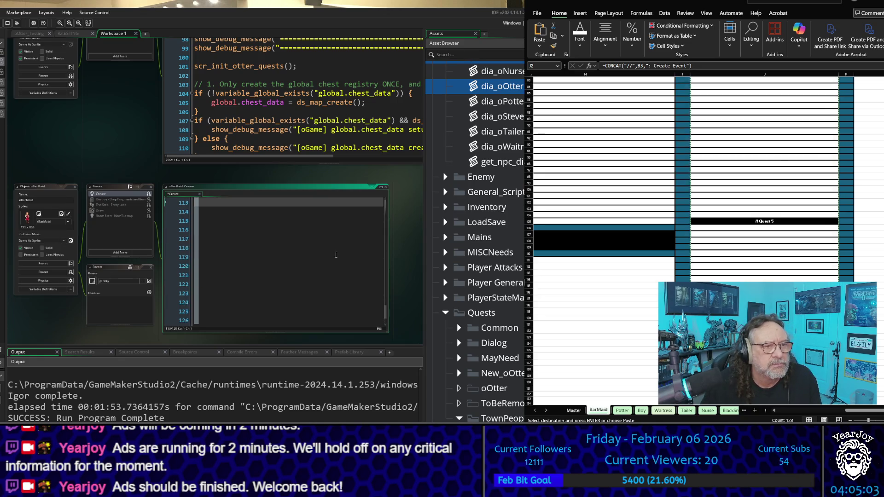
key("shift+Up")
key("shift+Up")
key("shift+Up")
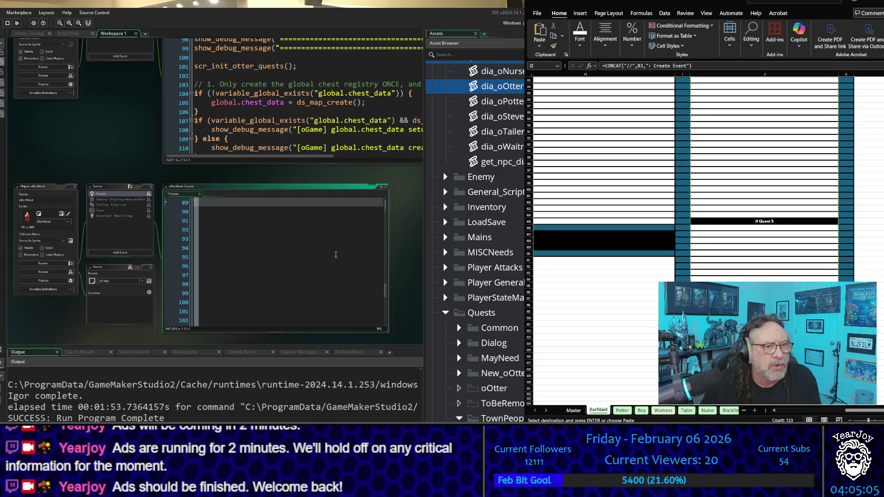
key("shift+Up")
key("shift+Up")
key("shift+Up")
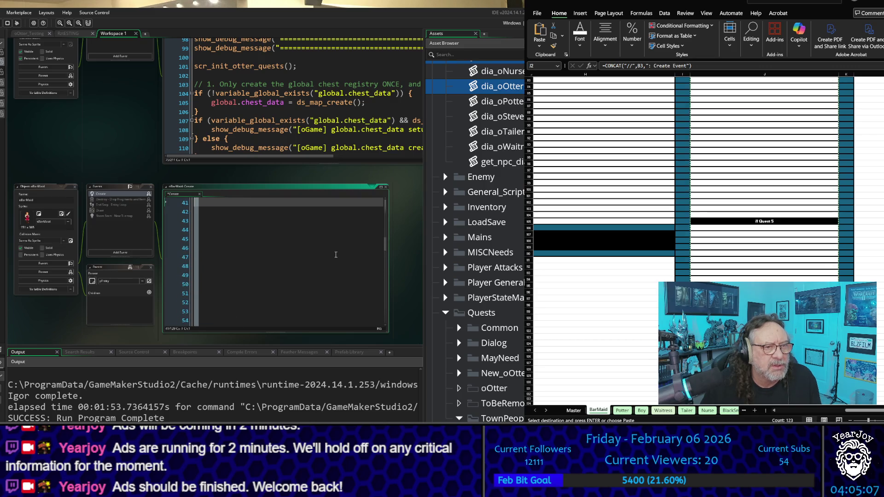
key("shift+Up")
key("shift+Up")
key("shift+Up")
key("Delete")
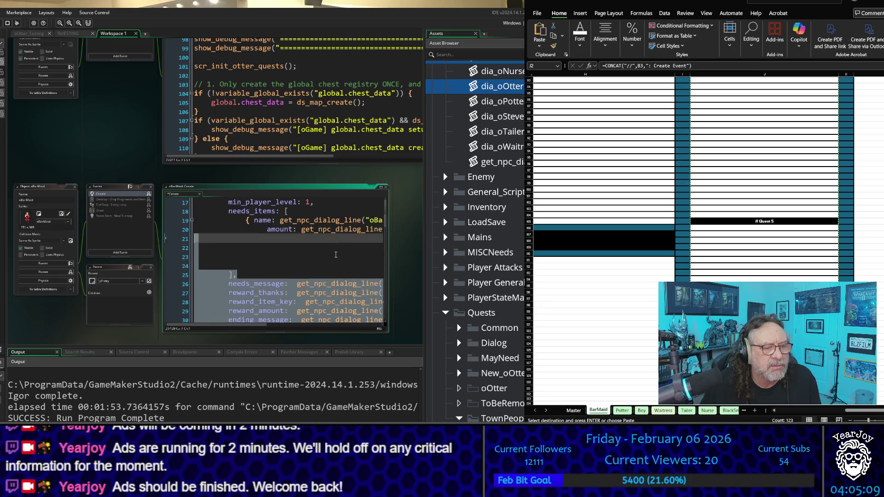
- Remove the leftover // Quest 2 comment and the blank lines before the closing bracket
key("BackSpace")
scroll(336, 254, "down", 2)
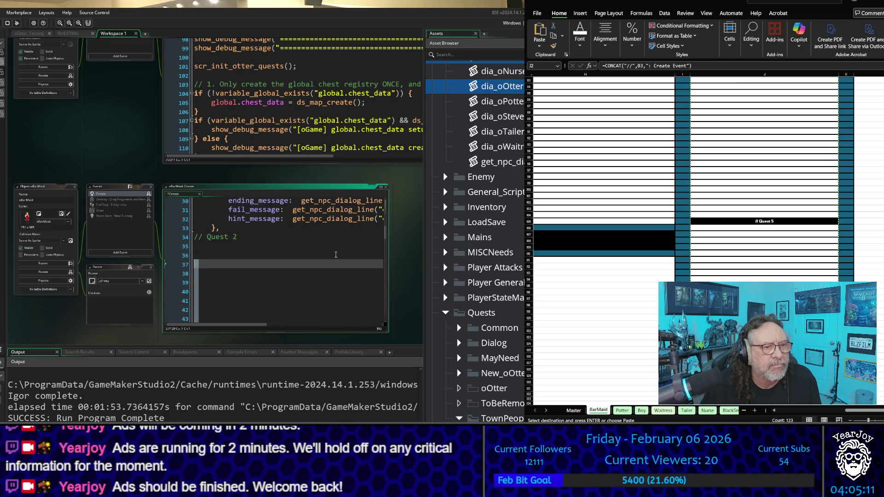
key("BackSpace")
key("BackSpace")
key("BackSpace")
key("Delete")
key("Delete")
key("Delete")
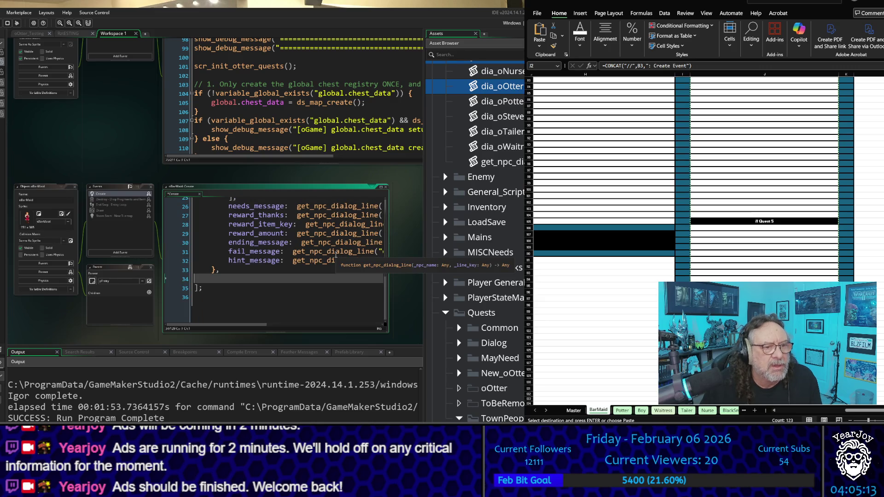
scroll(336, 255, "up", 3)
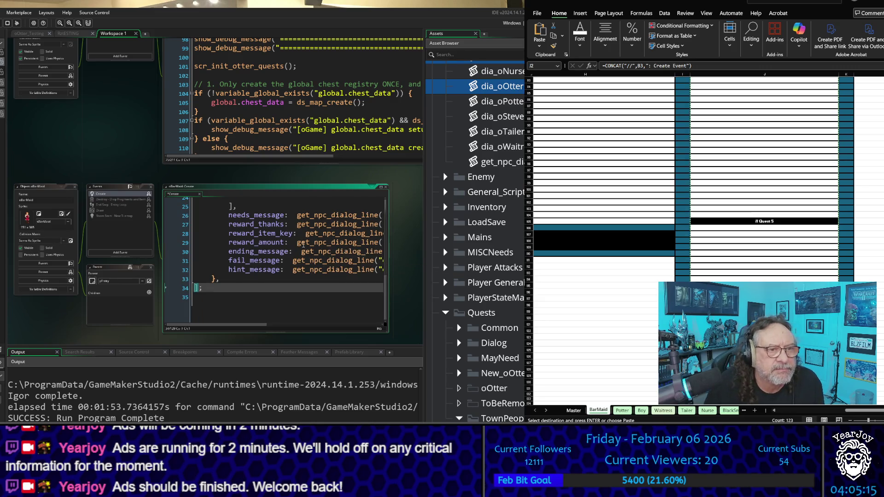
key("Delete")
scroll(287, 239, "up", 2)
- Delete the blank lines inside needs_items and save the Create event
left_click(286, 240)
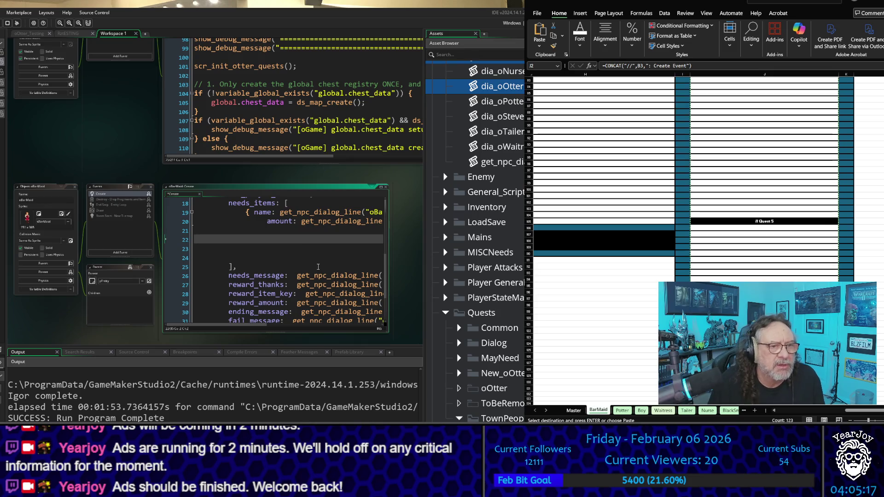
key("Up")
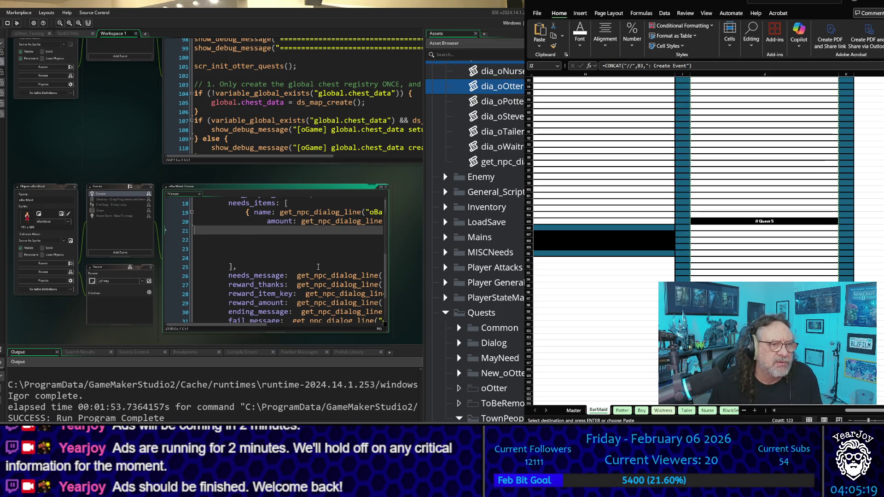
key("Delete")
key("Delete")
key("Delete")
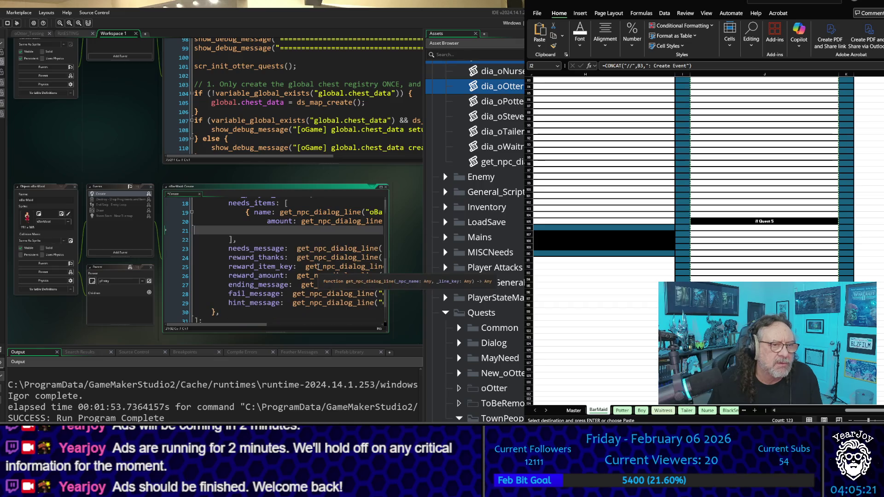
key("Delete")
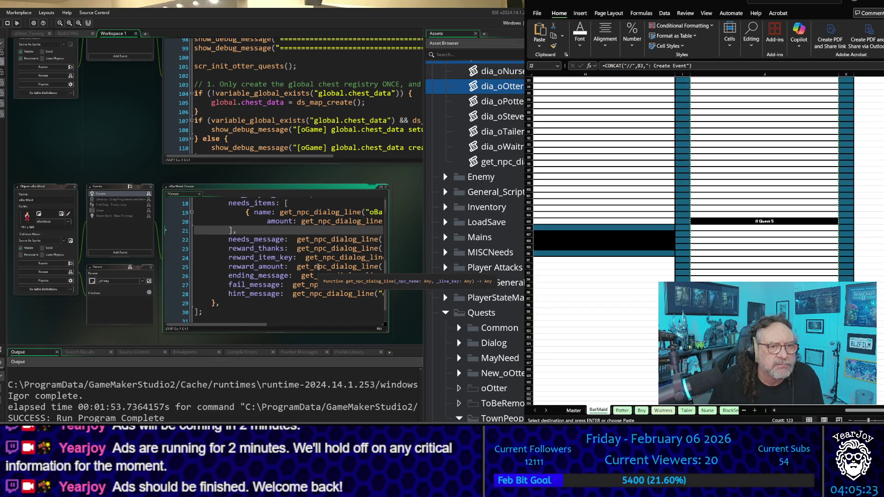
scroll(353, 273, "up", 6)
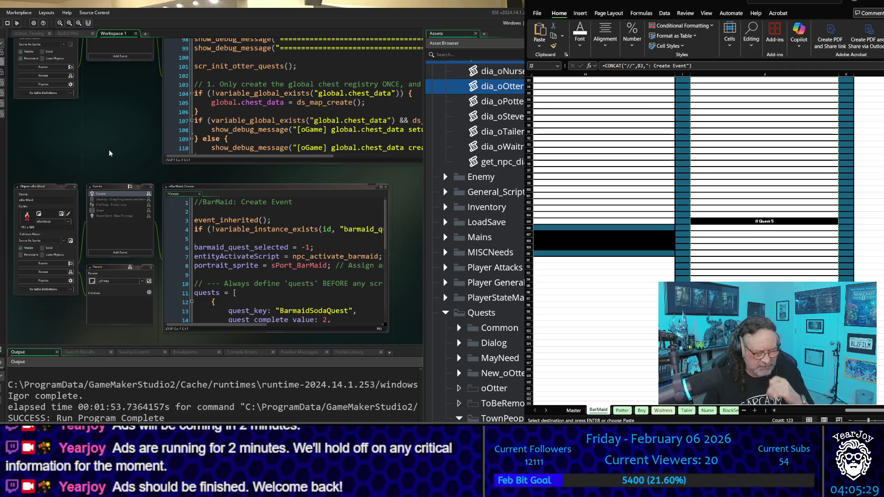
key("ctrl+s")
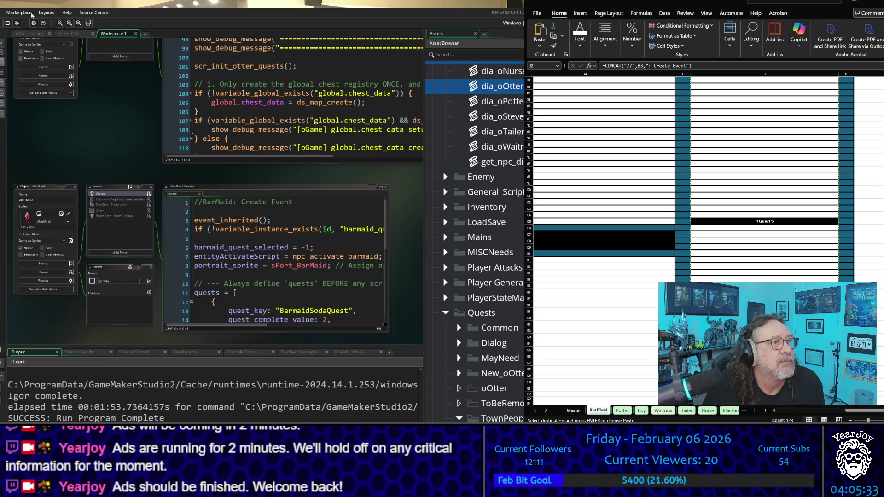
- Build and launch a test run, skipping the intro to start a new game
left_click(16, 23)
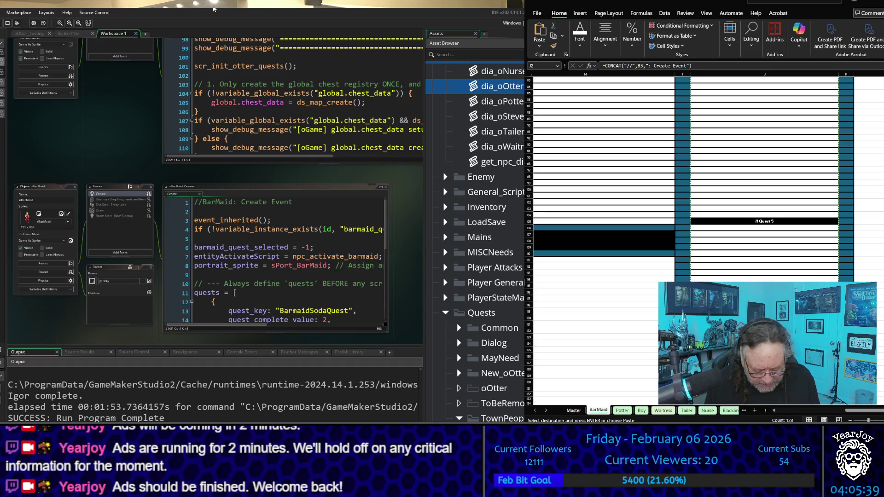
key("F5")
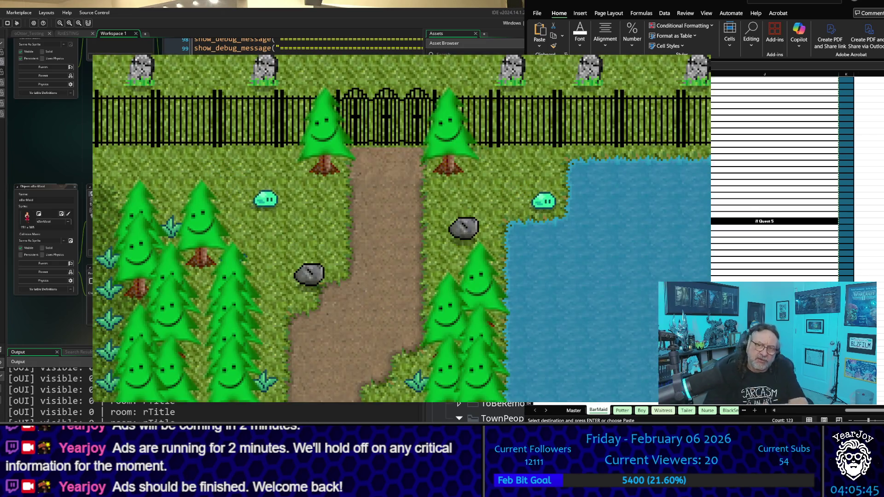
key("Return")
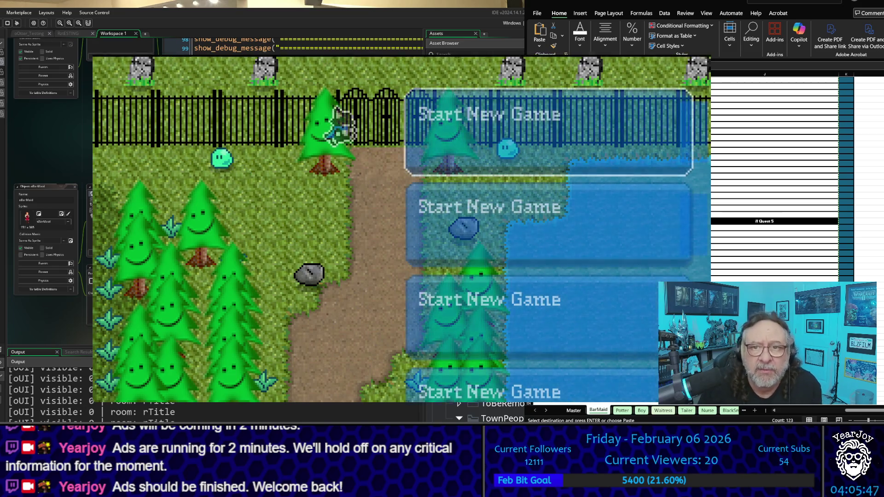
key("Return")
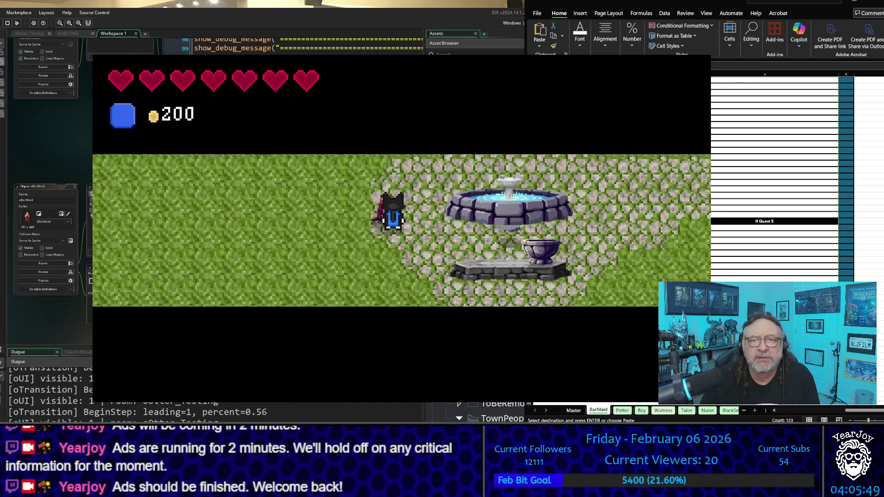
- Walk the player through the warp tile and house door to the NPC area
key("Down")
key("Down")
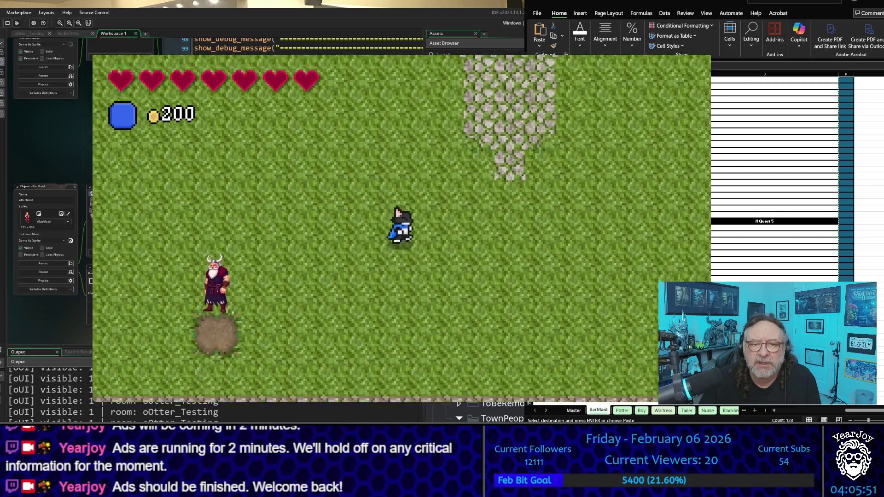
key("Right")
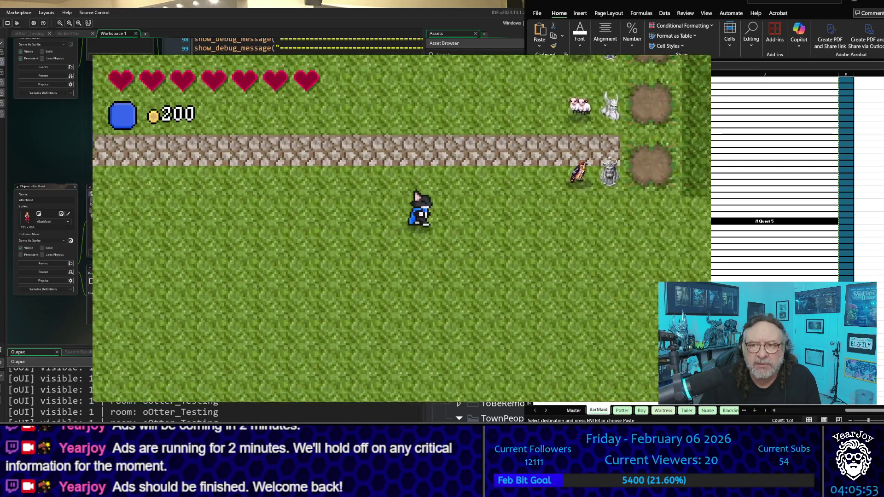
key("Right")
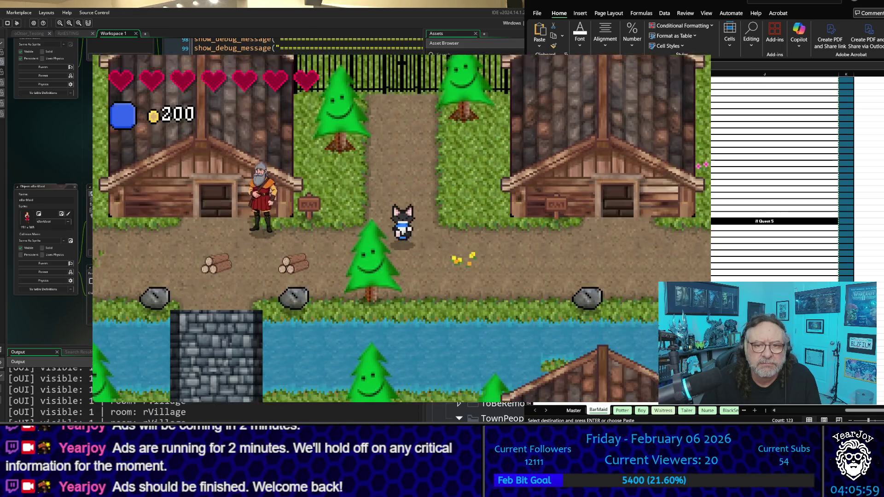
key("Left")
key("Down")
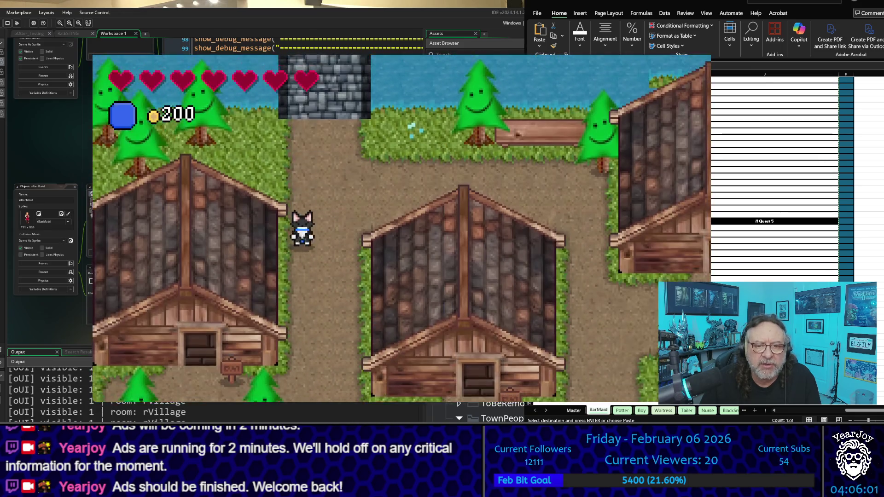
key("Up")
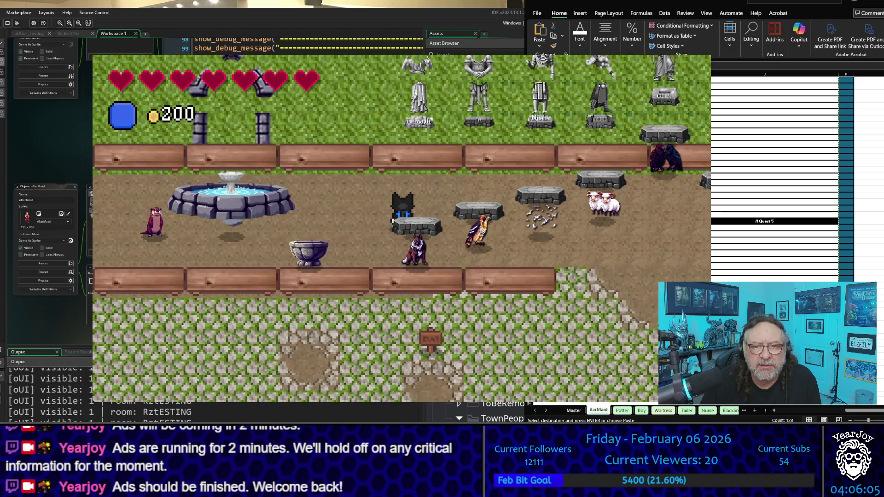
key("Down")
key("Left")
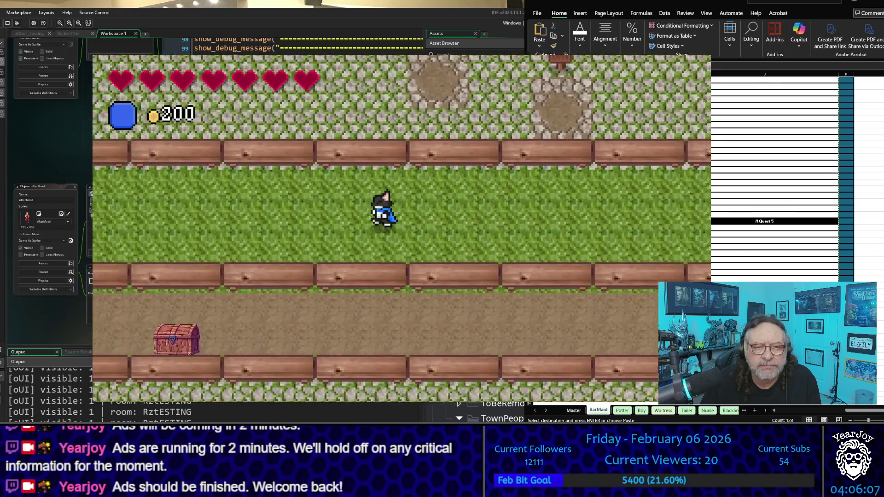
key("Down")
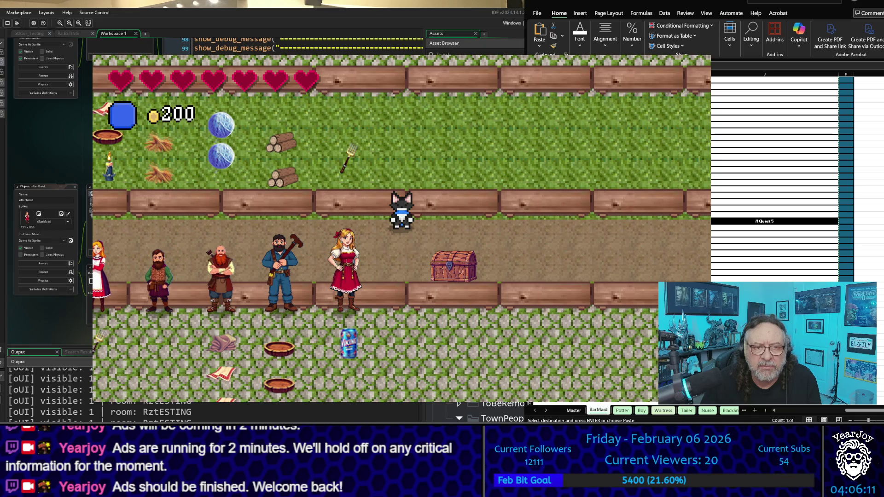
key("Left")
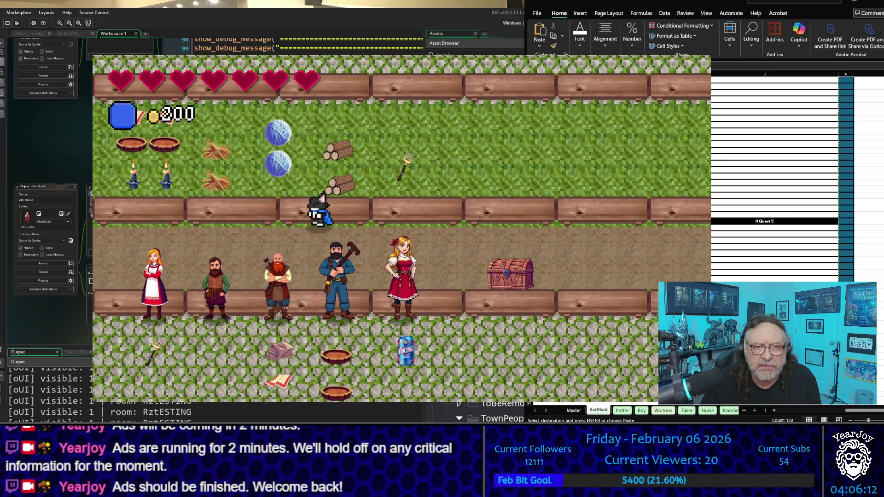
key("Left")
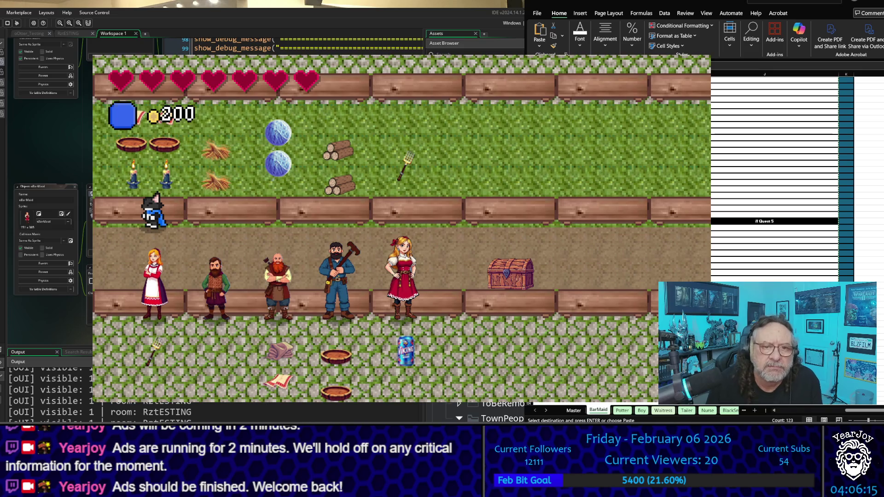
key("Down")
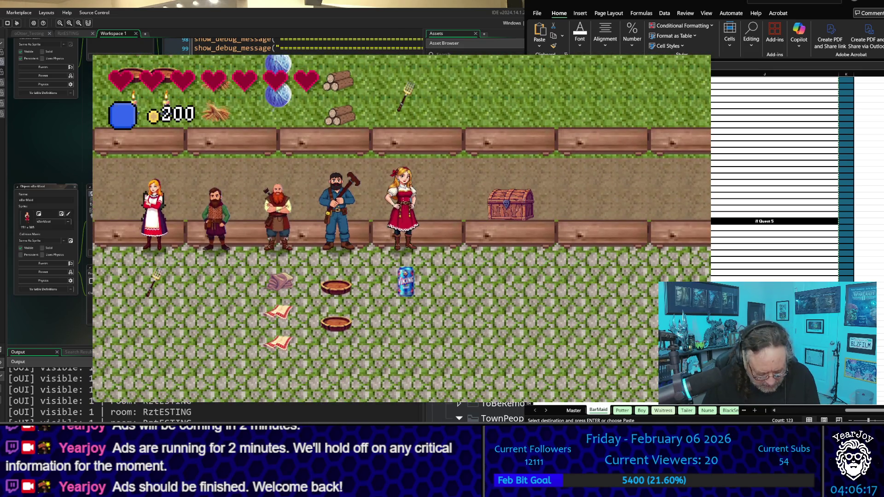
- Talk to the waitress, then choose Leave
key("space")
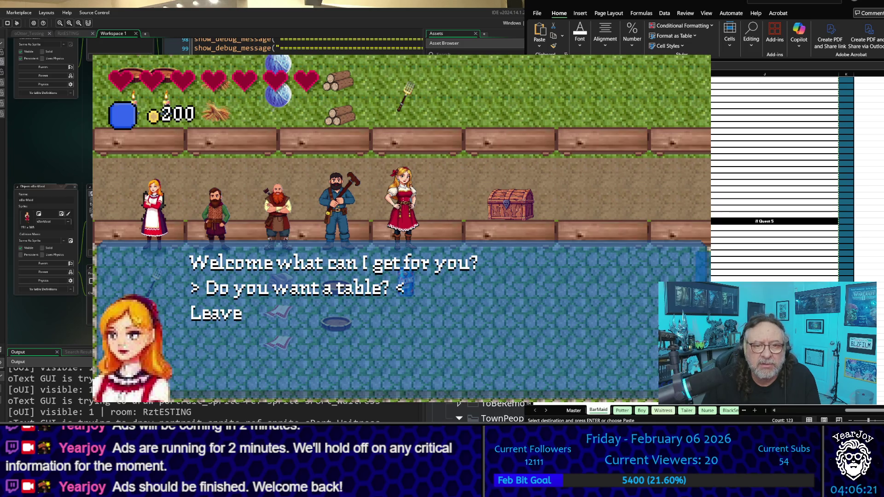
key("Down")
key("space")
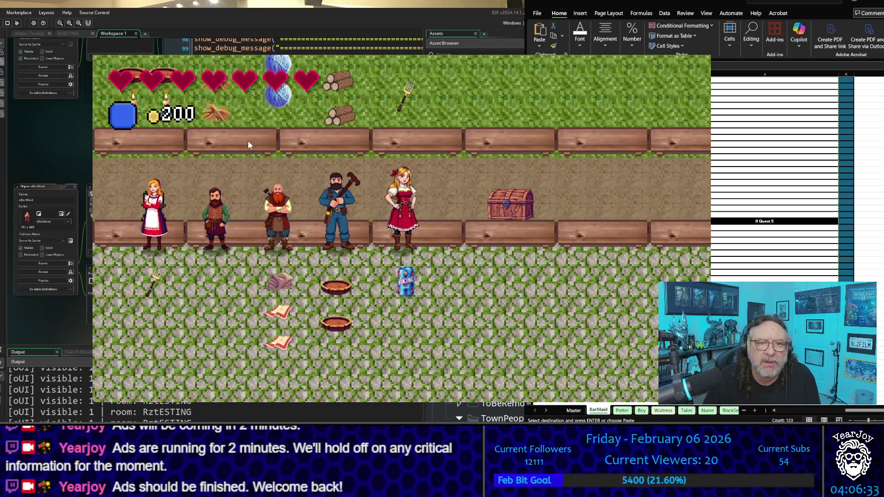
- Walk to the barmaid, browse her VikingSoda shop options, and close the dialog
key("Right")
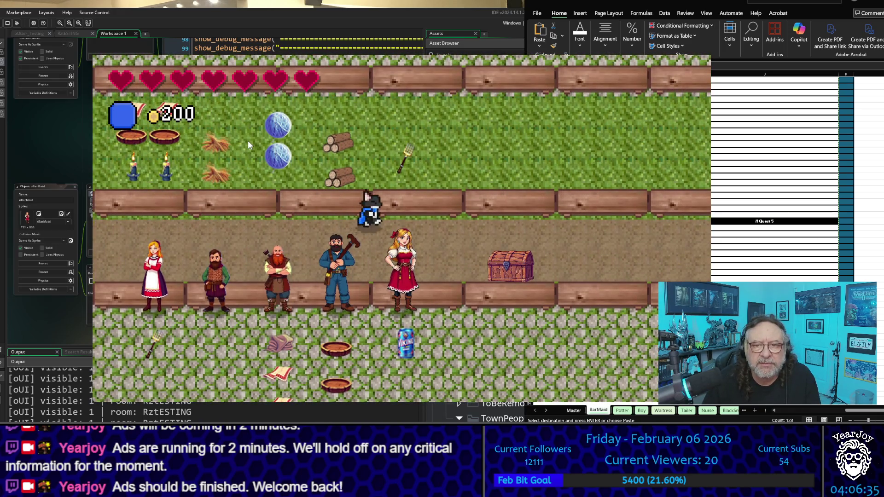
key("Down")
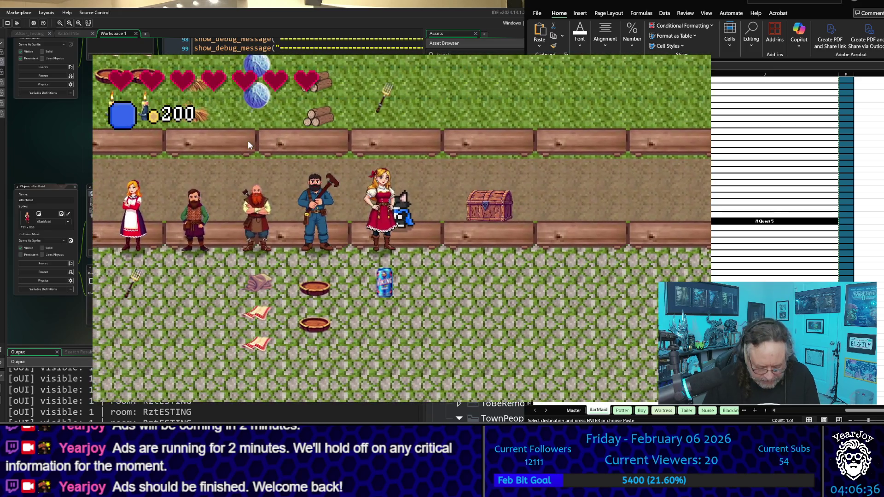
key("Left")
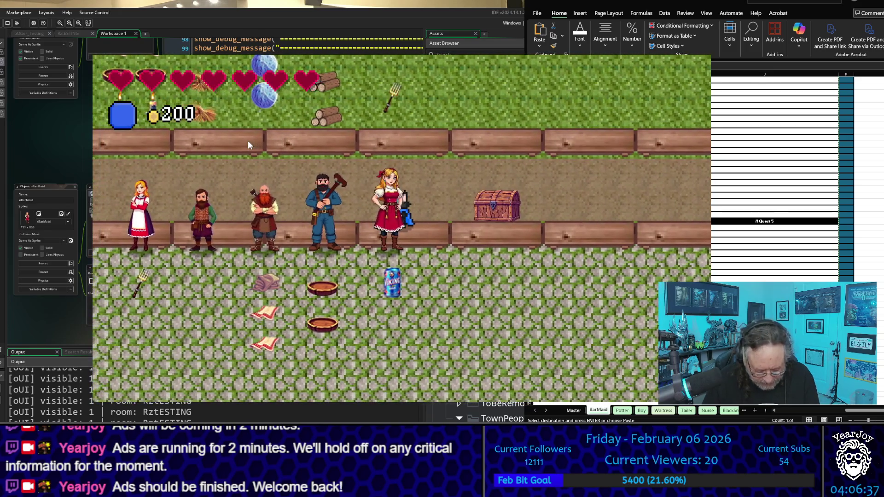
key("e")
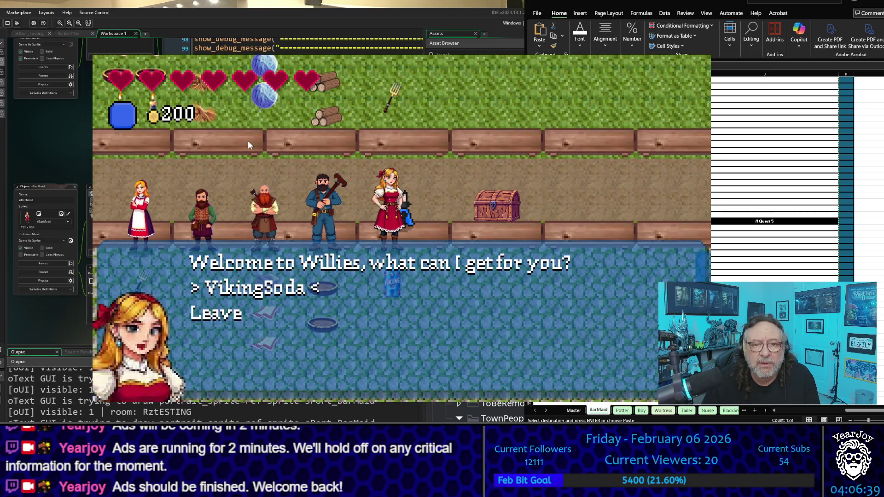
key("Down")
key("Up")
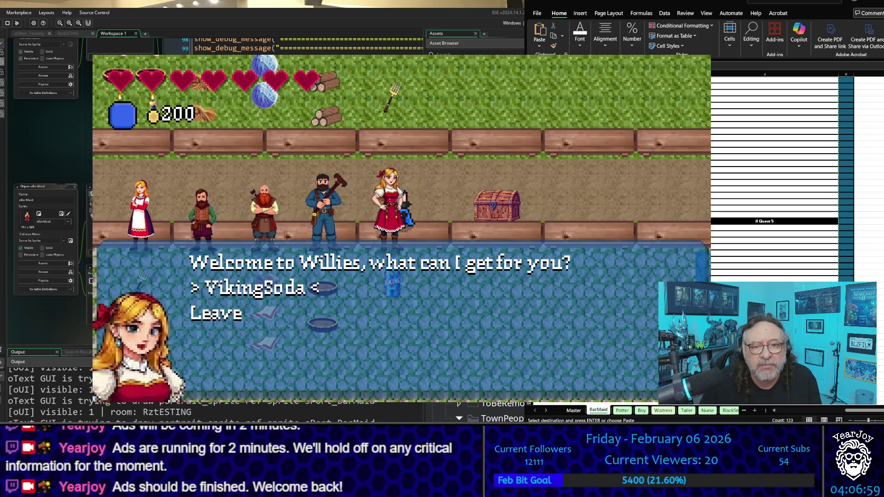
key("Return")
- Check the inventory to confirm it holds one soda
key("Down")
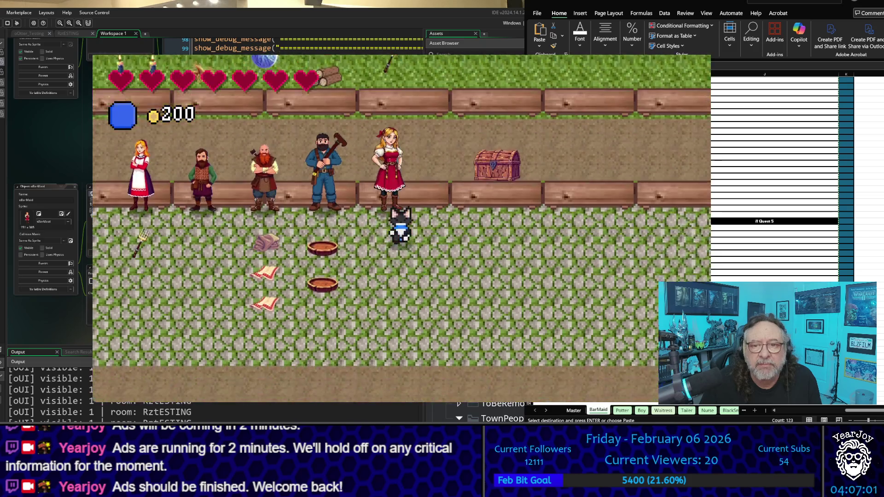
key("Up")
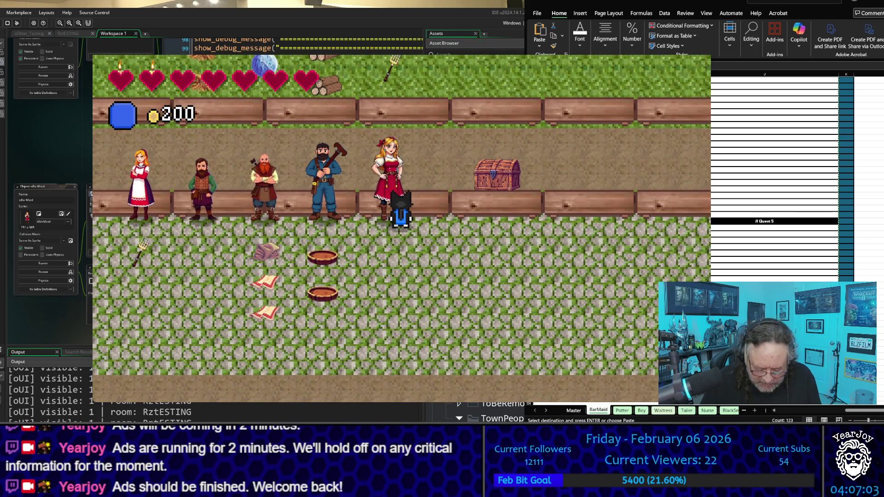
key("i")
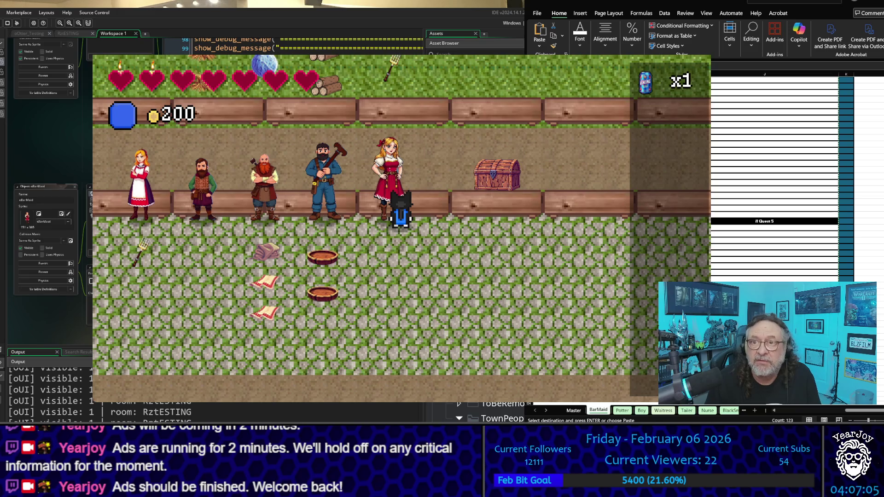
key("i")
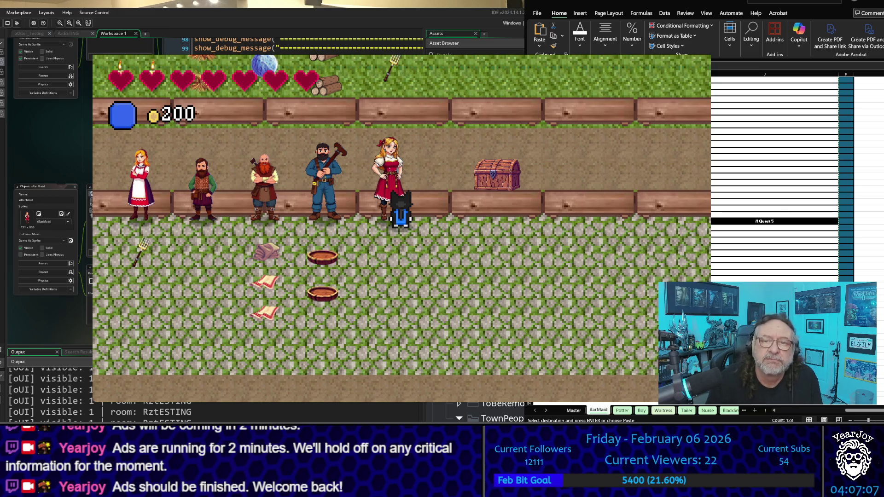
- Talk to the barmaid again, back out of the dialog, and close the game window
key("e")
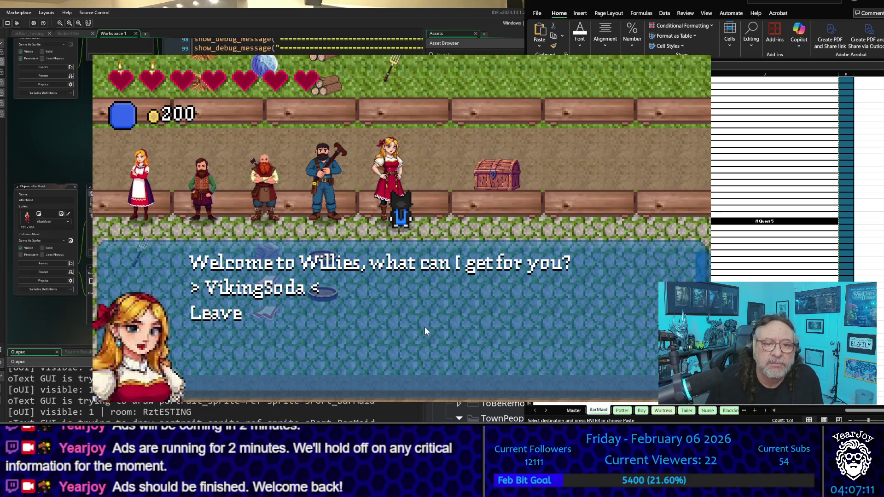
key("Down")
key("Escape")
key("Escape")
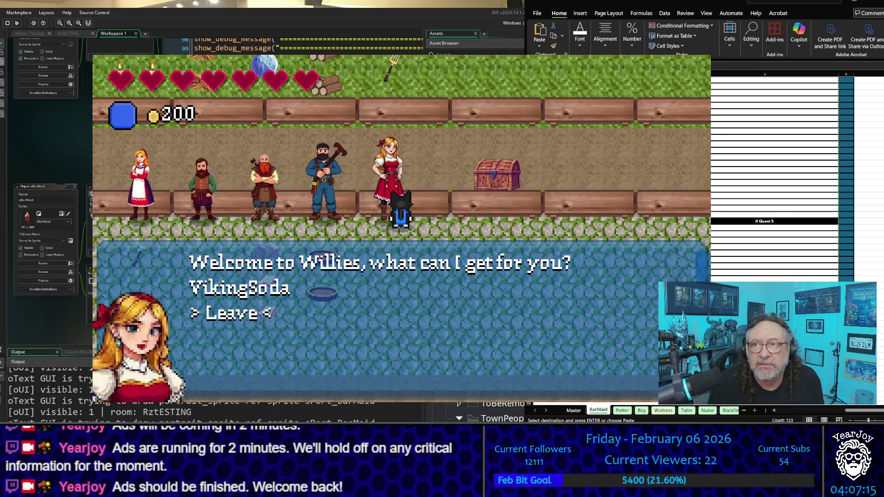
key("alt+F4")
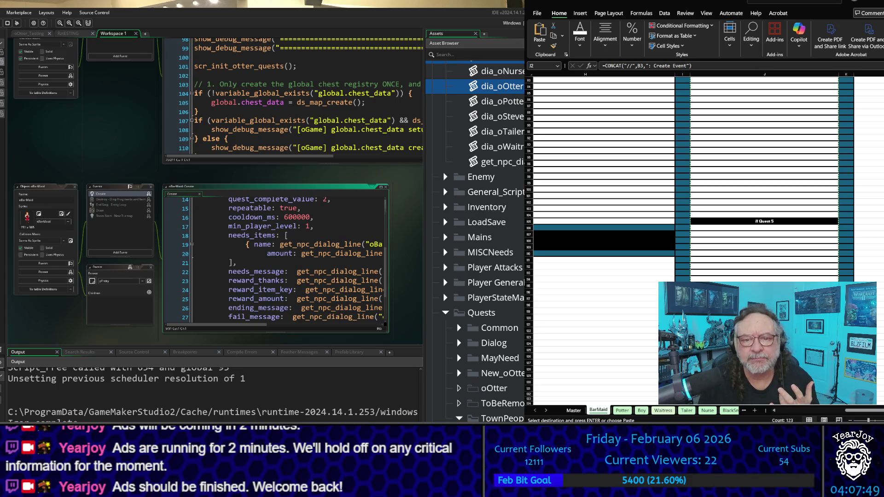
- Scroll through the BarMaid sheet's generated code columns
scroll(672, 223, "up", 20)
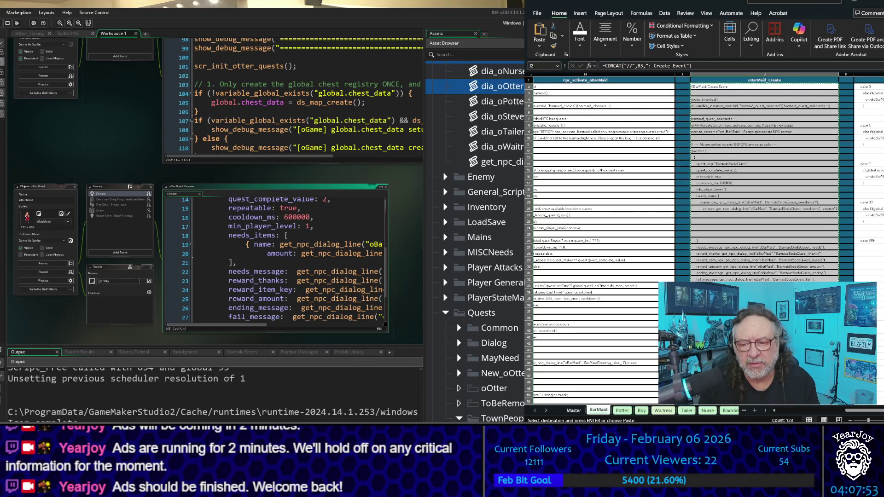
scroll(851, 416, "left", 3)
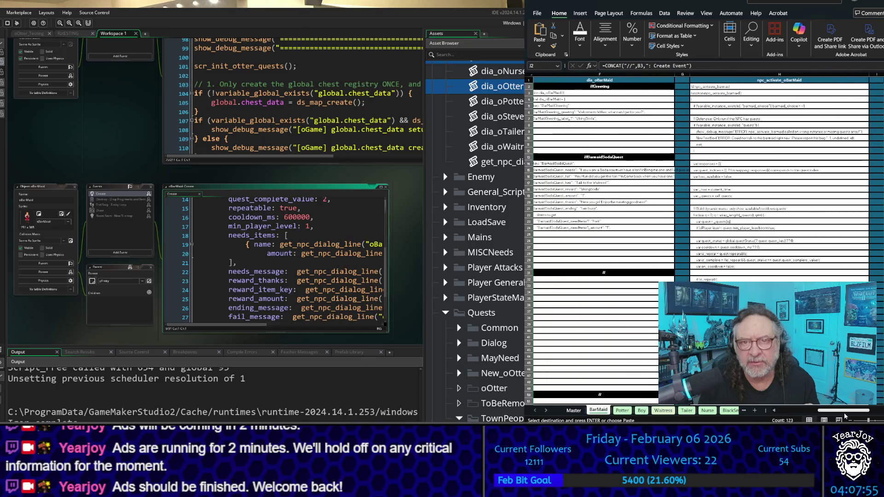
scroll(850, 416, "right", 2)
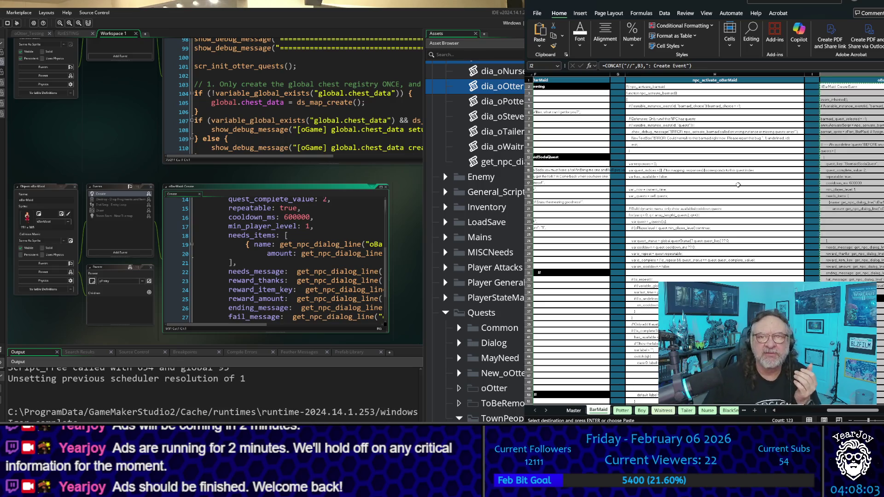
scroll(705, 214, "down", 13)
scroll(707, 210, "down", 1)
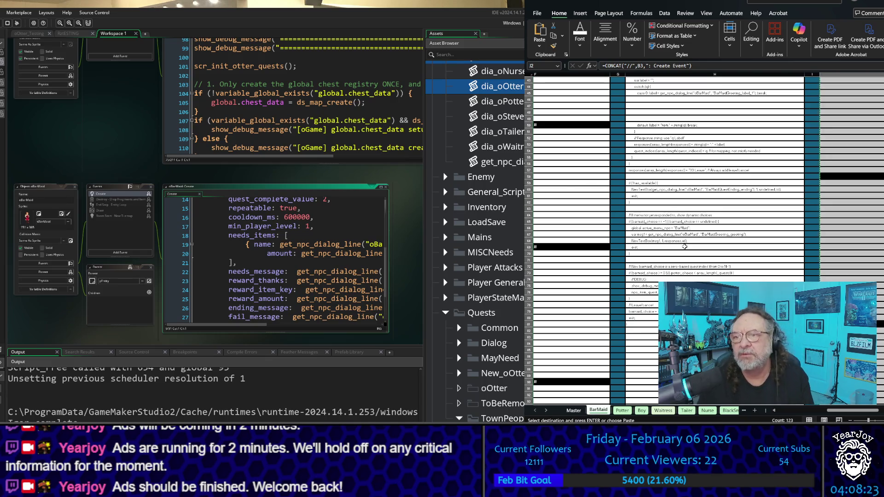
- Inspect the code in cell H69, then switch to the Potter sheet
left_click(682, 248)
scroll(682, 246, "down", 4)
scroll(682, 247, "down", 2)
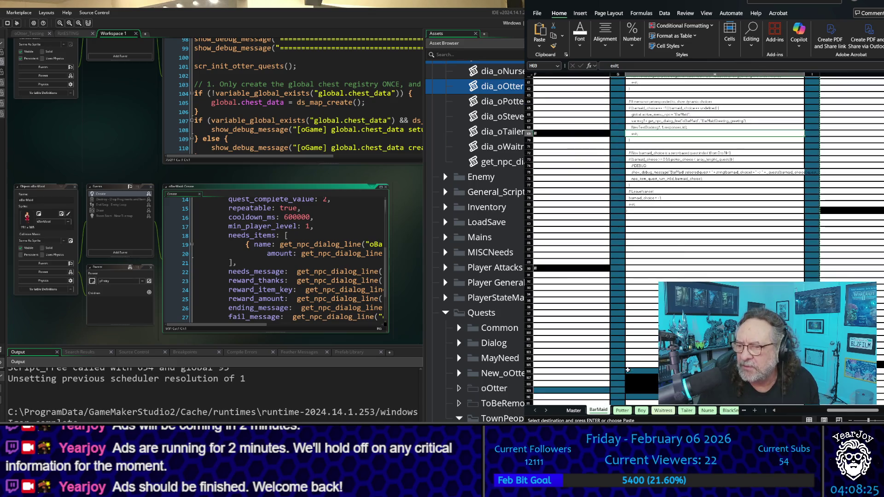
left_click(623, 410)
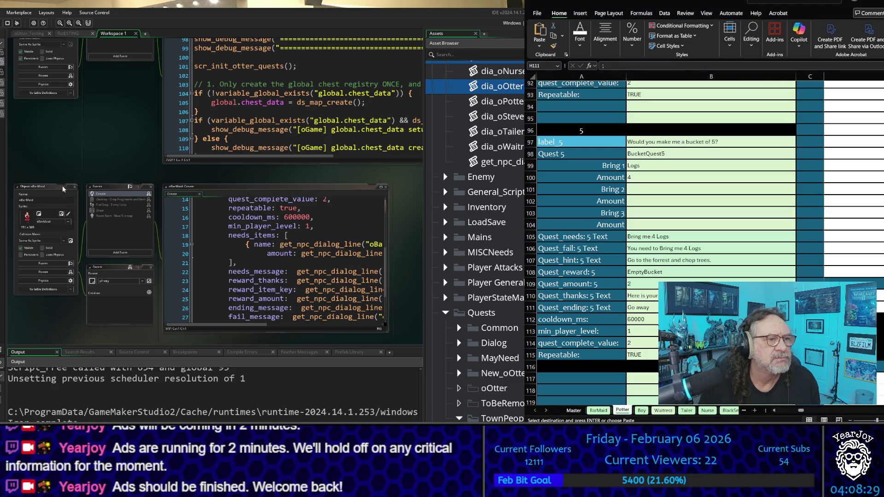
- Close the oBarMaid object windows in the workspace
left_click(75, 187)
scroll(64, 116, "up", 4)
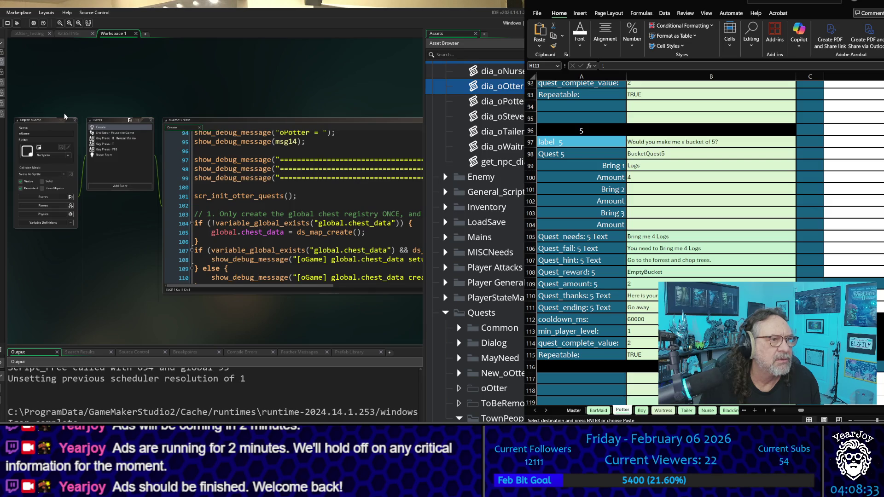
scroll(62, 184, "down", 5)
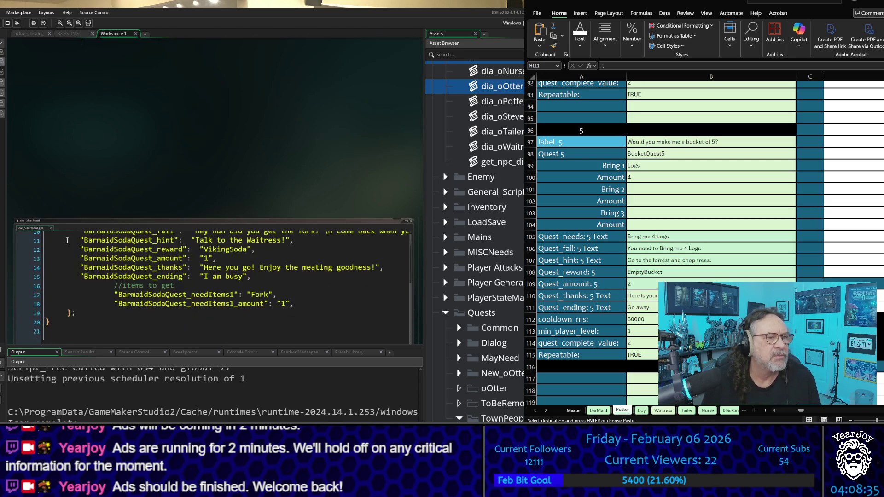
scroll(277, 213, "down", 5)
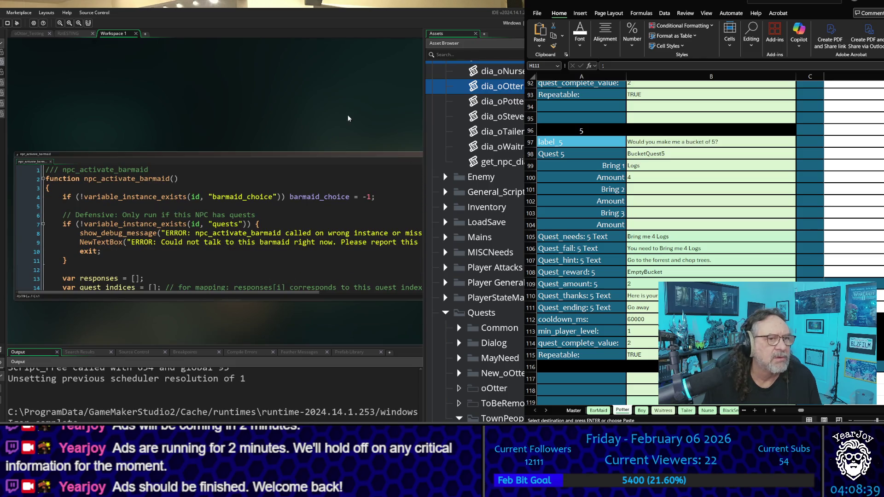
- Close the npc_activate_barmaid script window and scroll the Asset Browser to the townspeople objects
left_click_drag(345, 119, 231, 112)
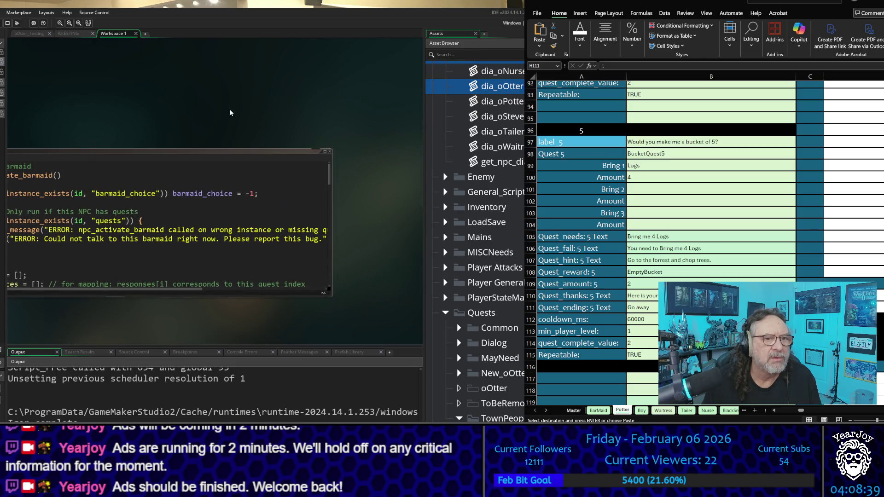
left_click(330, 151)
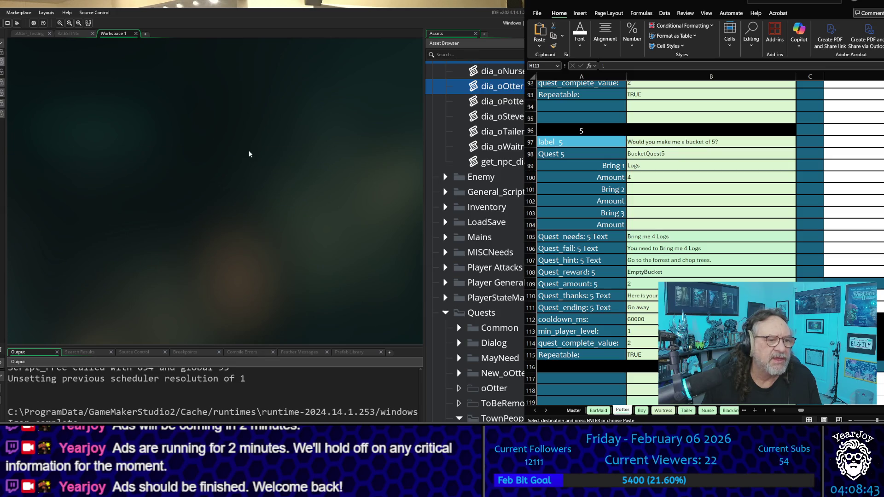
scroll(218, 216, "down", 3)
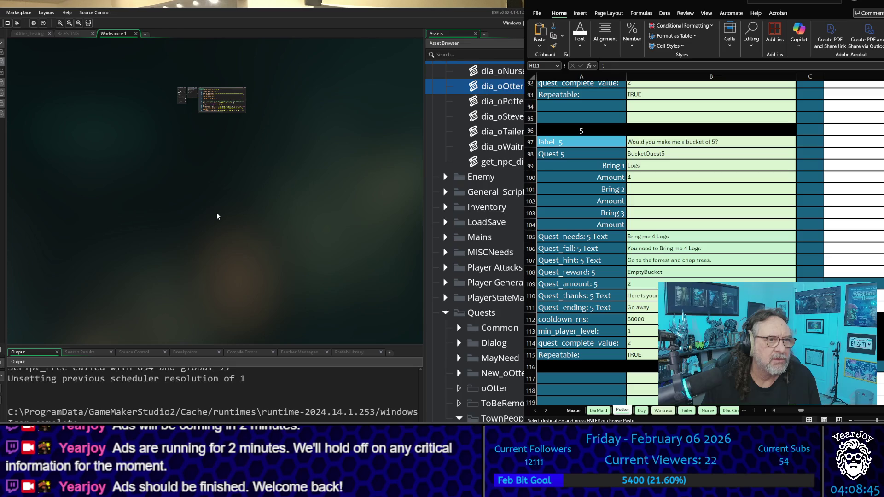
scroll(143, 259, "up", 5)
scroll(143, 260, "down", 3)
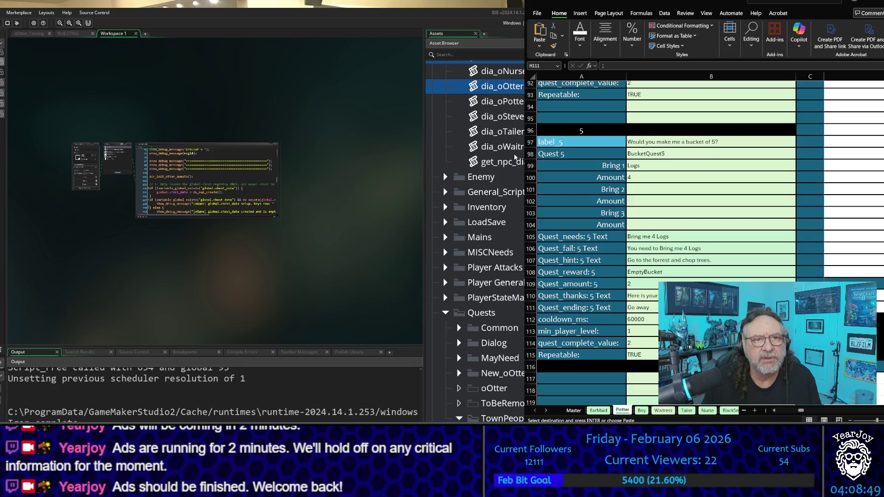
scroll(495, 254, "down", 10)
scroll(495, 254, "up", 15)
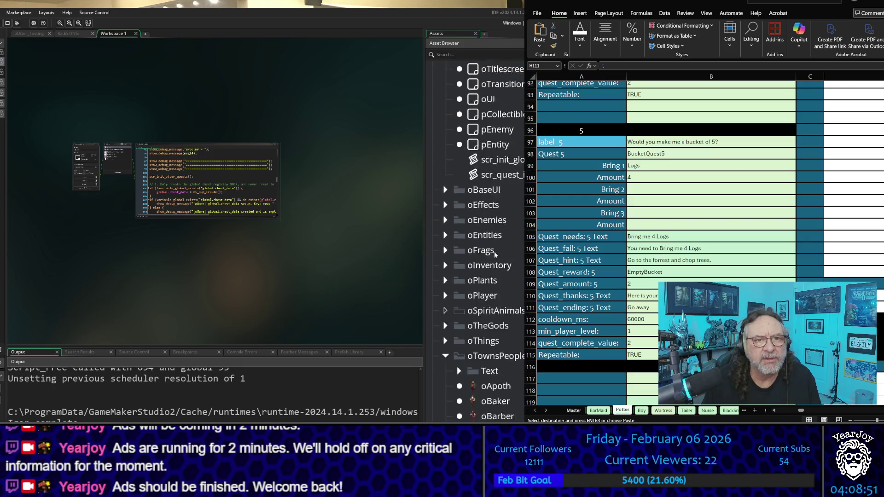
scroll(484, 255, "down", 10)
scroll(484, 256, "down", 8)
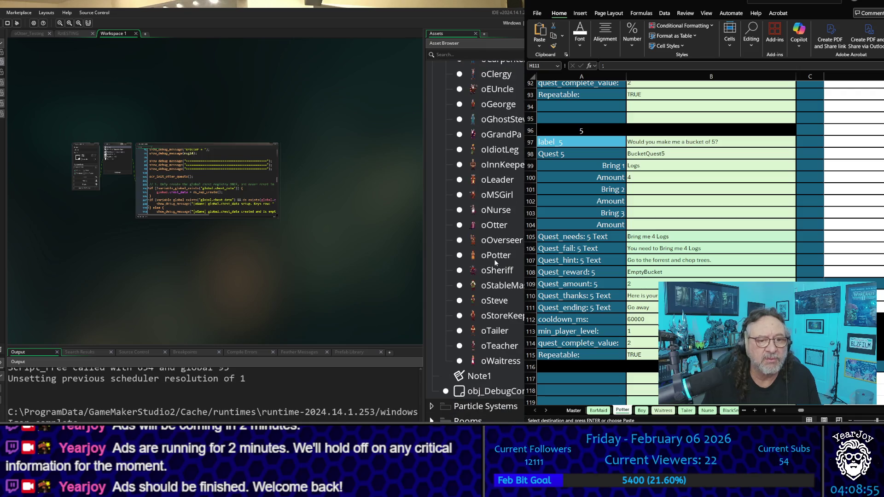
- Open oPotter from the Asset Browser and bring up its Create event code
double_click(494, 260)
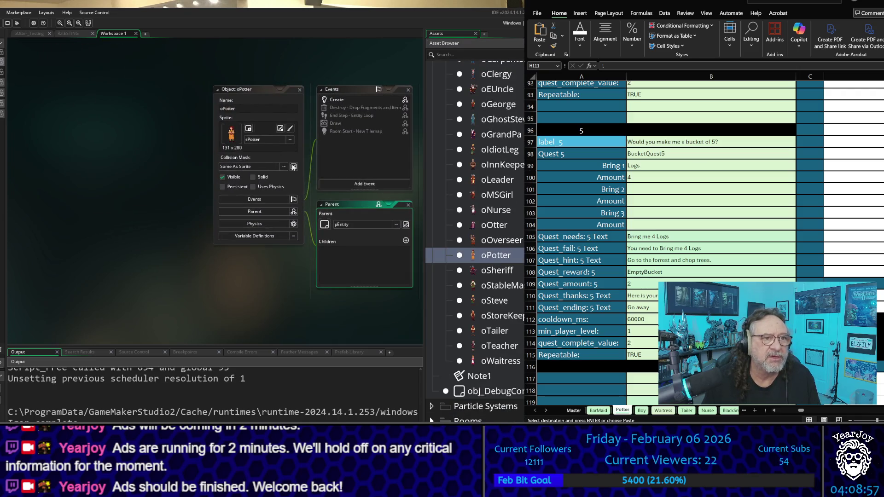
left_click(361, 101)
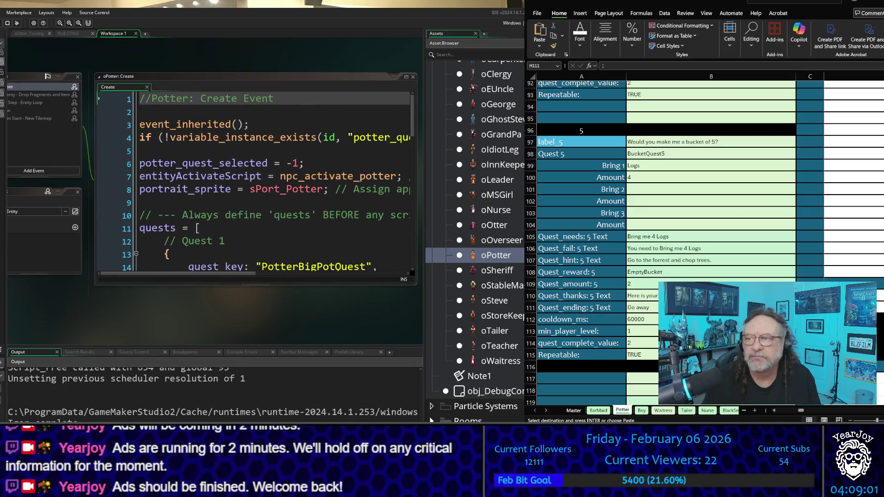
scroll(782, 378, "up", 2)
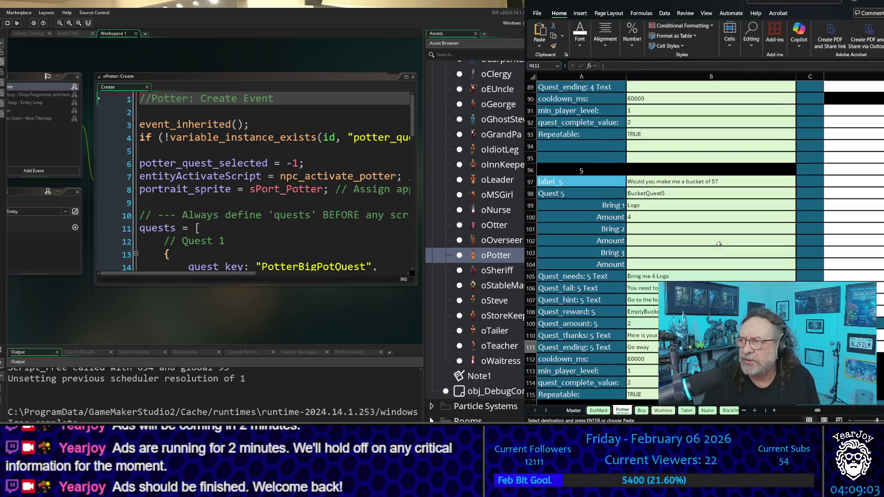
left_click_drag(820, 410, 779, 411)
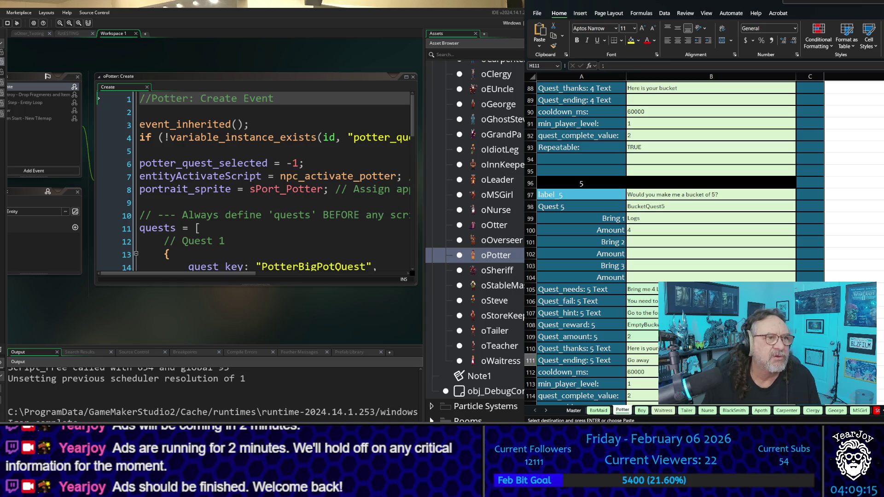
scroll(201, 302, "down", 5)
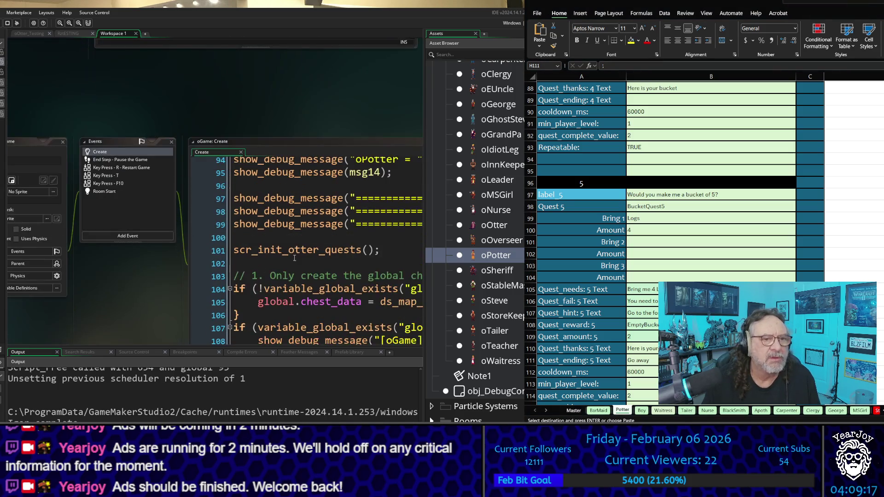
- Review the Excel formulas in D2 and D3 building the dia_oPotter call and registry line
scroll(295, 258, "up", 15)
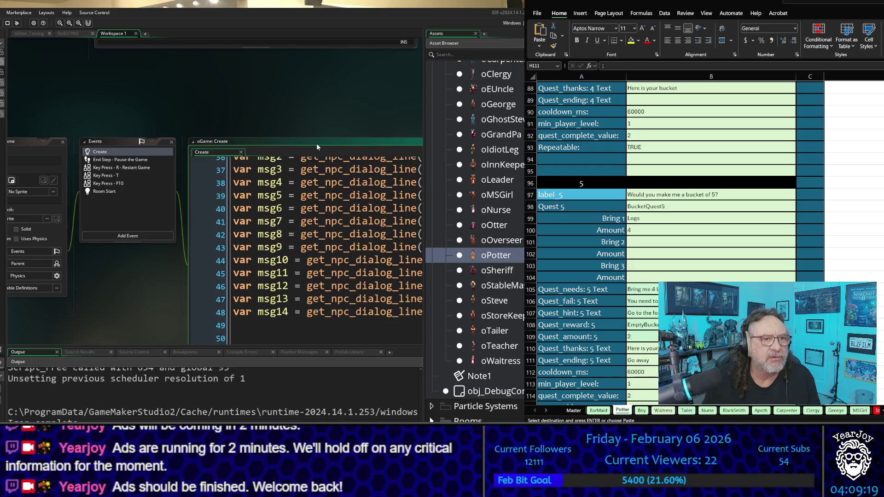
mouse_move(317, 146)
left_mouse_down()
mouse_move(216, 111)
mouse_move(138, 116)
left_mouse_up()
scroll(271, 211, "up", 3)
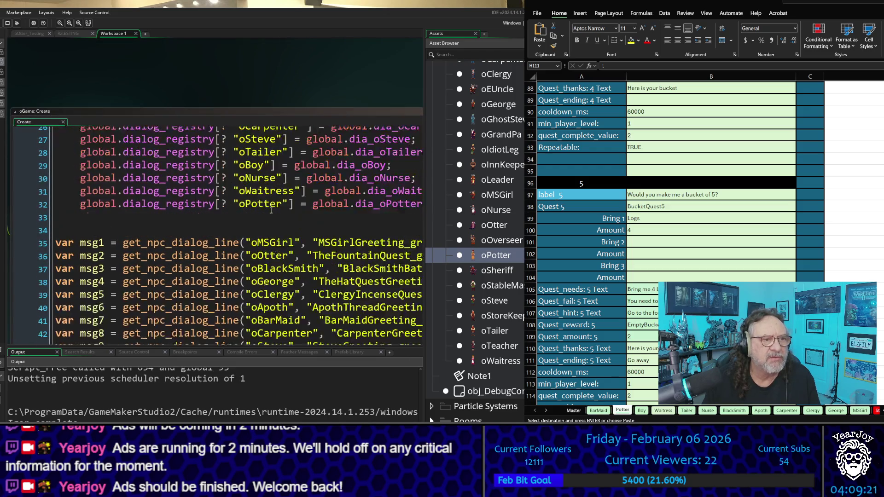
scroll(272, 211, "up", 8)
scroll(667, 239, "up", 15)
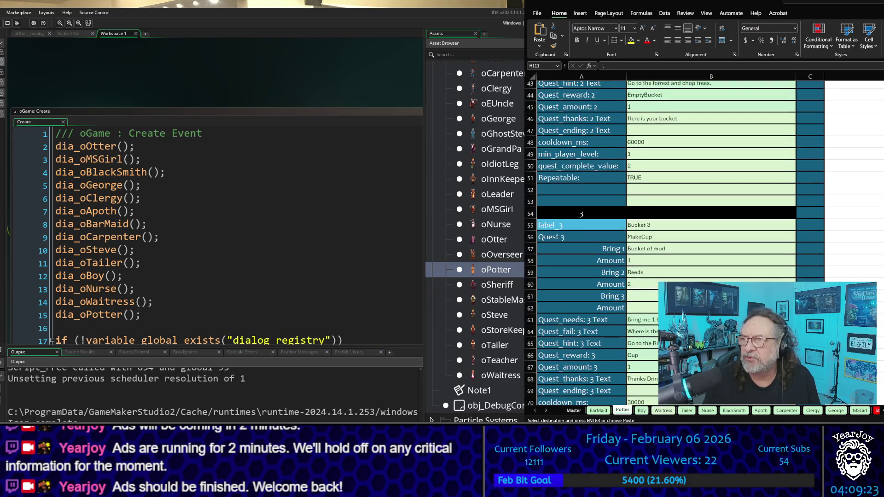
scroll(668, 240, "up", 14)
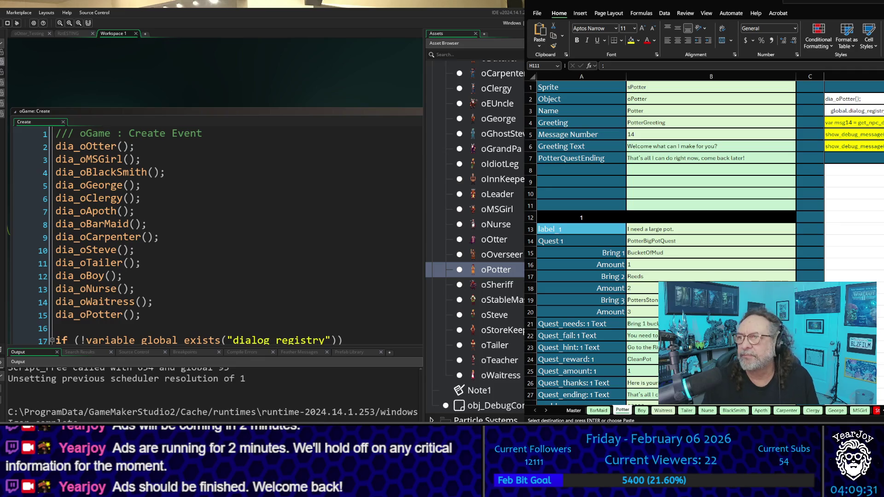
left_click(854, 111)
left_click(854, 99)
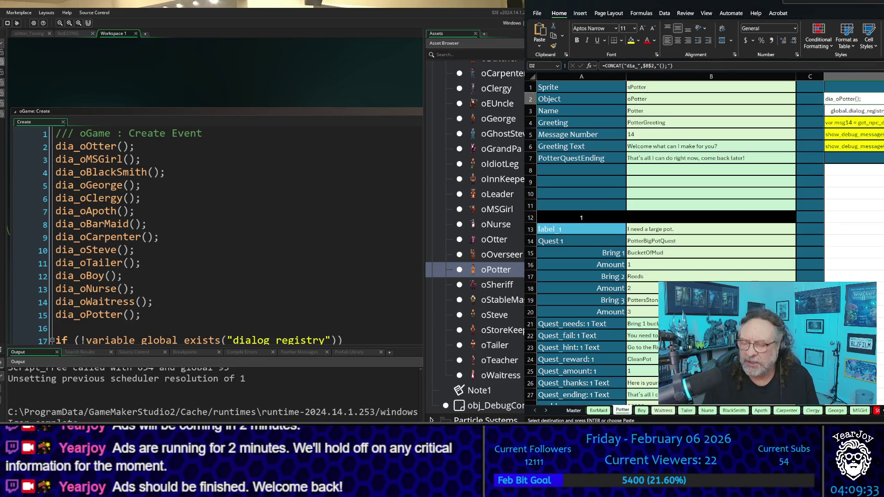
- Add a line after dia_oPotter and paste the registry line copied from D3
left_click(145, 288)
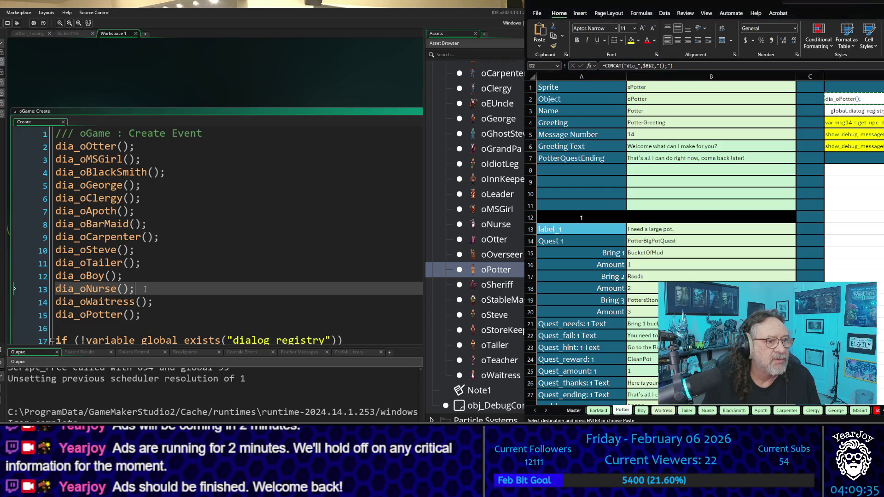
left_click(146, 315)
key("Return")
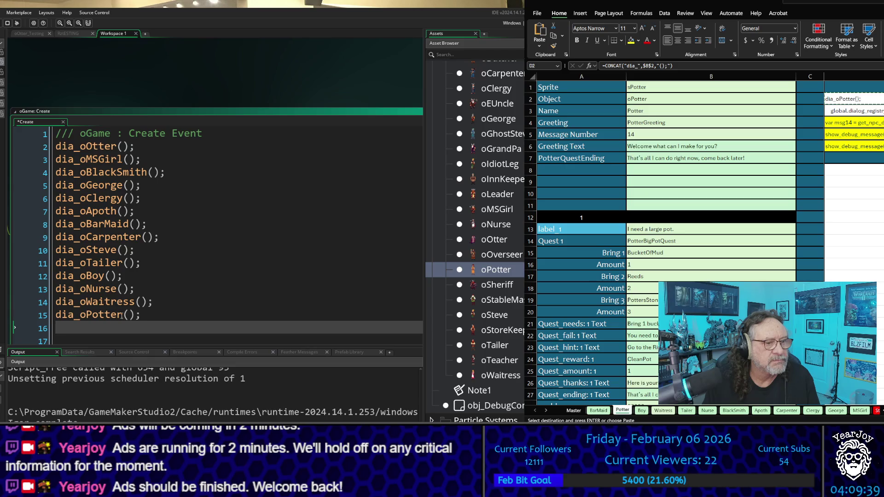
left_click(854, 111)
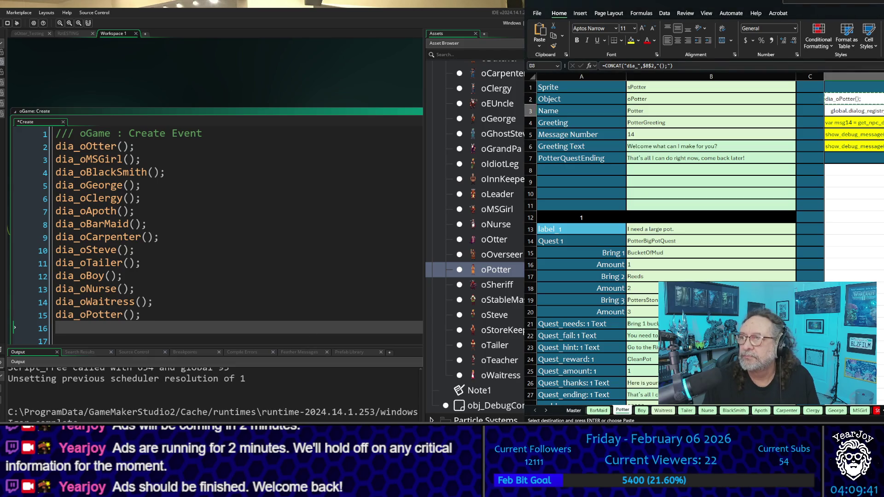
key("ctrl+c")
key("alt+Tab")
key("ctrl+v")
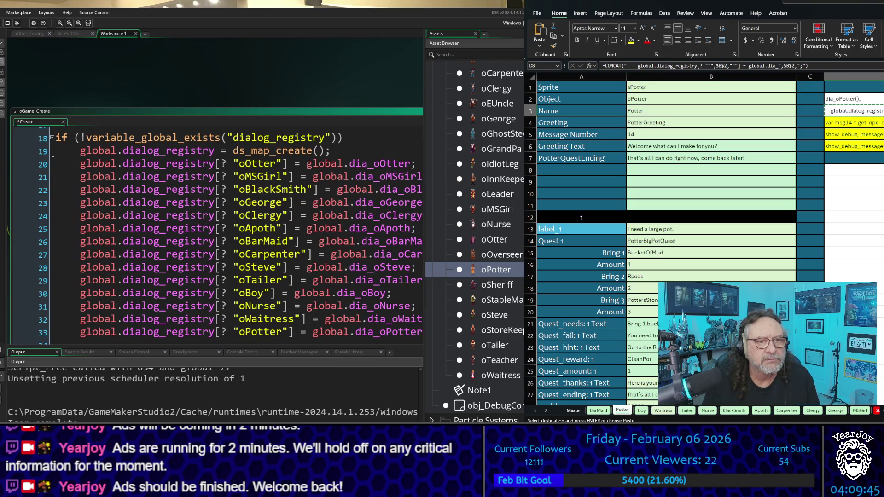
- Replace the oPotter registry line with the copied entry and align its indentation
scroll(217, 234, "down", 1)
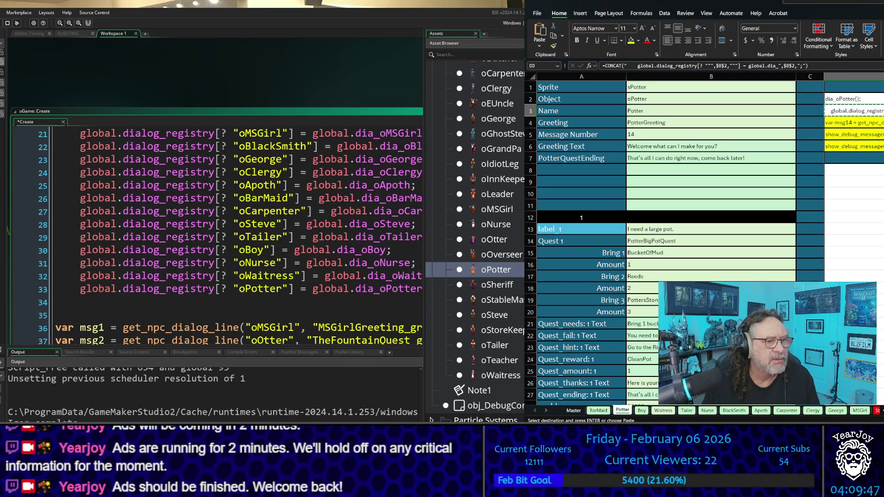
mouse_move(80, 289)
left_mouse_down()
mouse_move(90, 298)
mouse_move(81, 305)
left_mouse_up()
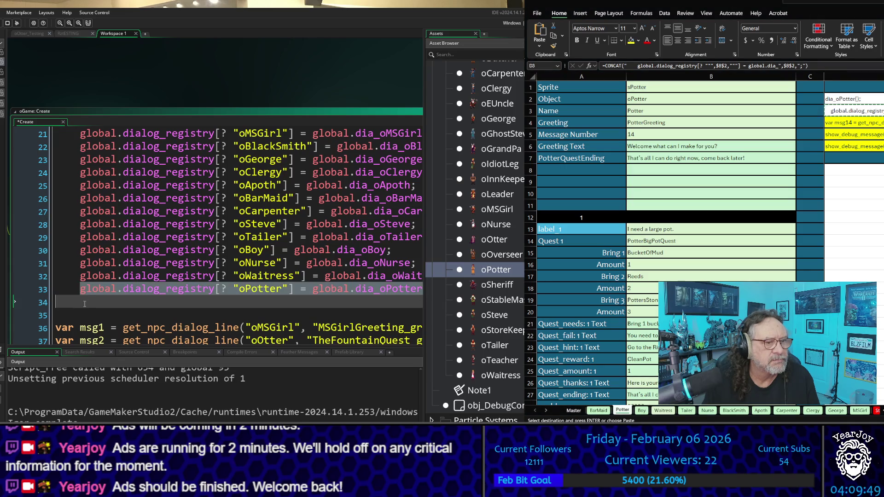
key("ctrl+v")
left_click(86, 289)
key("BackSpace")
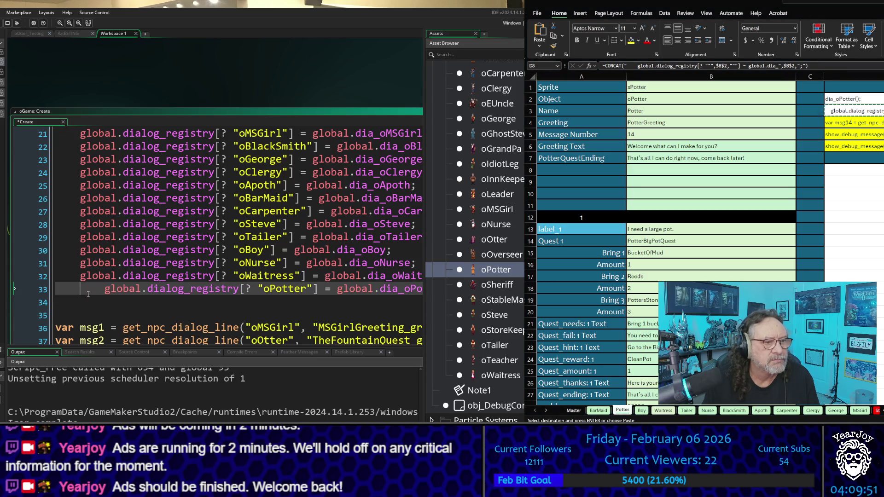
key("BackSpace")
key("BackSpace")
key("BackSpace")
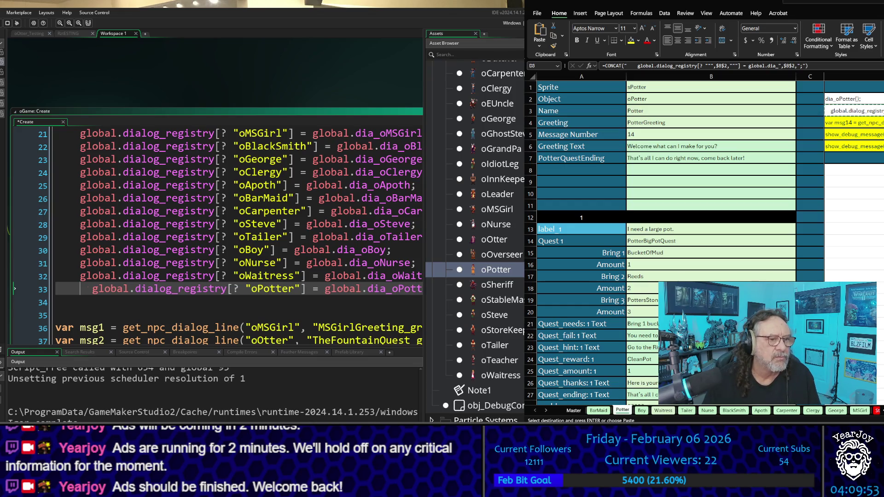
key("End")
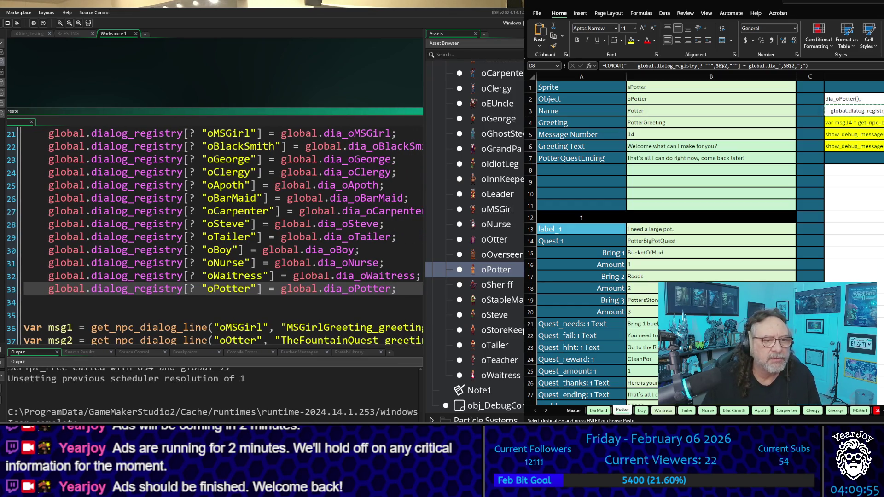
scroll(265, 268, "down", 4)
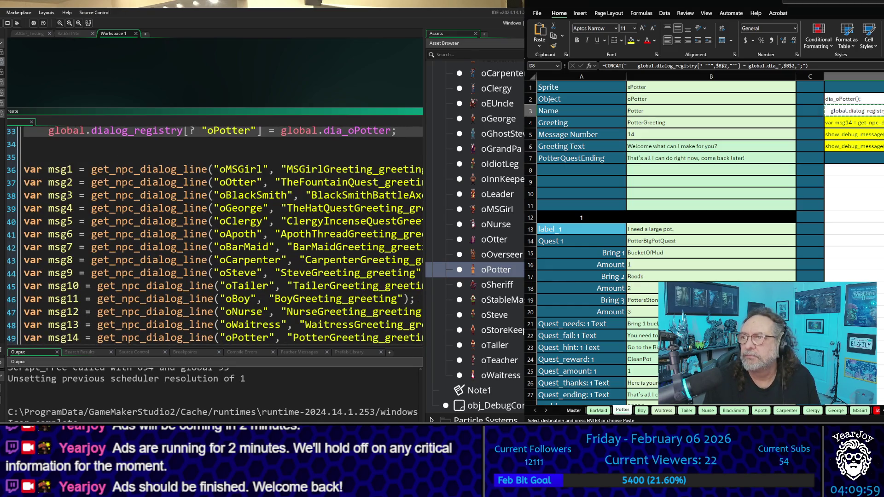
- Paste the msg14 oPotter dialog line below msg13, delete the duplicate and blank line, then select D5
left_click(854, 122)
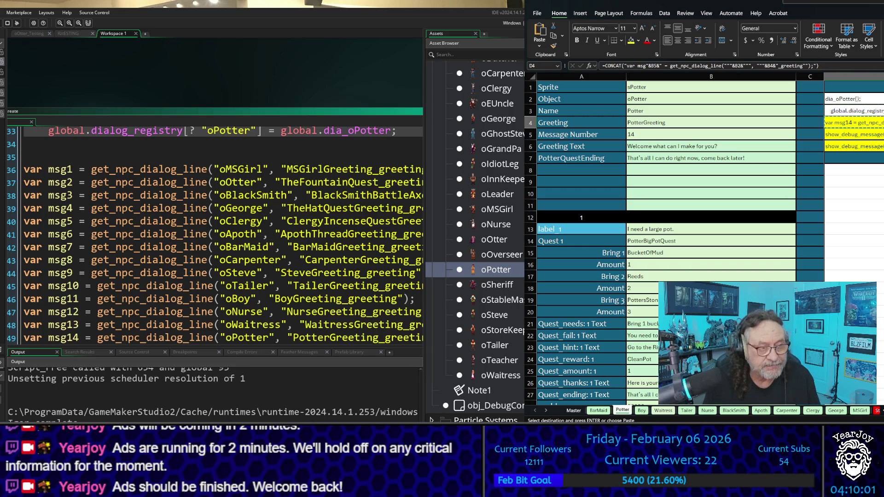
scroll(216, 235, "down", 3)
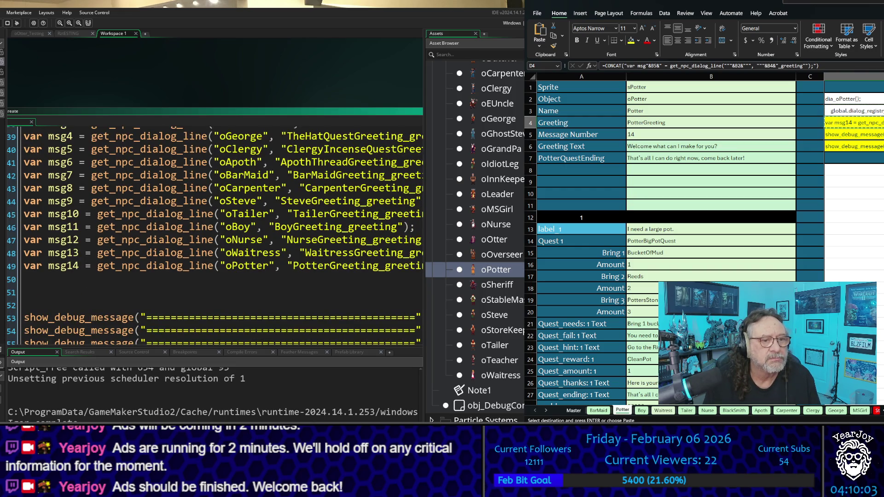
left_click(152, 280)
key("ctrl+v")
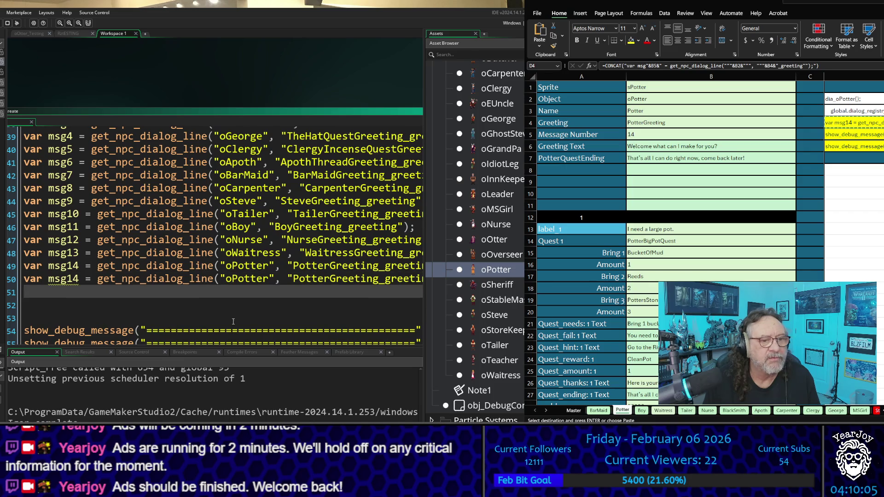
key("Up")
key("Up")
key("shift+End")
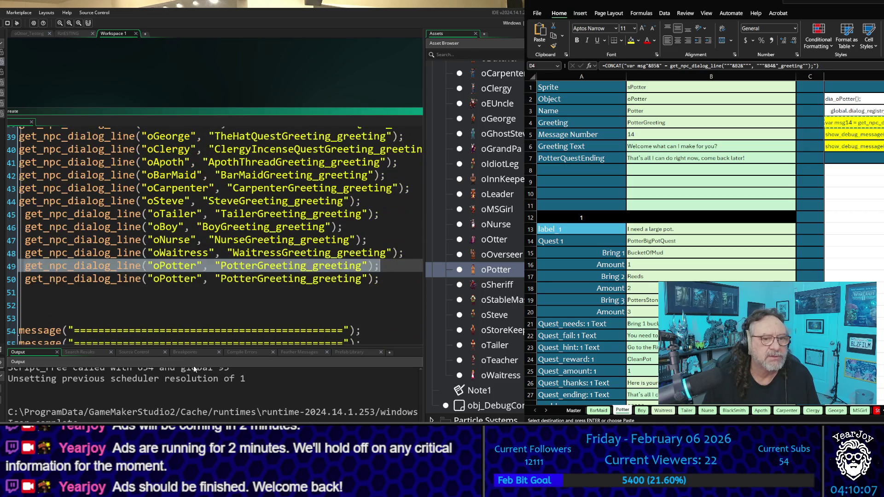
key("Delete")
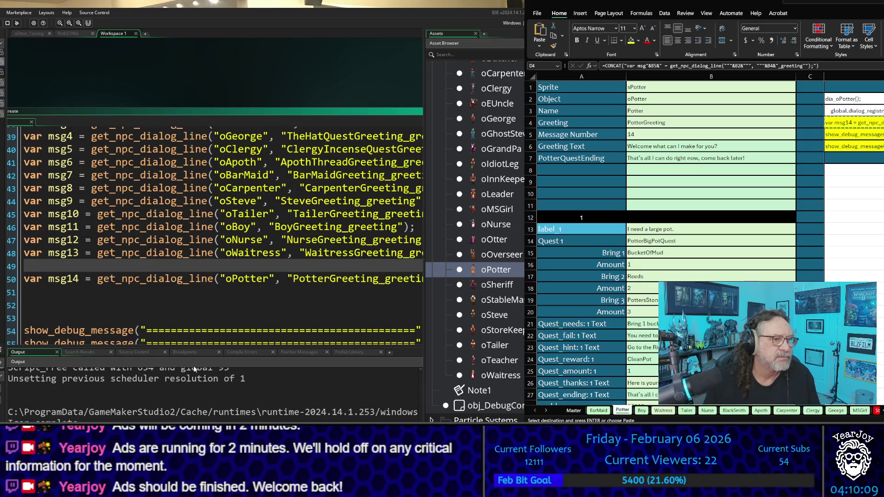
key("Delete")
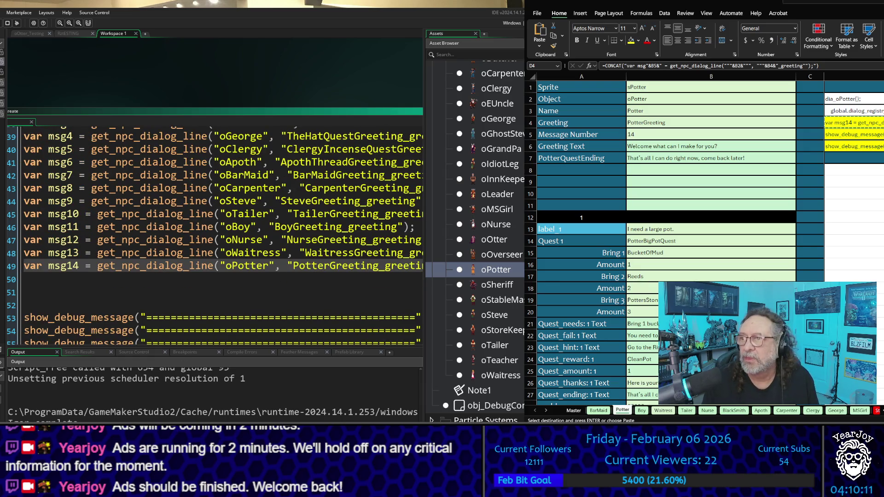
left_click(854, 135)
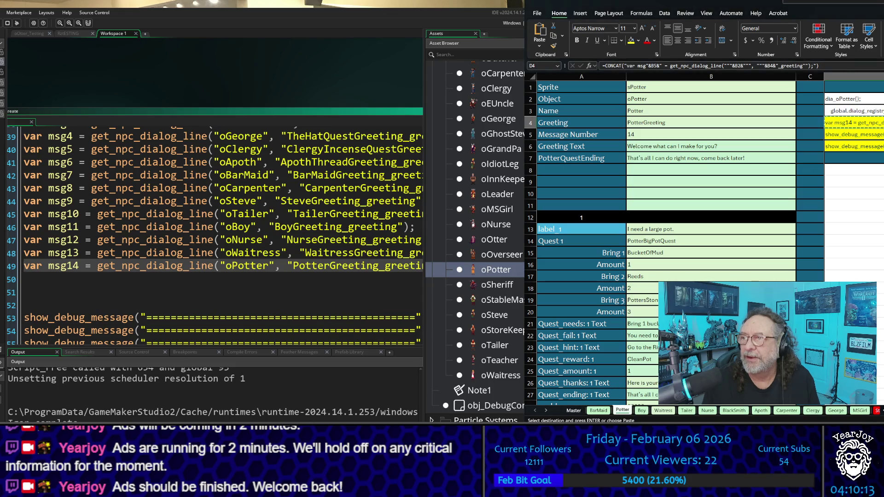
left_click(854, 146, "shift")
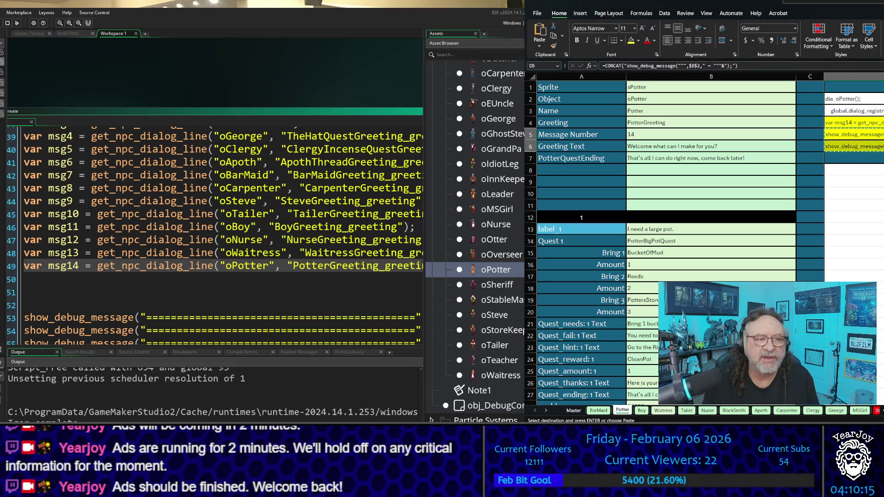
- Add a blank line after the oPotter debug-message lines
scroll(217, 234, "down", 4)
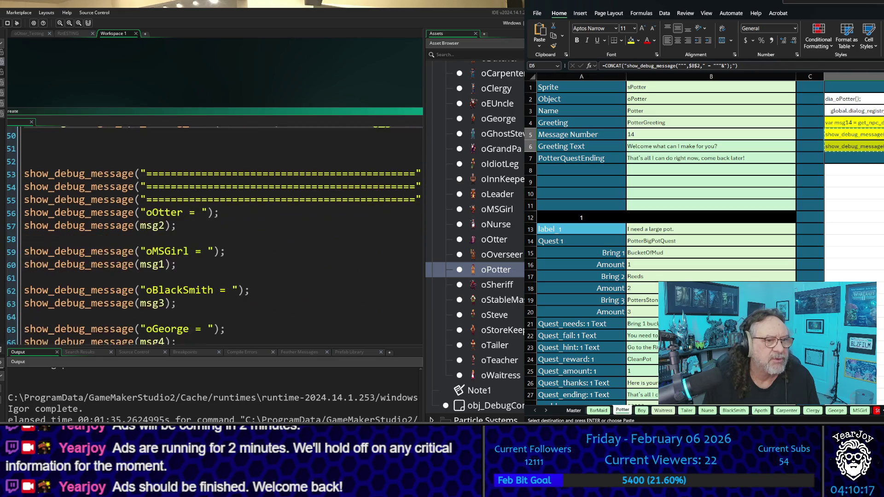
scroll(215, 232, "down", 9)
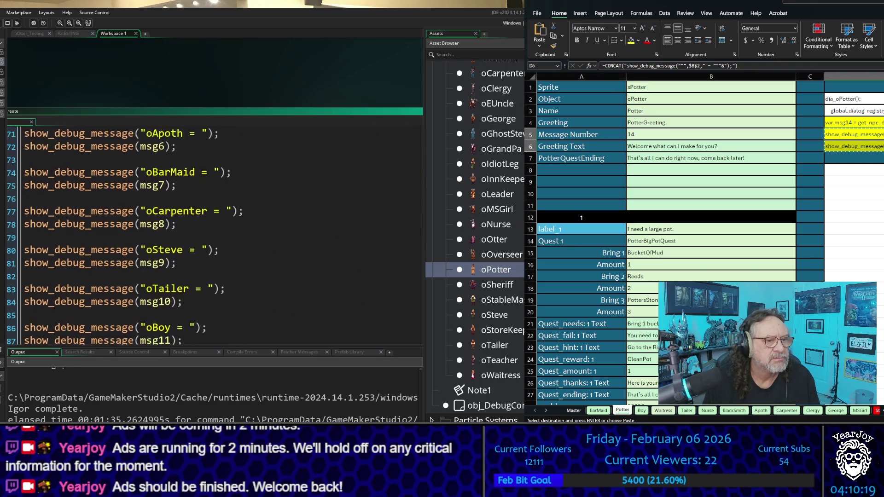
scroll(214, 235, "down", 4)
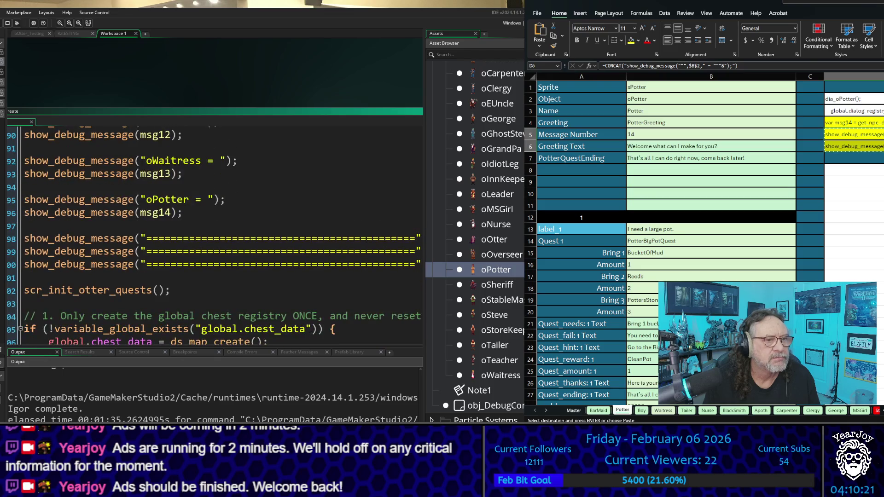
left_click_drag(183, 213, 11, 199)
key("Right")
key("Return")
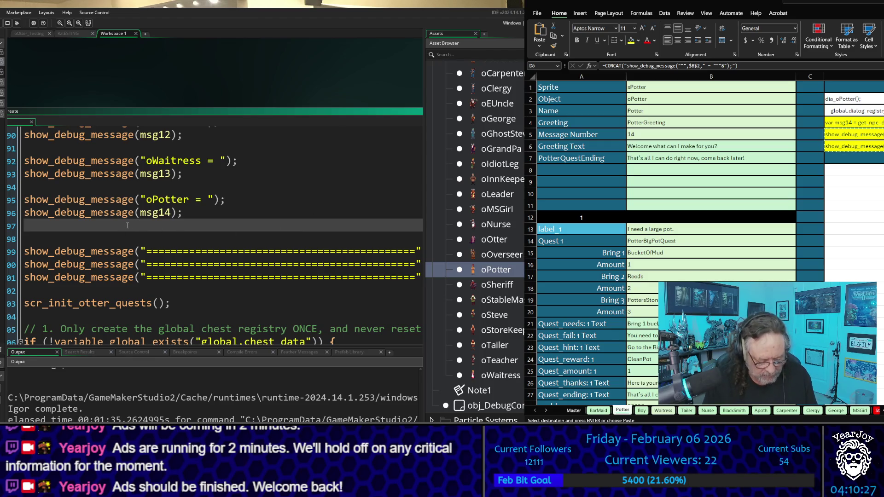
- Check the spreadsheet's generated code, then expand Scripts > Dialog_Files in the Asset Browser
key("alt+Tab")
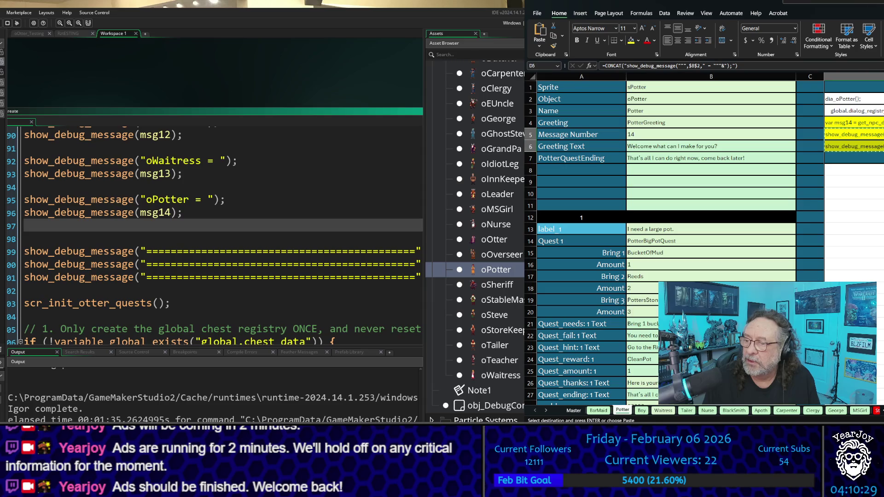
scroll(853, 244, "right", 3)
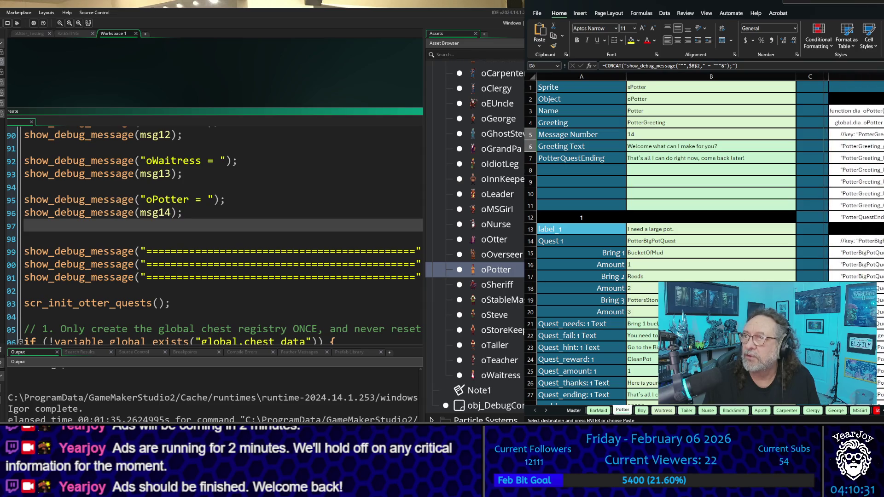
scroll(853, 244, "right", 1)
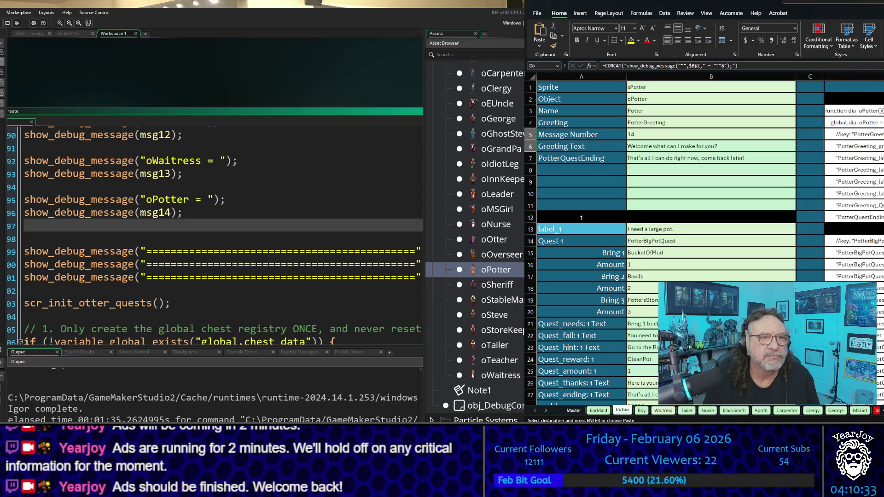
left_click(511, 259)
scroll(503, 294, "down", 5)
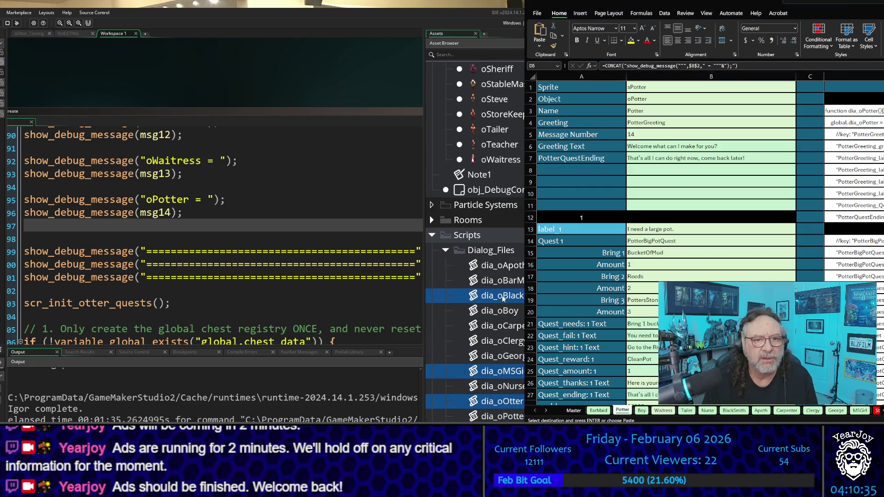
scroll(503, 295, "down", 3)
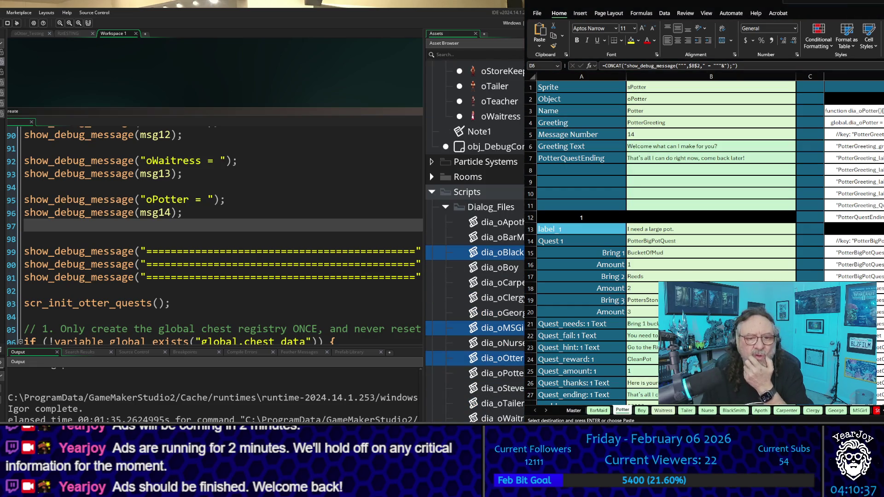
- Open the dia_oPotter script and copy the dia_ function formula from Excel cell D3
double_click(500, 373)
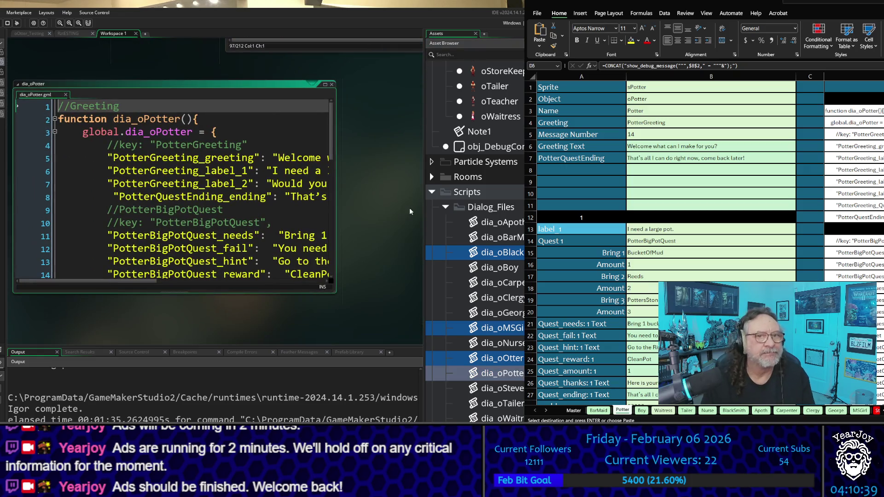
key("alt+Tab")
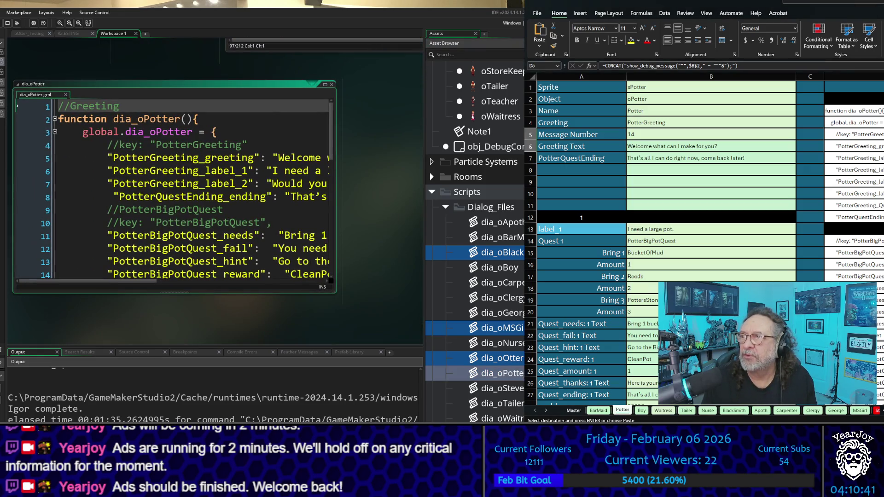
left_click(854, 110)
scroll(704, 242, "down", 13)
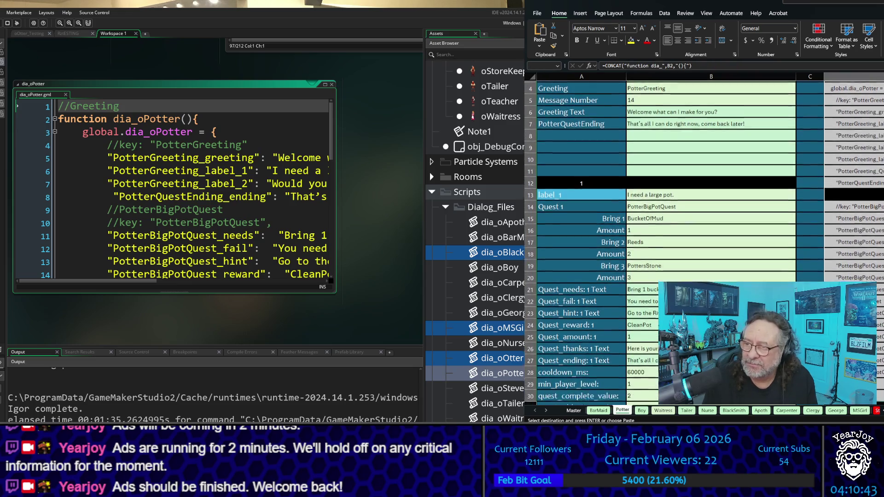
scroll(869, 205, "down", 20)
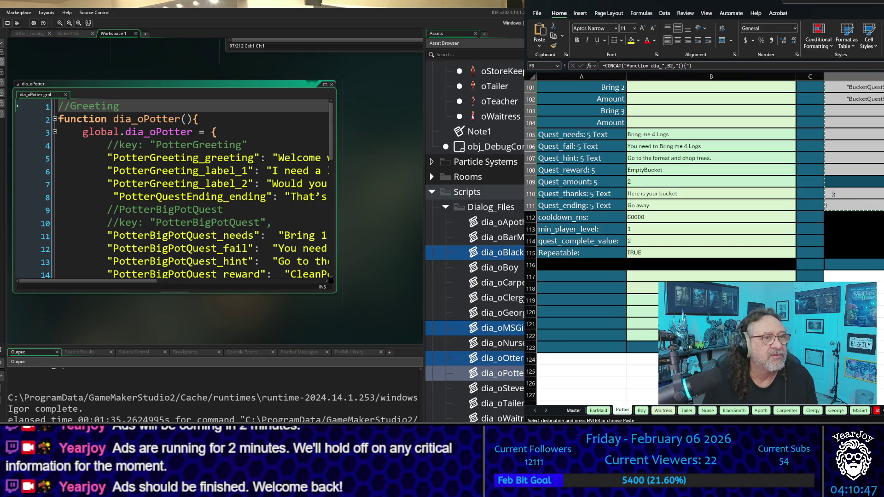
- Replace all of dia_oPotter's existing code with the pasted Potter dialog code
left_click(225, 171)
key("ctrl+a")
key("ctrl+v")
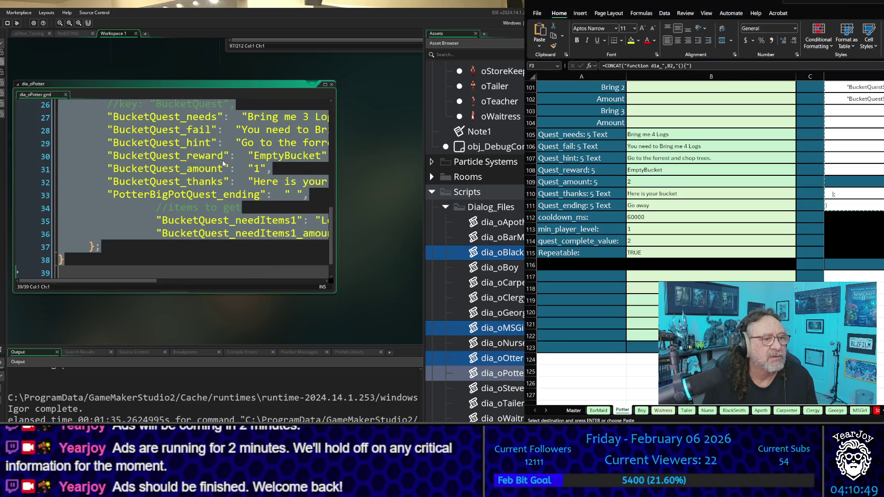
key("ctrl+v")
- Delete the surplus empty lines near the script's end and widen the code window
key("Up")
key("Up")
key("Up")
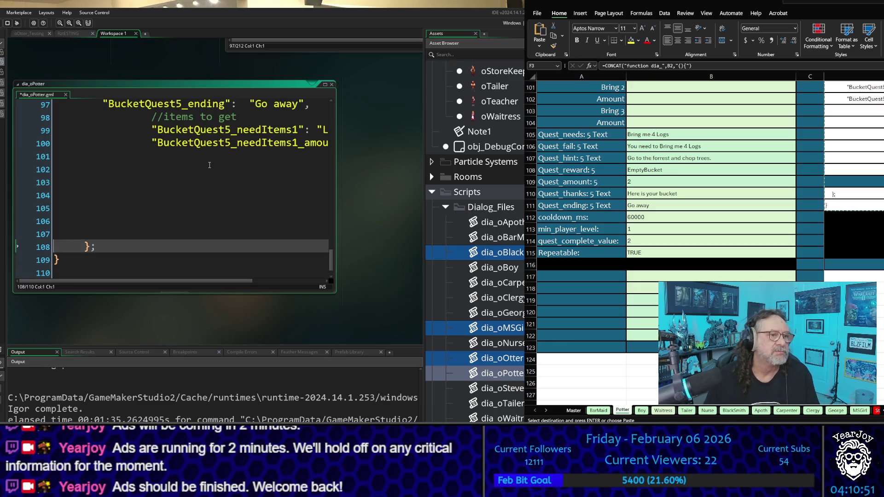
key("Up")
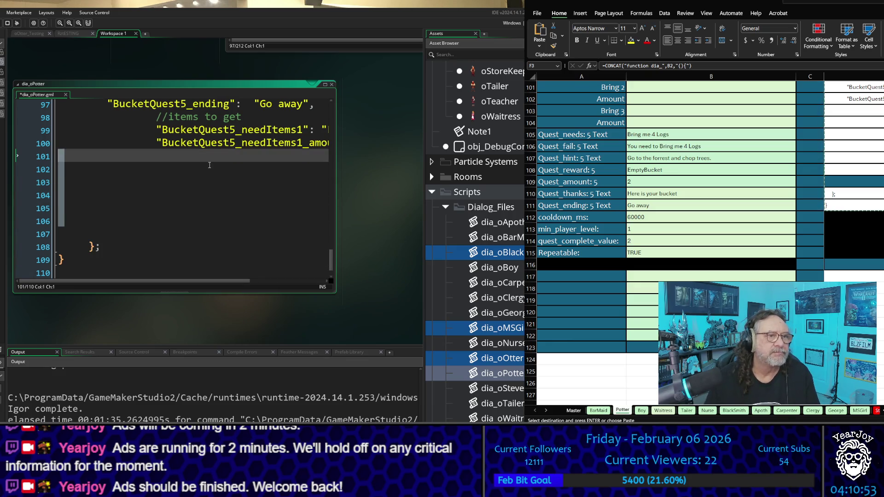
key("Delete")
key("Delete")
key("Delete")
key("Delete")
key("Up")
key("Up")
key("Up")
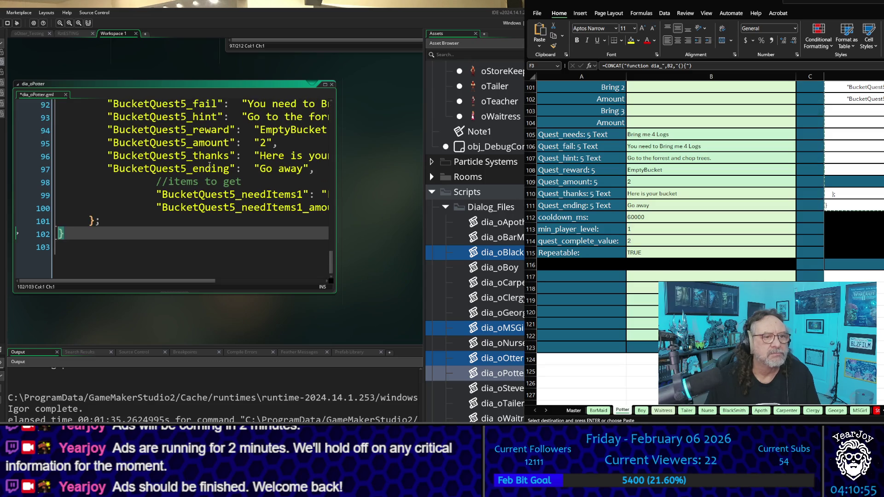
key("Up")
key("Up")
key("Up")
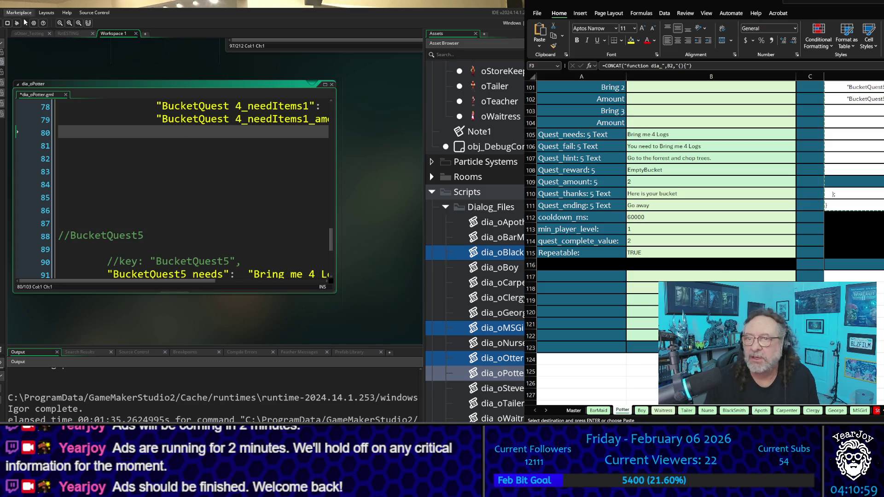
scroll(298, 201, "down", 2)
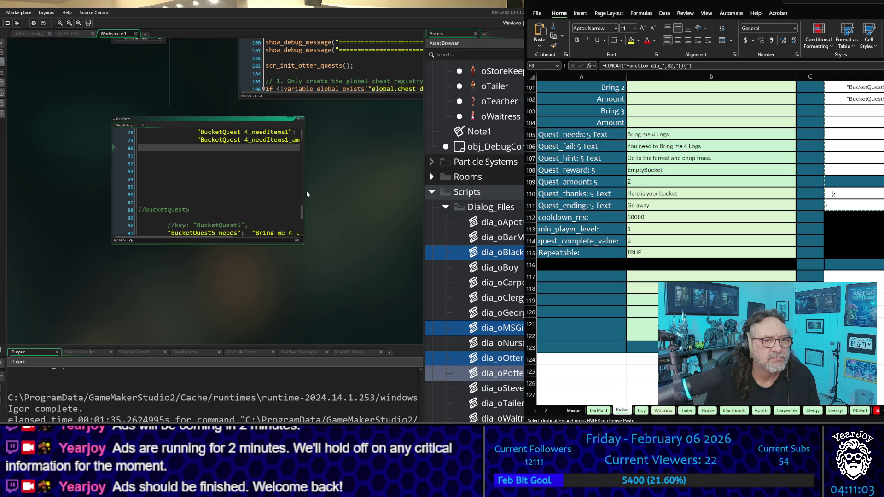
left_click_drag(304, 190, 423, 190)
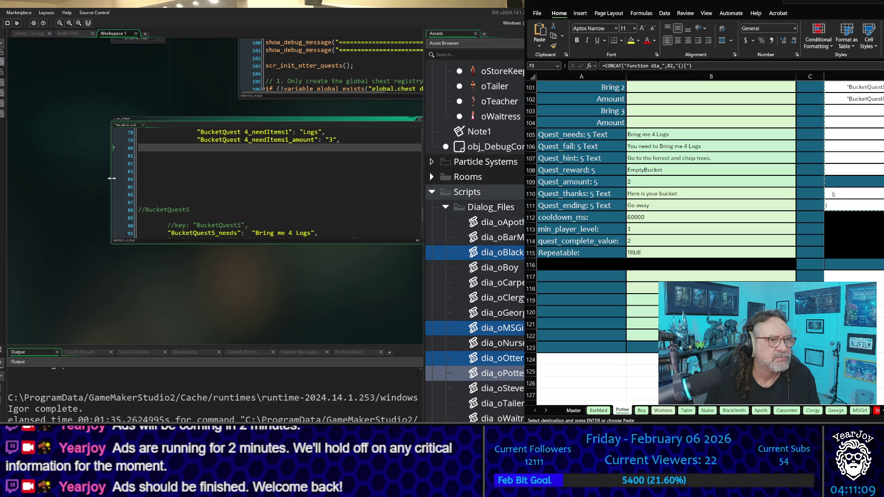
- Remove the blank lines before the BucketQuest5 block and above the BucketQuest block
left_click_drag(111, 181, 7, 182)
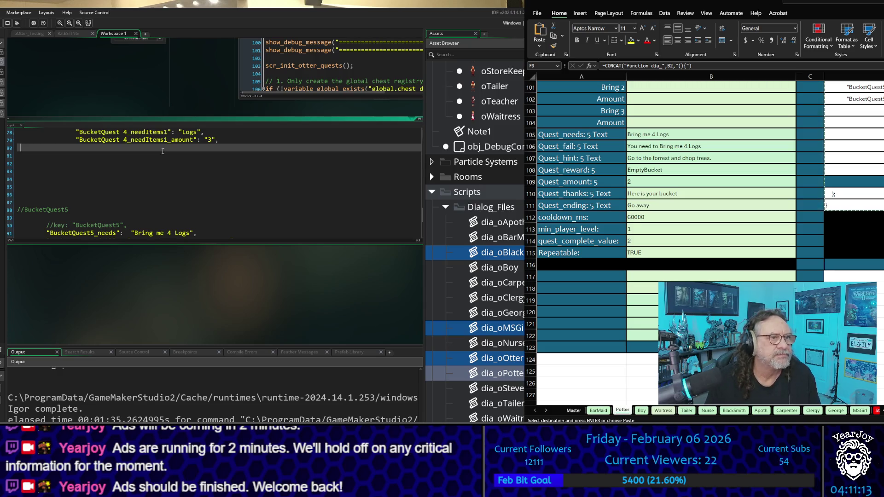
key("Delete")
key("Delete")
key("Delete")
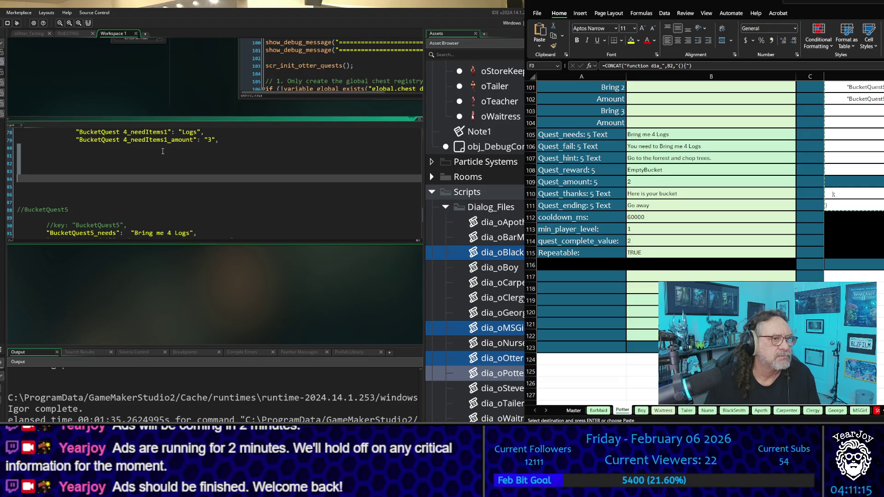
key("Up")
key("Up")
key("Up")
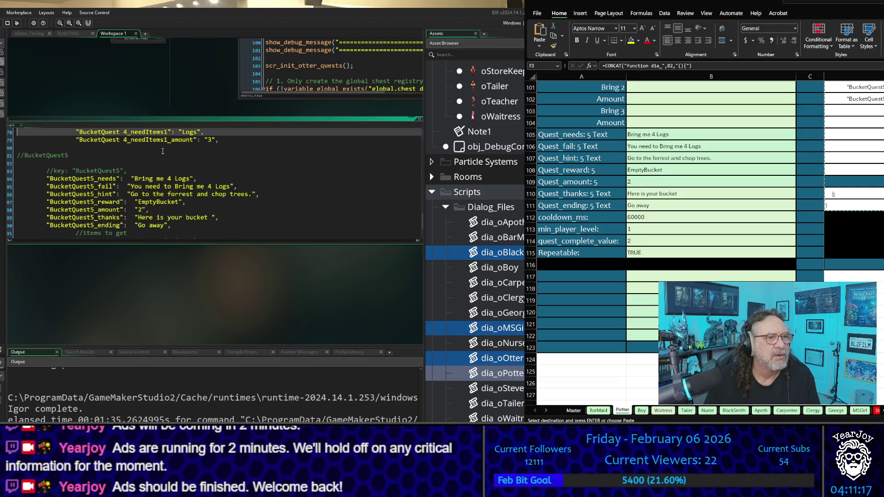
key("Up")
key("Up")
key("Up")
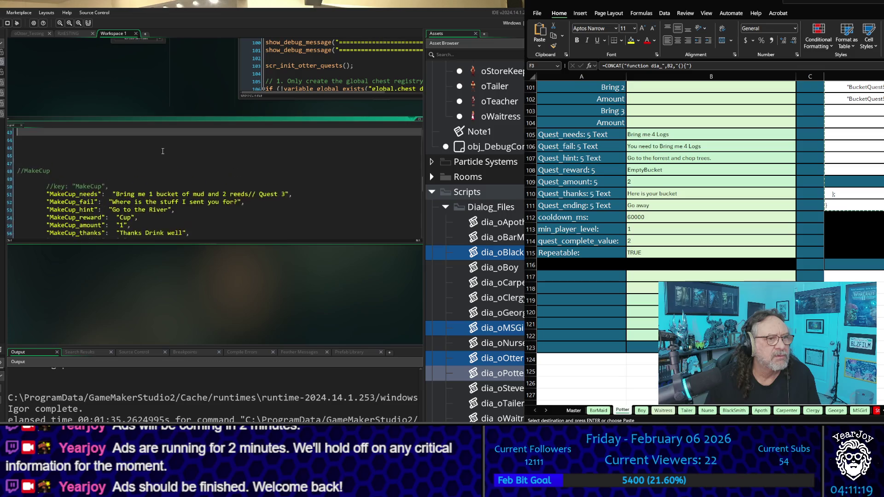
key("Up")
key("Up")
key("Up")
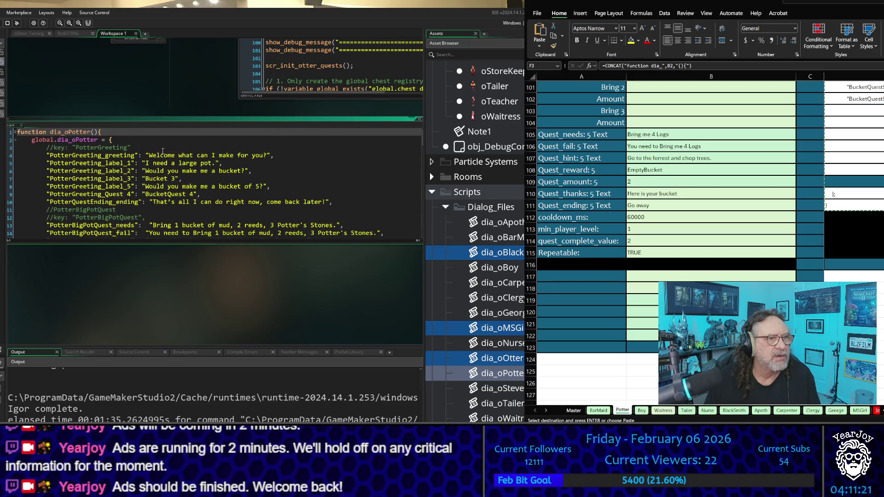
key("Down")
key("Down")
key("Down")
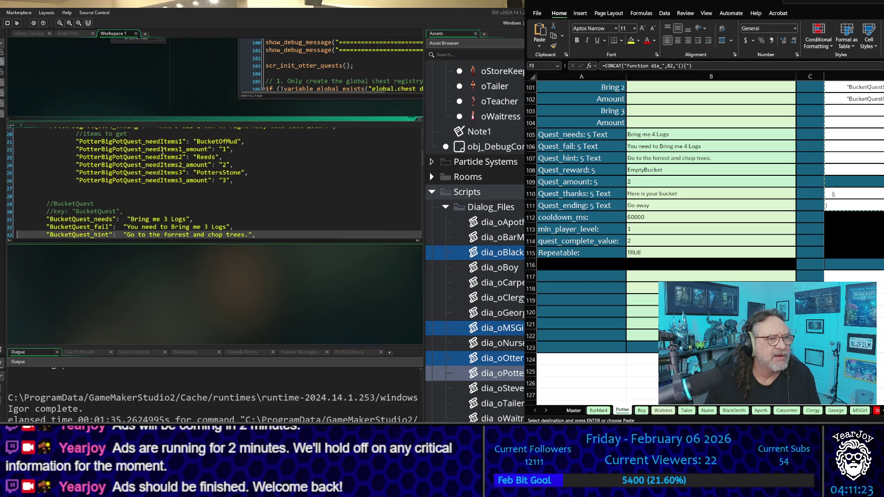
key("Up")
key("Up")
key("Up")
key("Delete")
key("Delete")
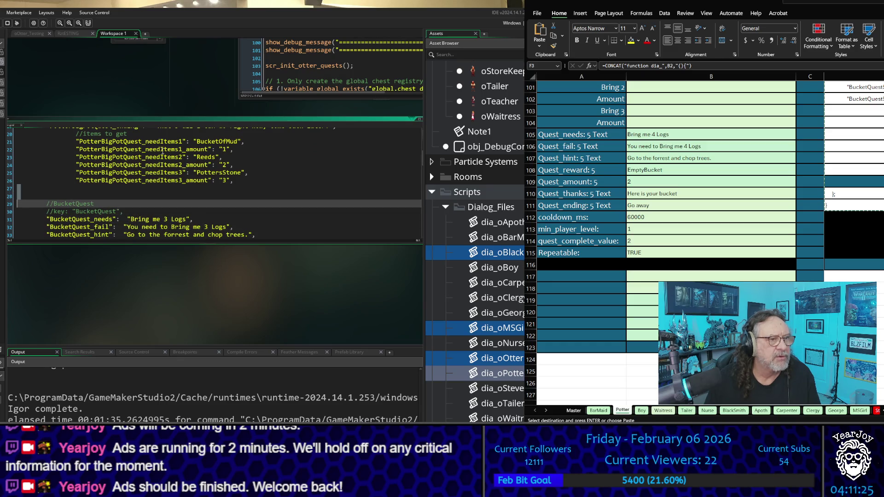
- Paste the missing BucketQuest reward, amount, thanks and ending lines, plus the MakeCup quest block
key("ctrl+v")
key("ctrl+v")
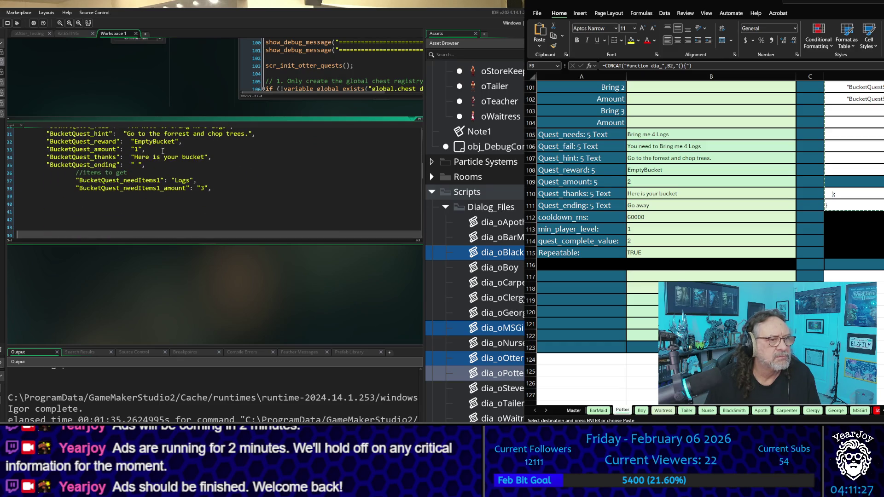
key("Up")
key("Up")
key("Up")
key("shift+Down")
key("shift+Down")
key("shift+Down")
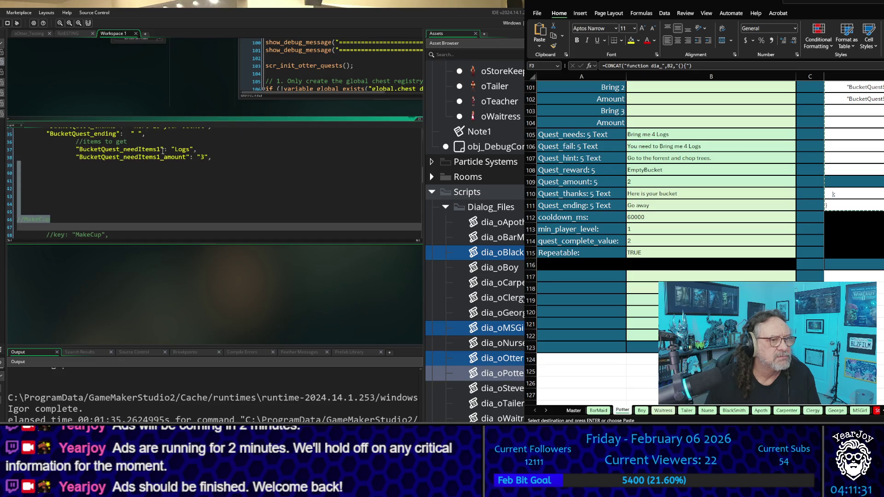
key("shift+Up")
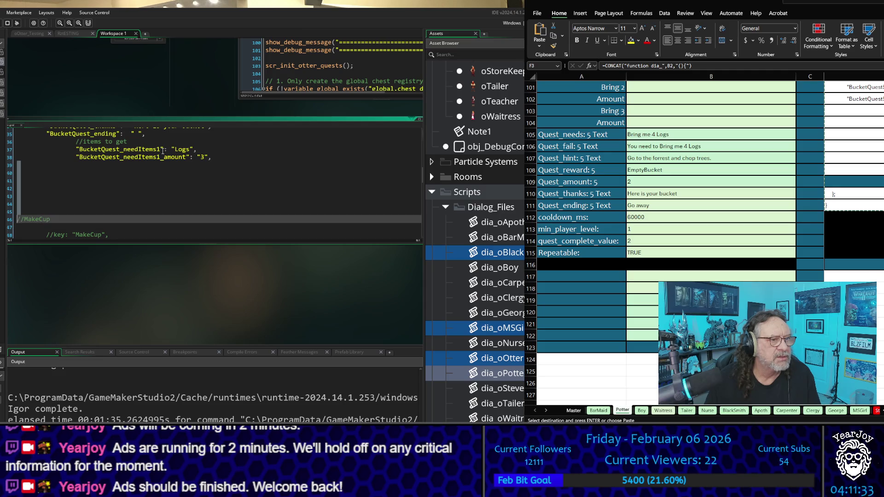
key("shift+Down")
key("shift+Down")
key("ctrl+v")
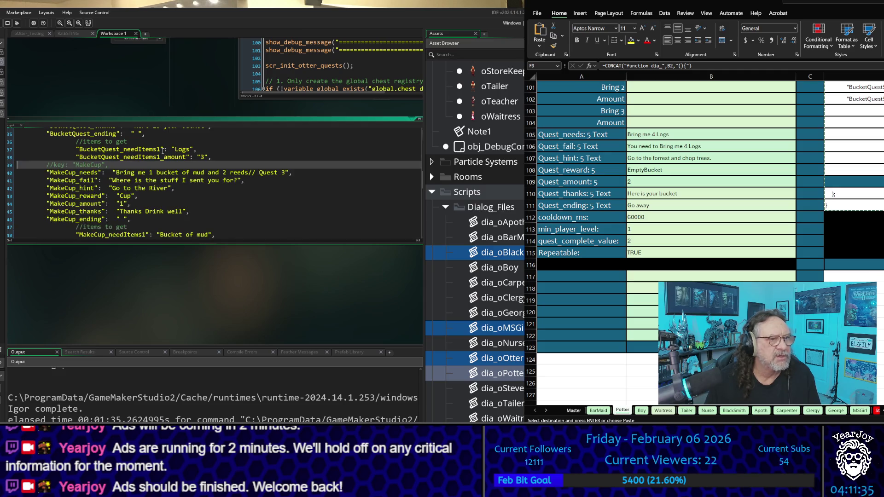
- Delete the leftover bucket 4 and BucketQuest5 comment lines and blank lines between quests
scroll(162, 151, "down", 5)
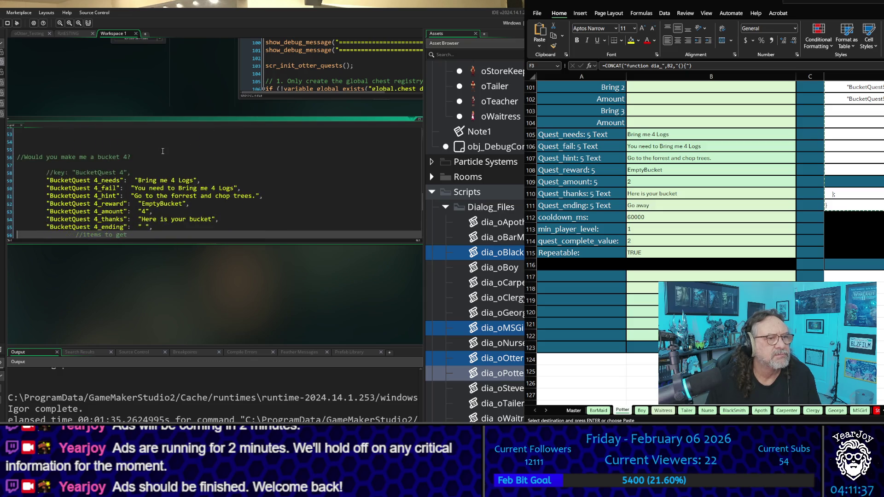
scroll(163, 152, "up", 3)
key("Down")
key("Down")
key("Down")
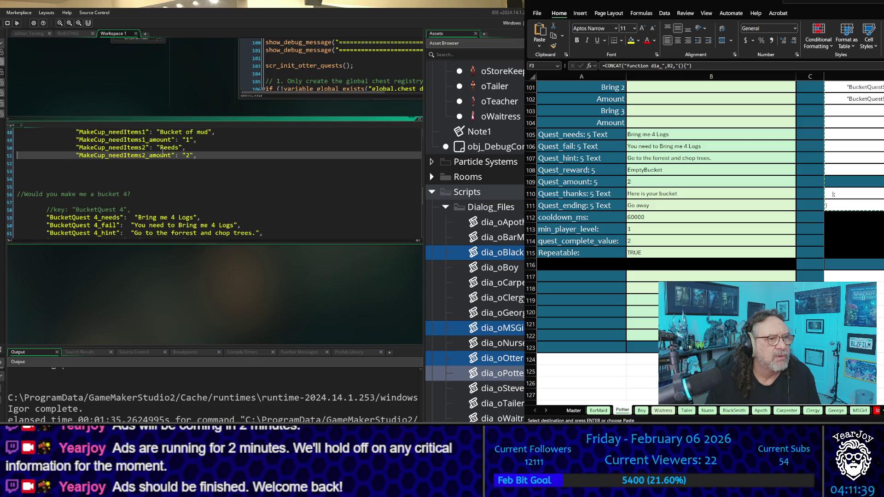
key("shift+Down")
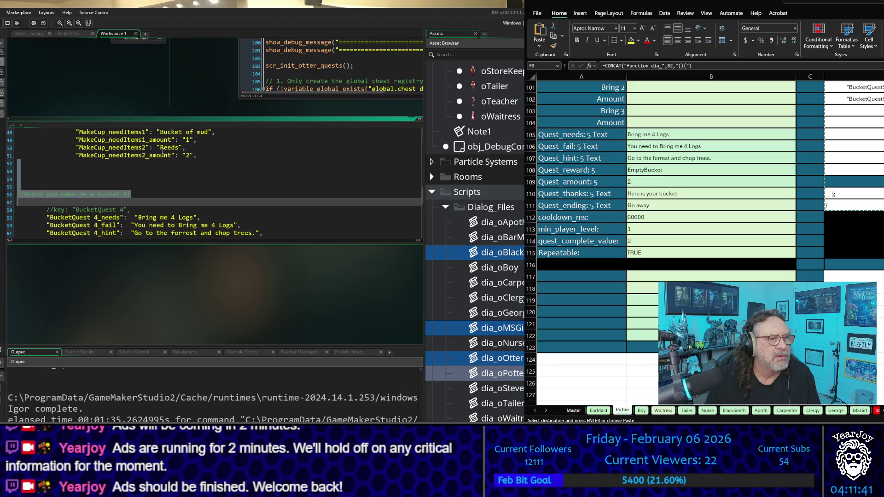
key("Delete")
key("Delete")
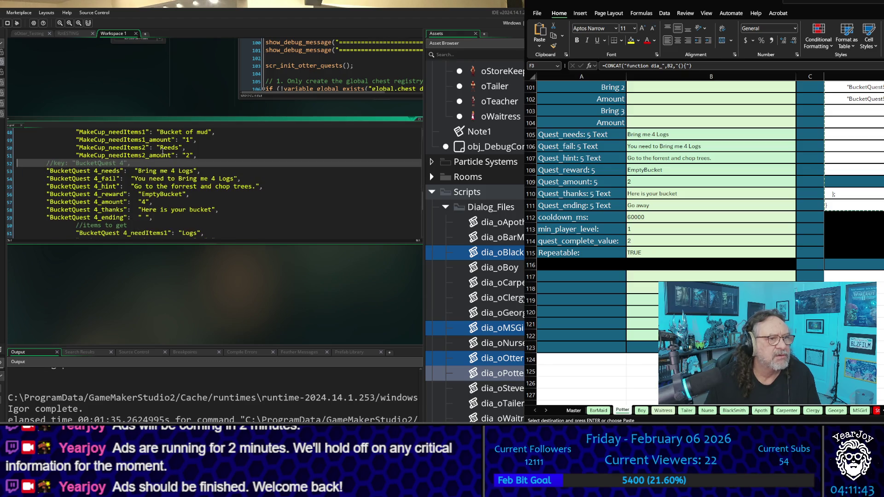
key("Down")
key("Down")
key("Down")
key("Down")
key("Down")
key("Down")
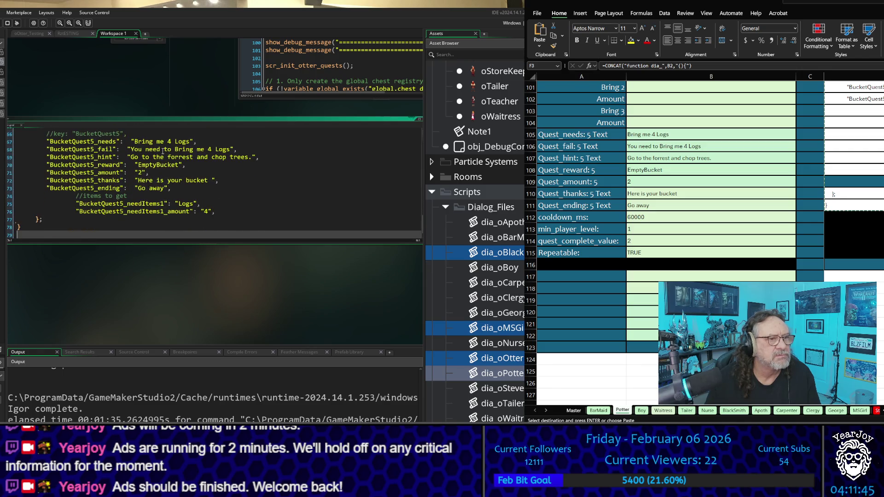
key("Up")
key("Up")
key("Up")
key("Down")
key("Down")
key("Down")
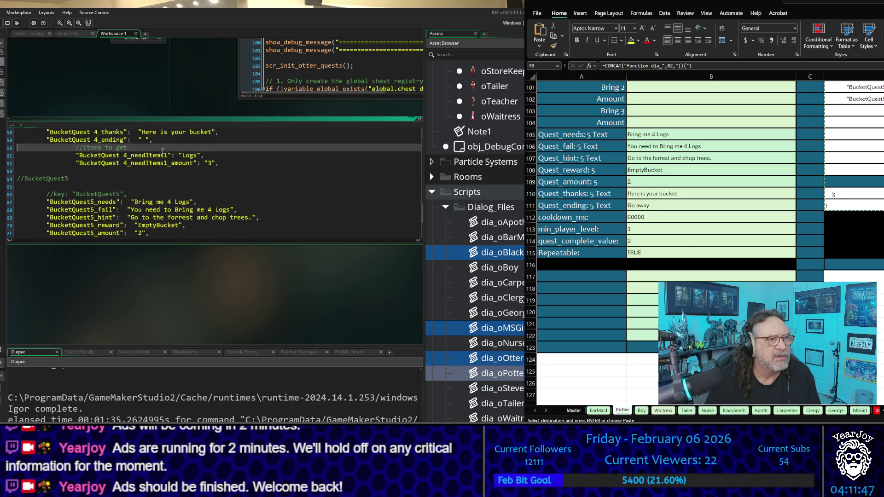
key("shift+Down")
key("shift+Down")
key("Delete")
key("Delete")
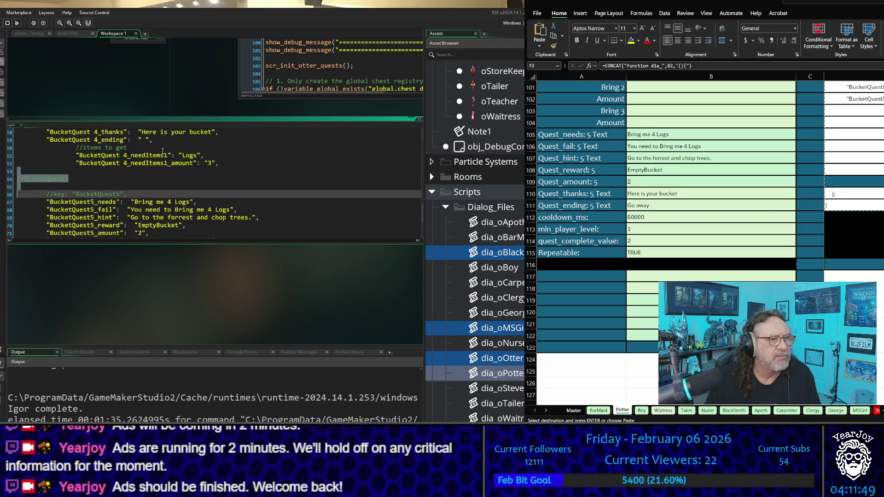
key("Down")
key("Down")
- Review the cleaned script from the end back up to the top
key("ctrl+End")
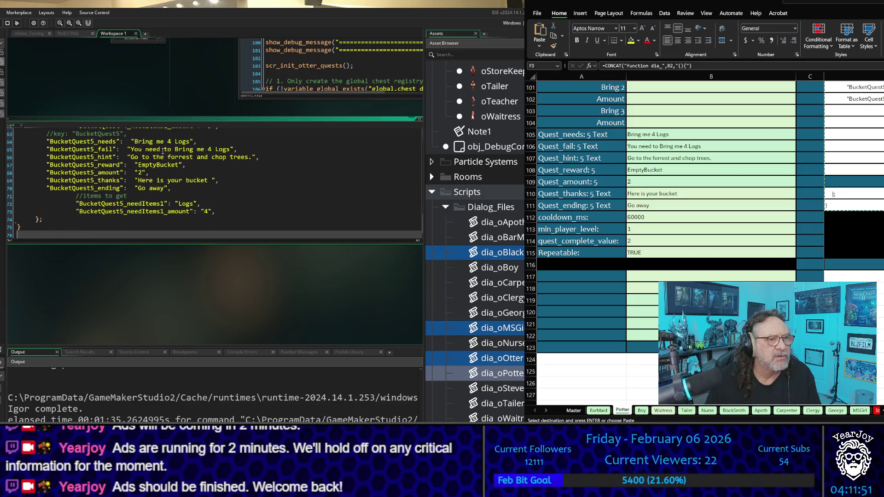
key("Up")
key("Up")
key("Up")
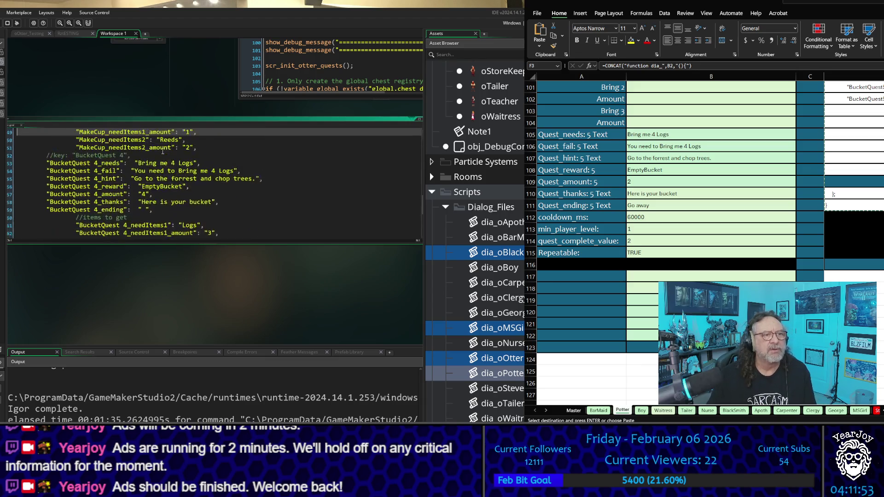
key("Up")
key("Up")
key("Up")
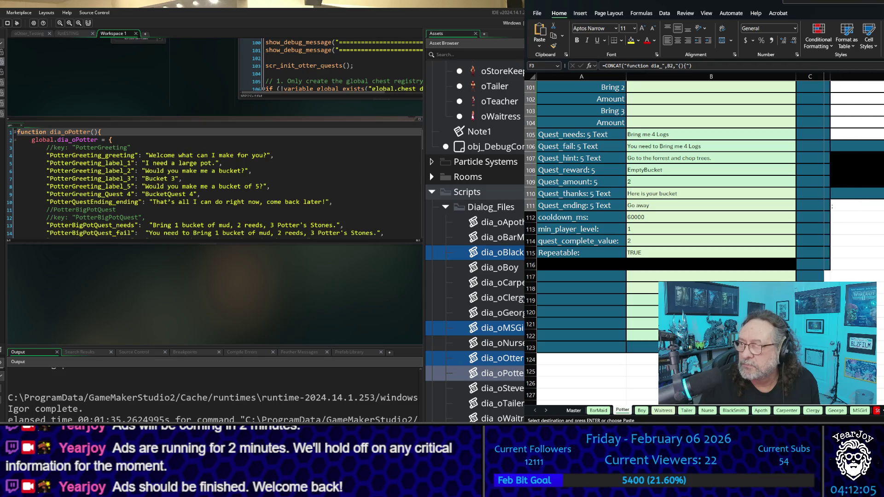
scroll(704, 230, "up", 20)
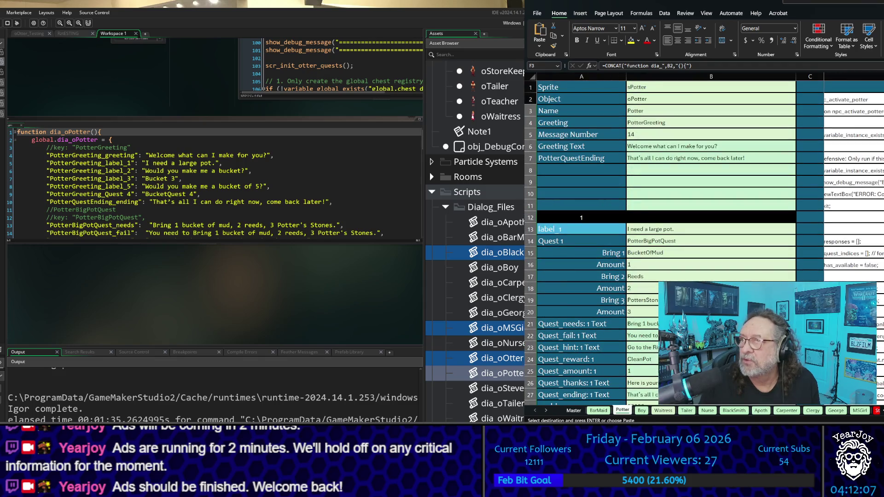
- Open the npc_activate_potter script and replace its code with the generated code
scroll(474, 244, "down", 15)
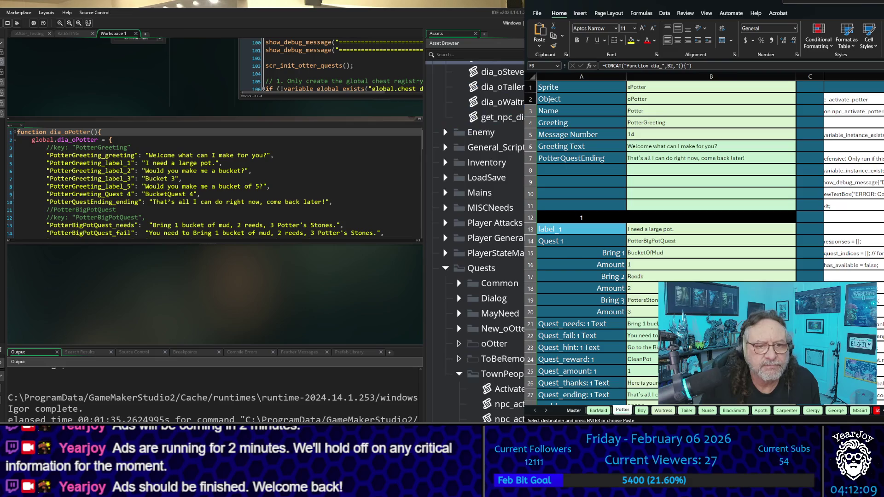
scroll(474, 240, "down", 3)
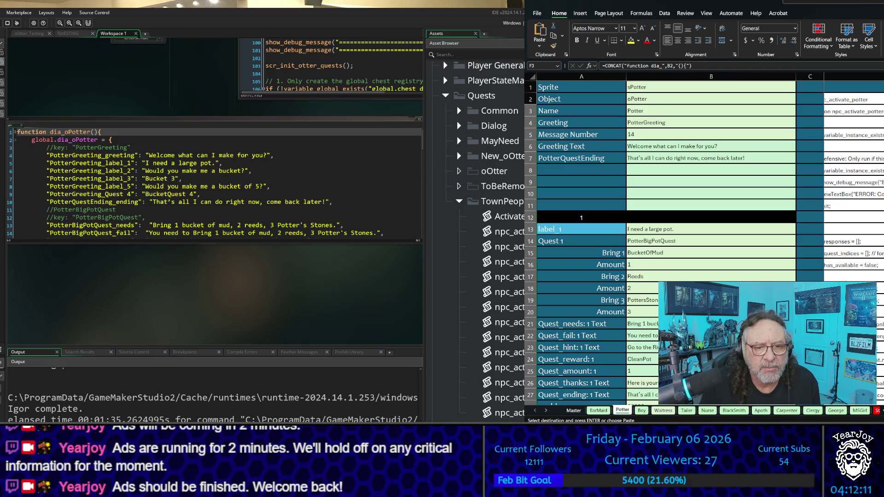
double_click(502, 367)
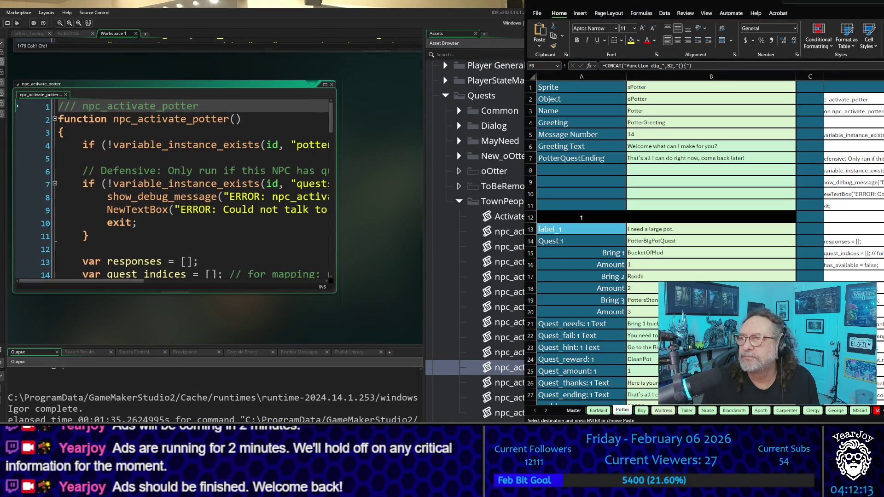
scroll(704, 244, "down", 20)
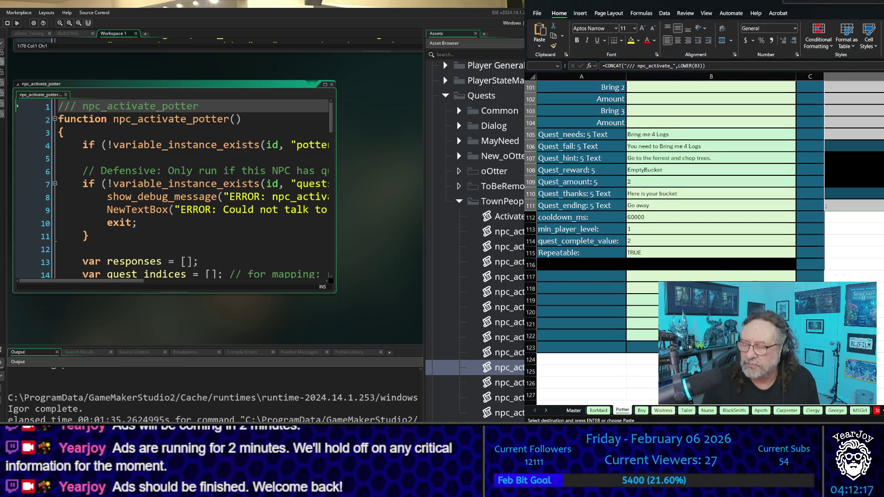
key("ctrl+a")
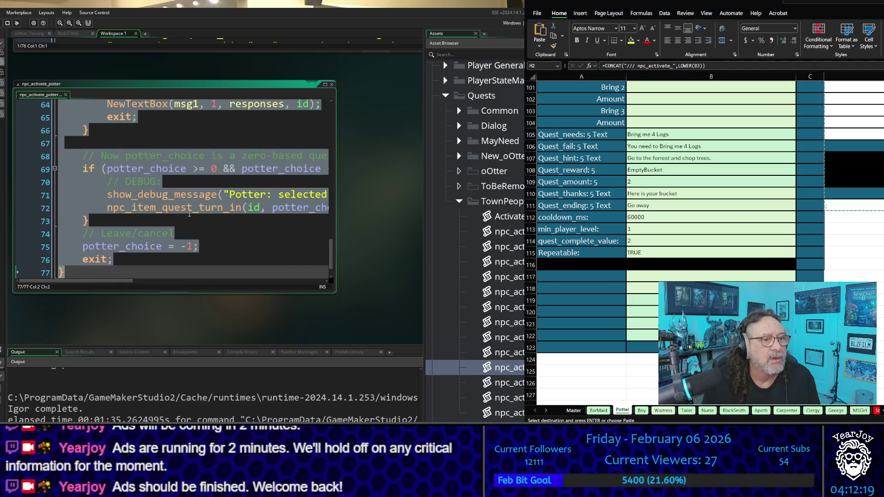
key("ctrl+v")
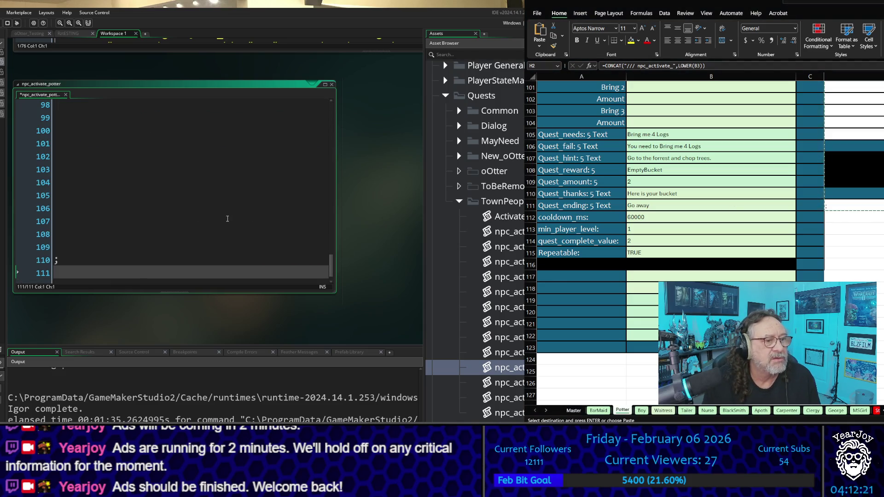
- Remove the trailing blank lines and join the stray semicolon onto the closing brace
key("BackSpace")
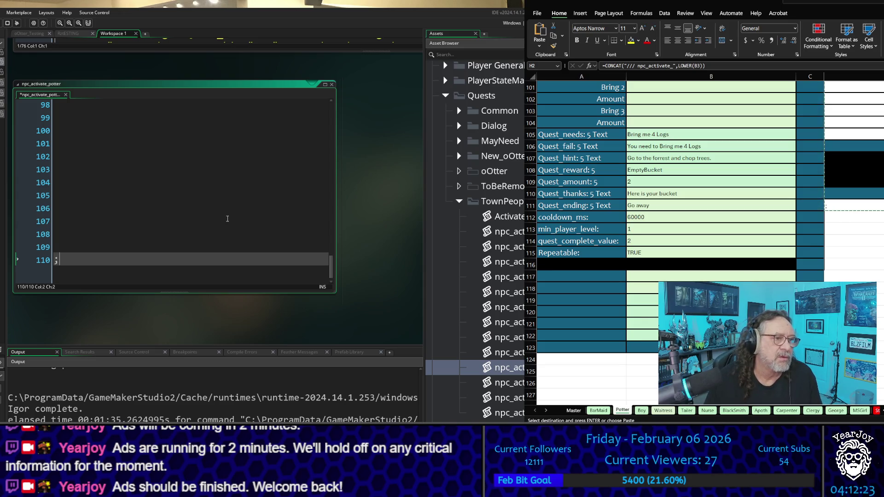
key("Up")
key("Up")
key("Up")
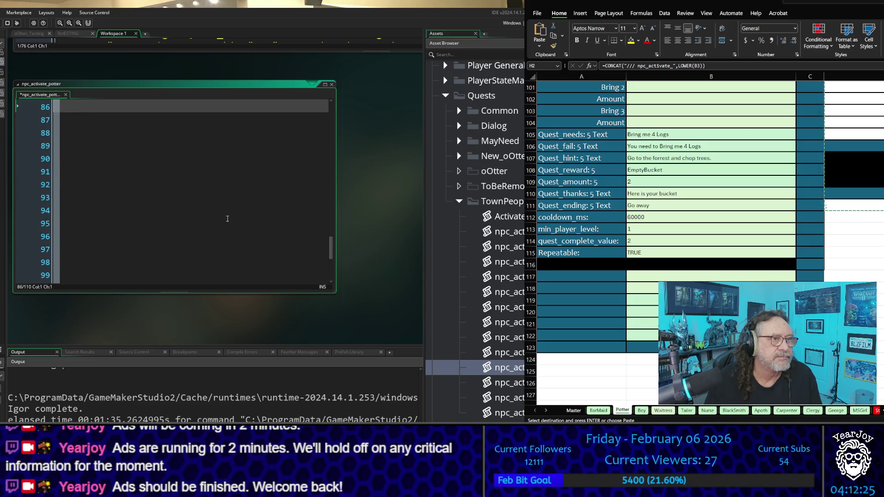
key("shift+Up")
key("shift+Up")
key("shift+Up")
left_click(227, 218)
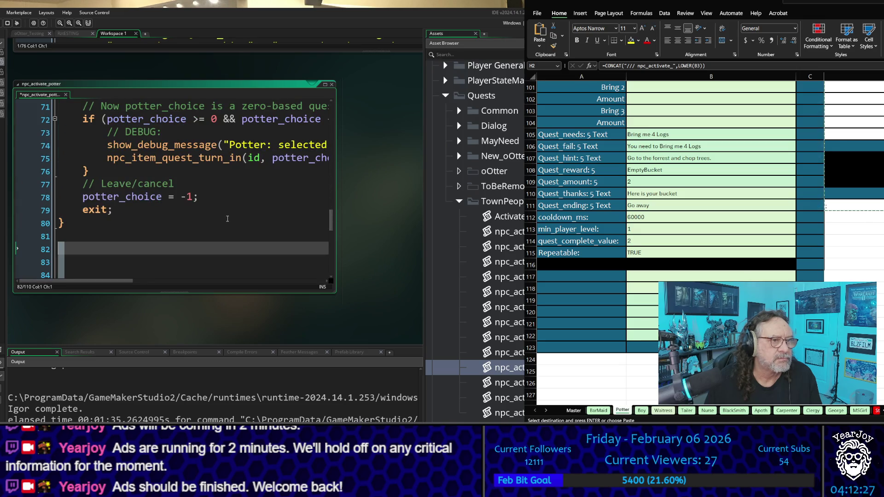
key("Down")
key("Down")
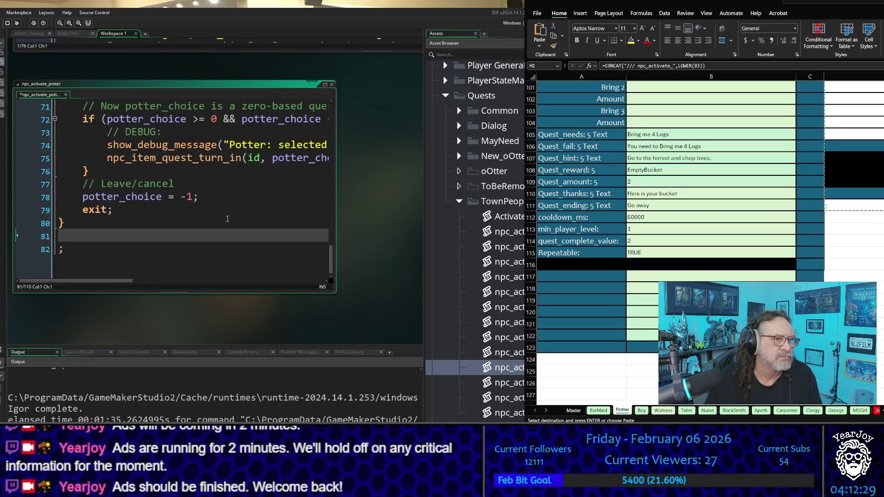
key("BackSpace")
key("Delete")
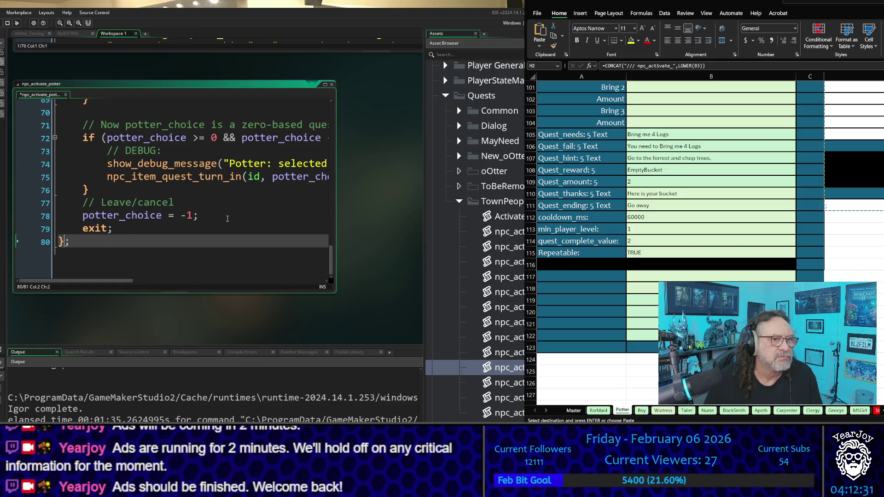
- Save the npc_activate_potter script with Ctrl+S and move down to the oPotter object windows
scroll(173, 205, "up", 8)
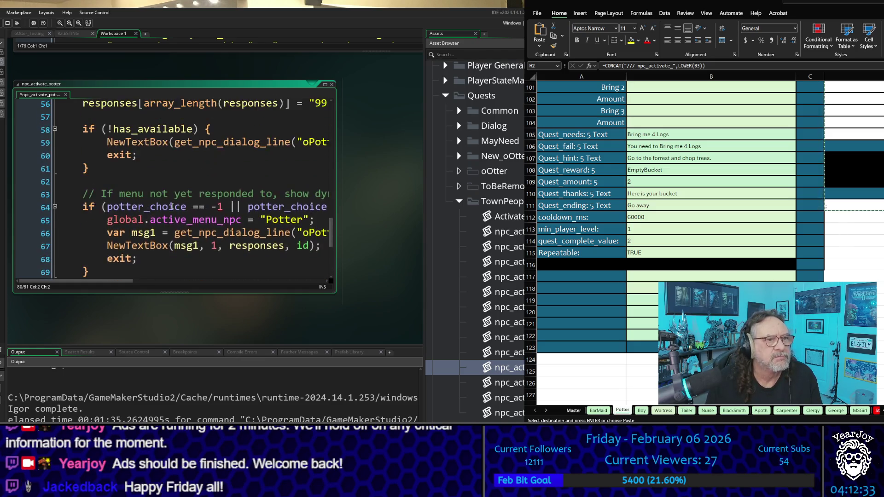
scroll(156, 213, "up", 2)
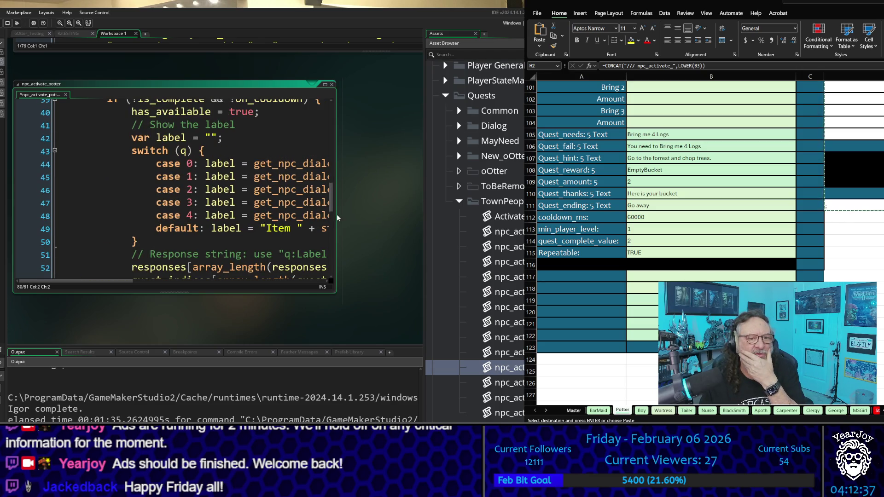
left_click_drag(335, 214, 422, 217)
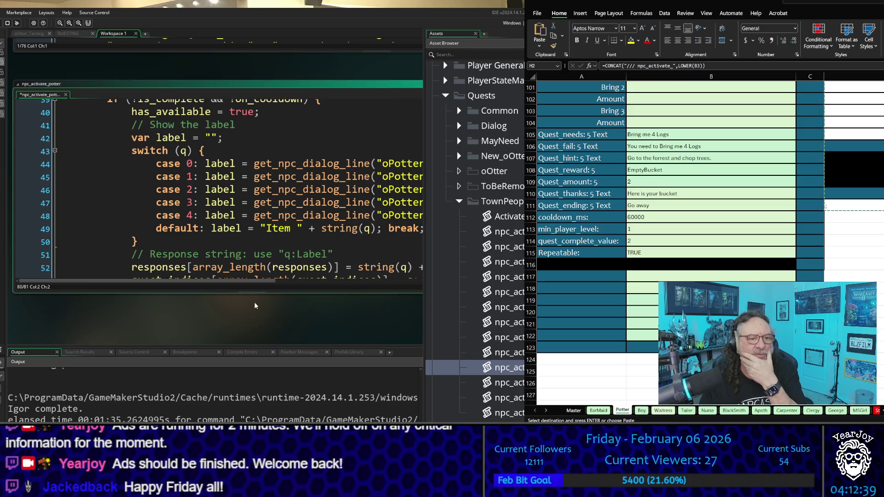
left_click(252, 323)
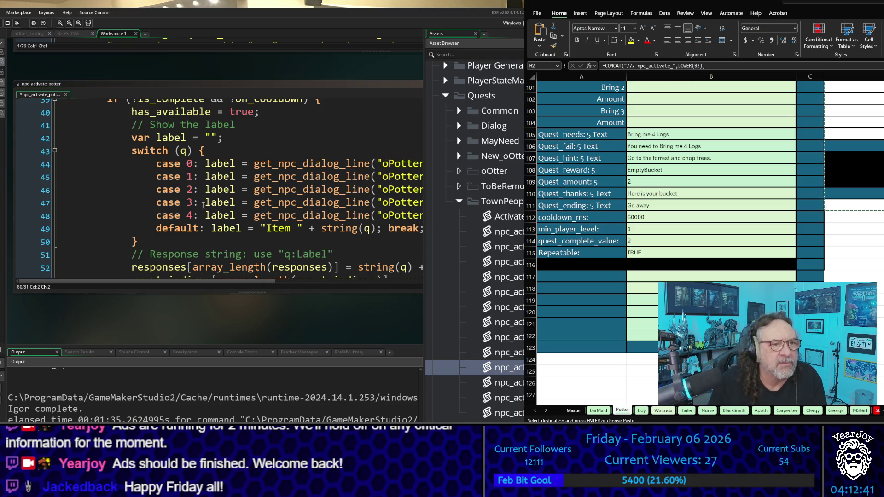
scroll(220, 226, "up", 2)
scroll(220, 225, "up", 10)
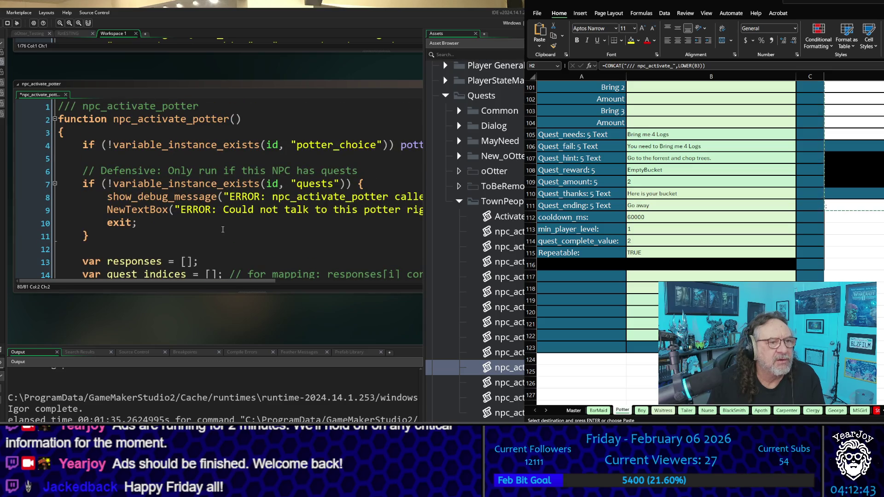
key("ctrl+s")
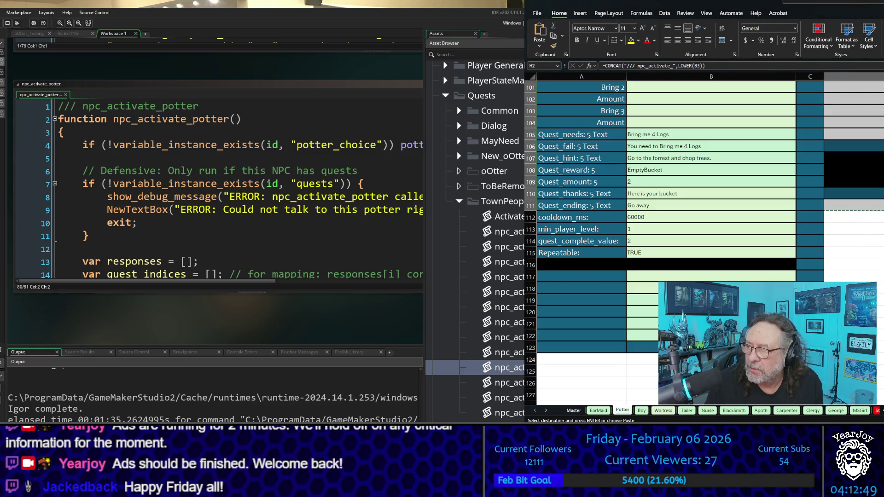
scroll(668, 244, "up", 20)
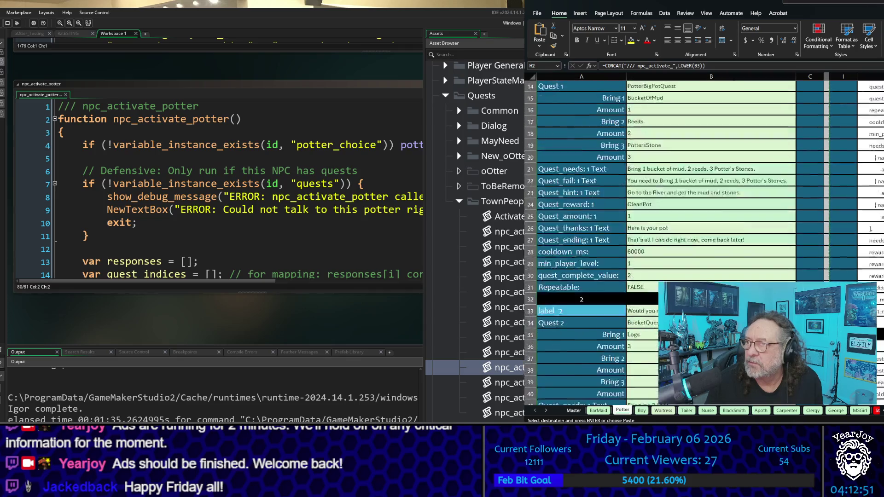
scroll(474, 240, "down", 1)
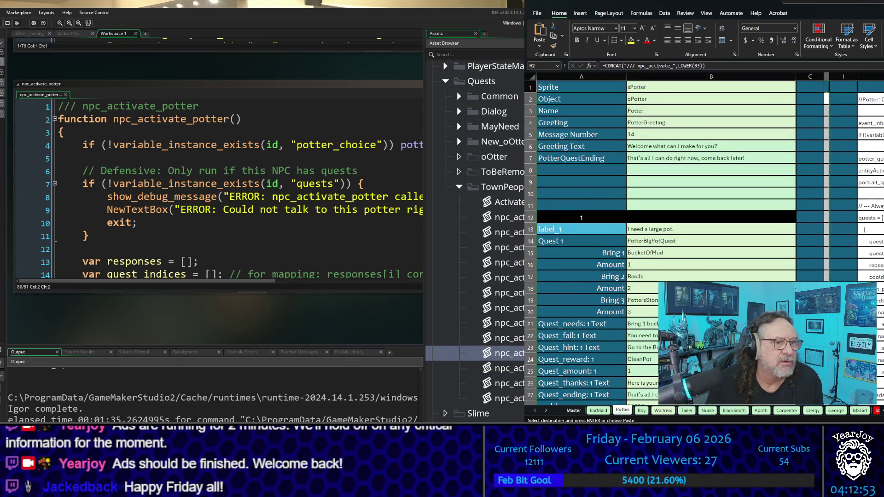
scroll(162, 81, "down", 10)
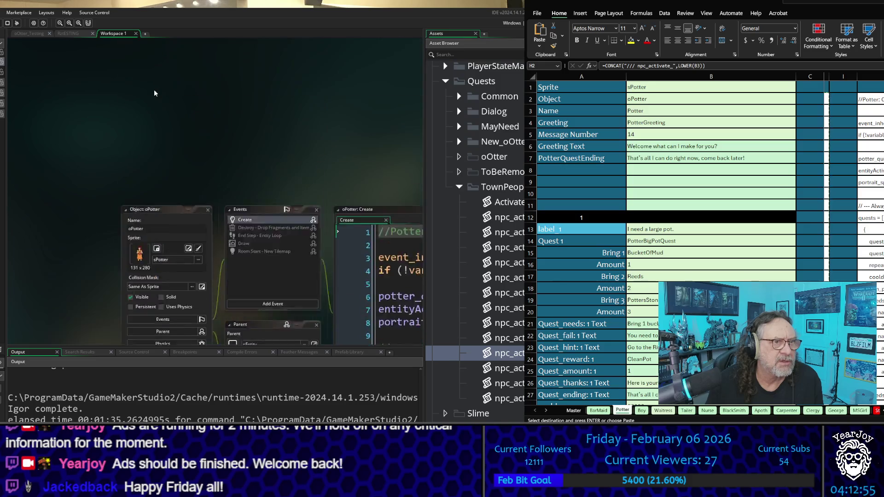
- Replace the oPotter Create event code with the quest code pasted from Excel
scroll(154, 93, "down", 3)
left_click_drag(289, 140, 73, 77)
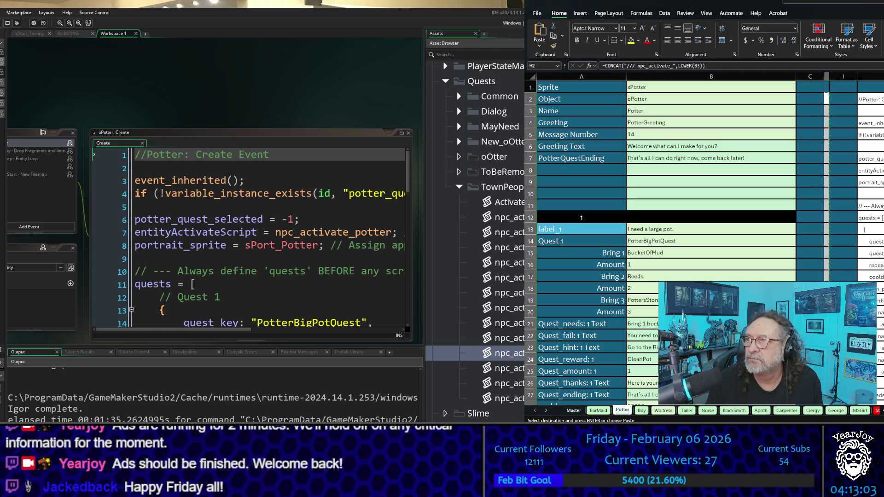
scroll(668, 230, "down", 20)
scroll(705, 208, "down", 3)
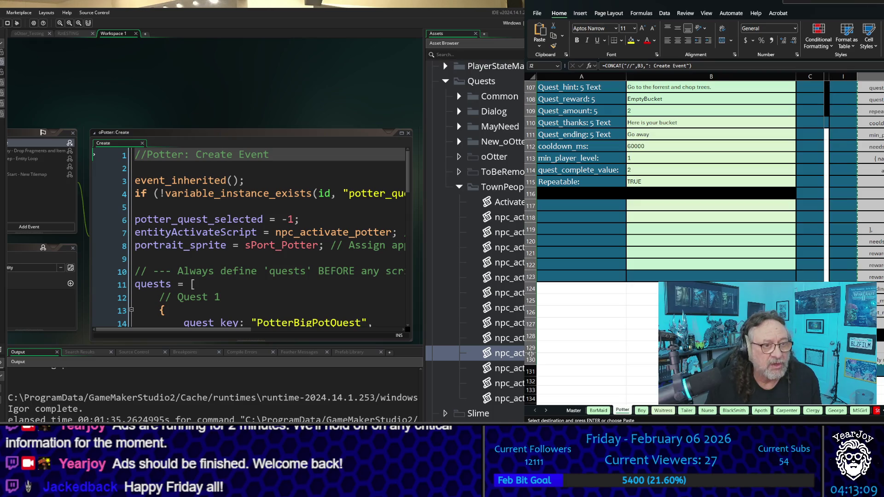
left_click(313, 245)
key("ctrl+a")
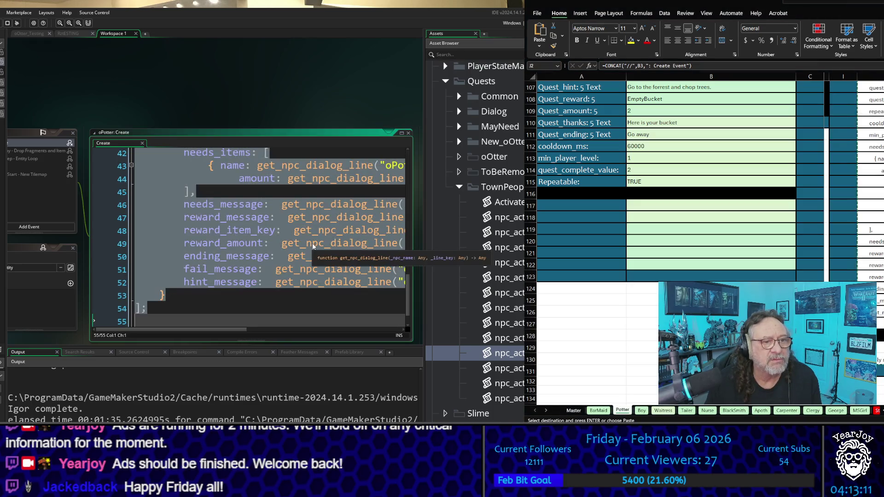
key("ctrl+v")
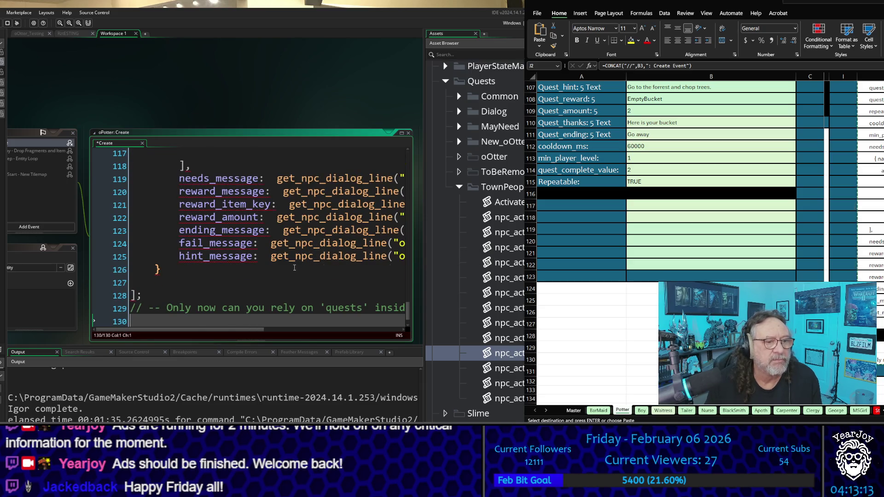
- Widen the Create code window and review the pasted code down to the Quest 3 block
scroll(304, 256, "up", 3)
scroll(295, 267, "up", 3)
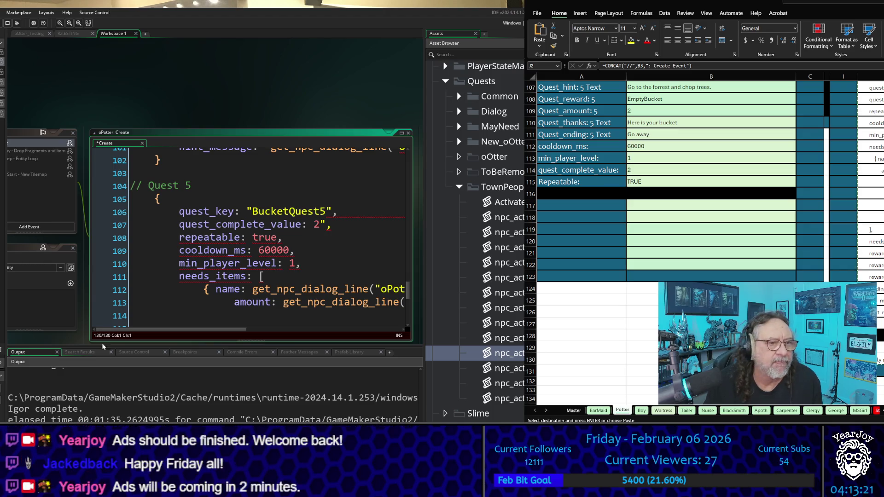
scroll(206, 226, "up", 3)
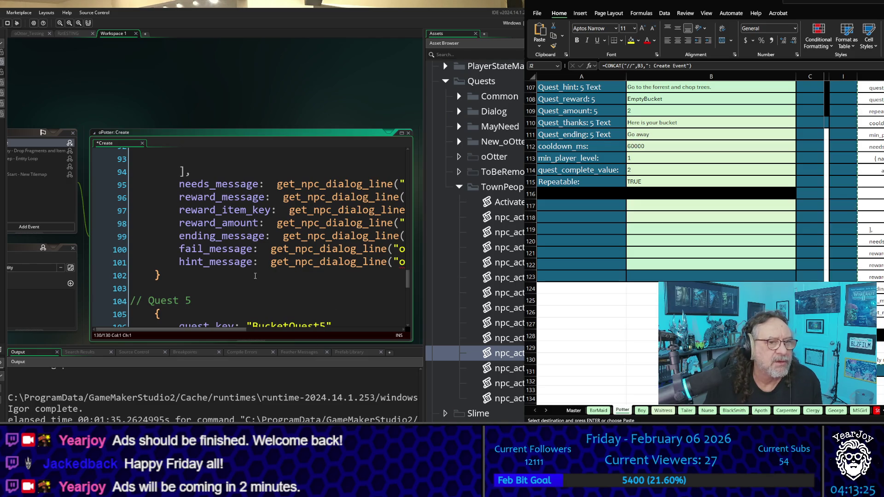
scroll(255, 276, "up", 15)
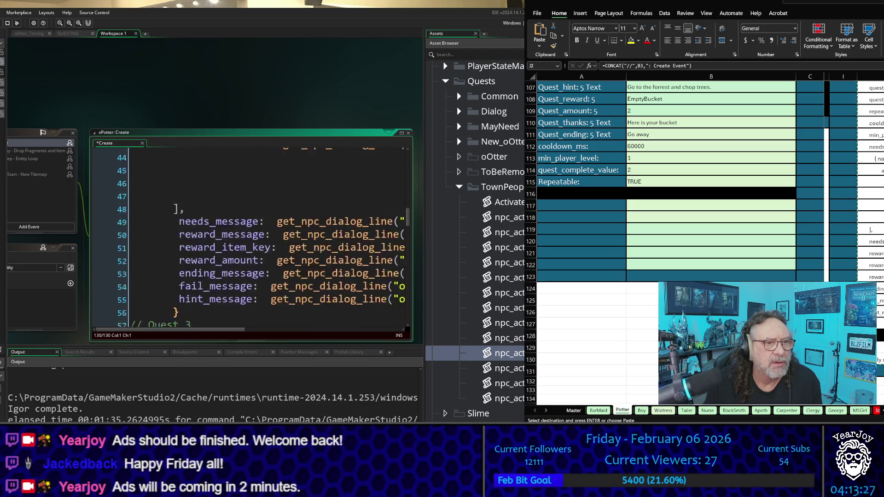
scroll(255, 276, "up", 14)
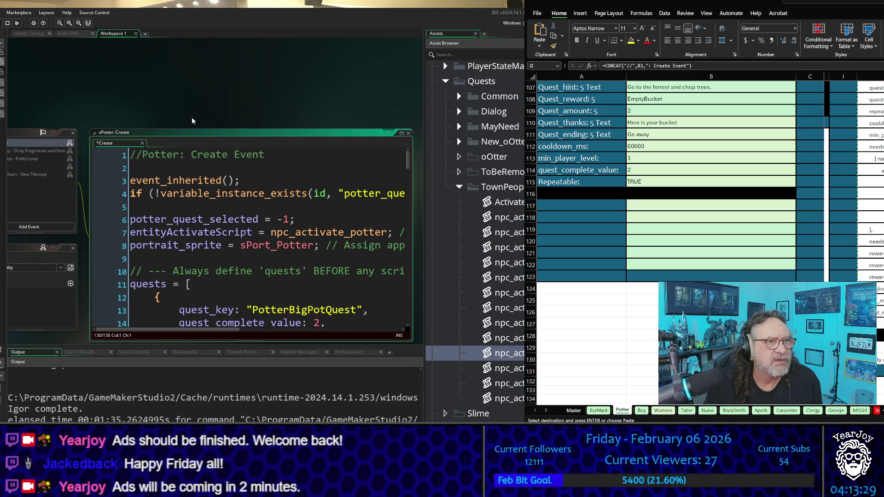
mouse_move(256, 115)
left_mouse_down()
mouse_move(160, 111)
mouse_move(152, 59)
left_mouse_up()
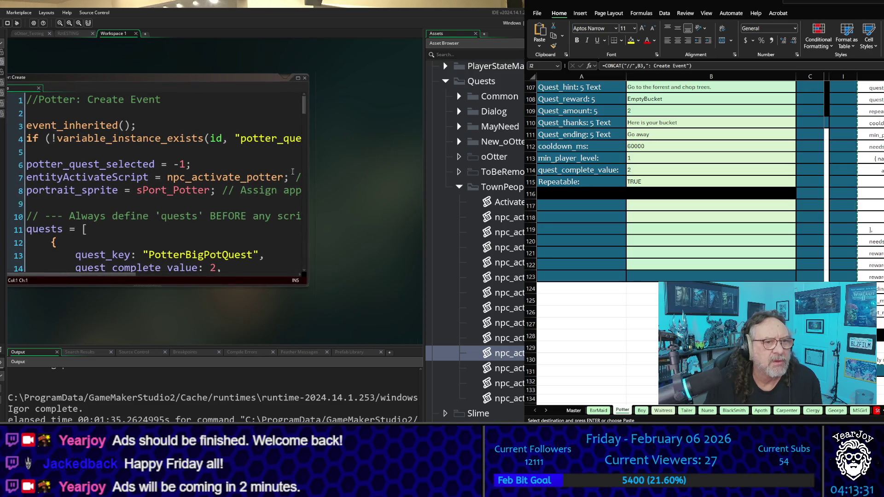
left_click_drag(308, 171, 423, 171)
scroll(134, 228, "down", 7)
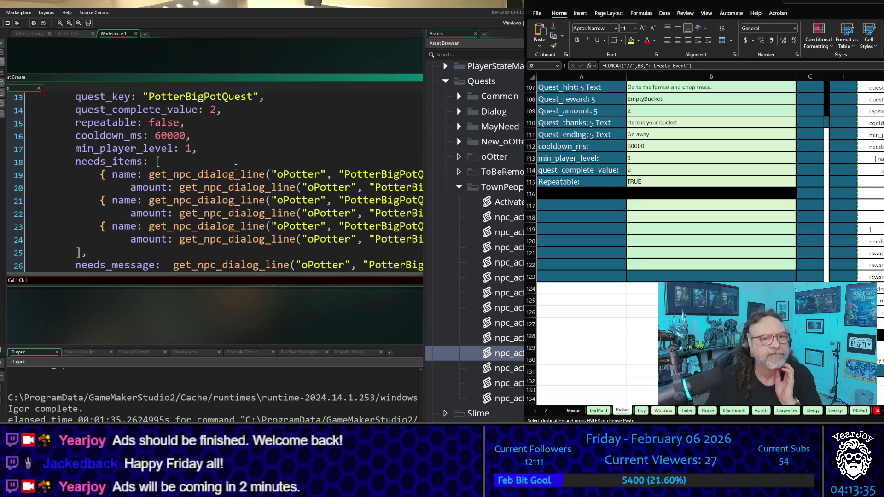
scroll(236, 166, "down", 5)
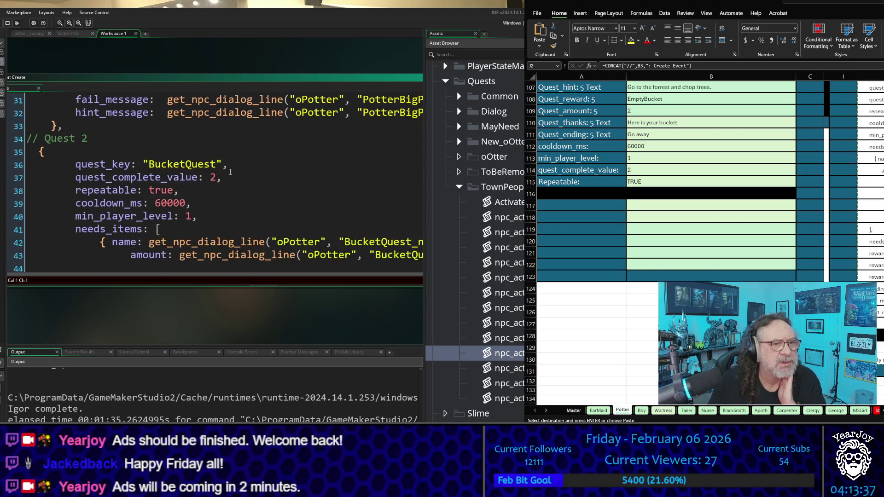
scroll(229, 172, "down", 5)
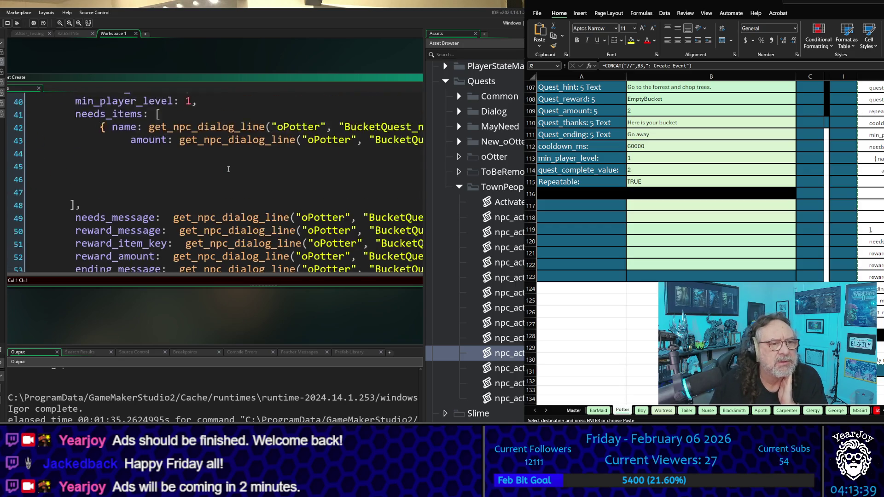
scroll(228, 169, "down", 2)
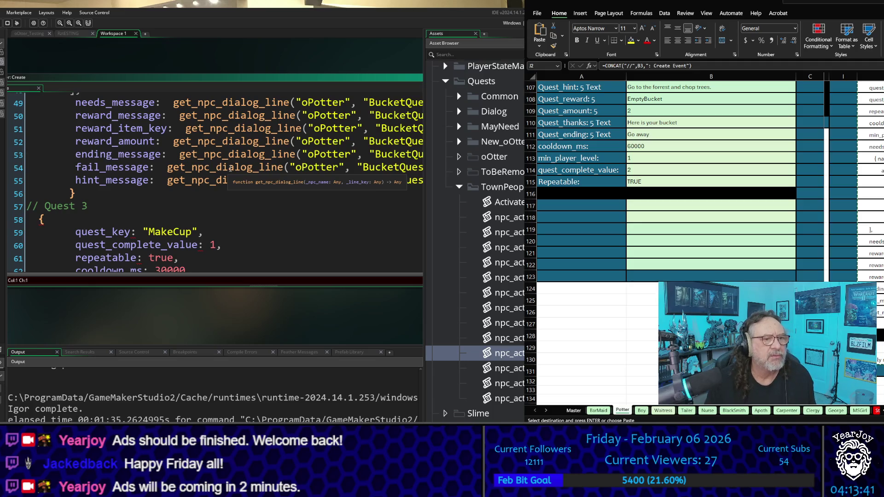
scroll(232, 193, "down", 1)
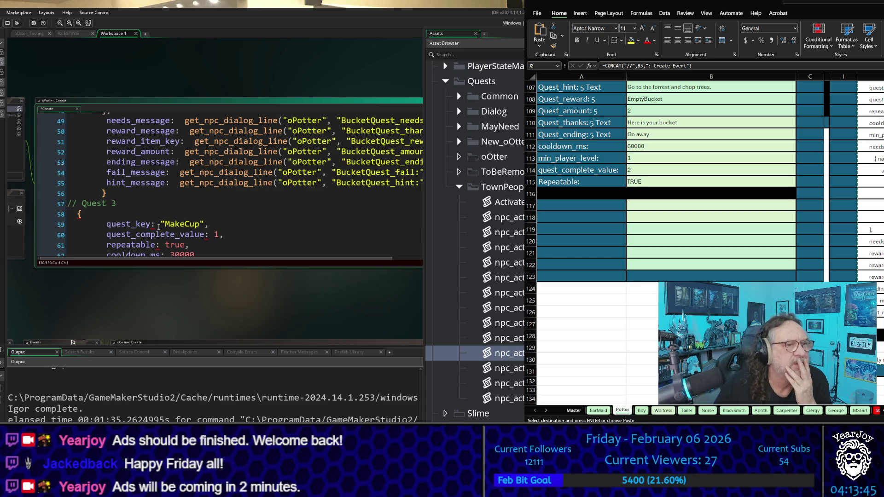
left_click(134, 213)
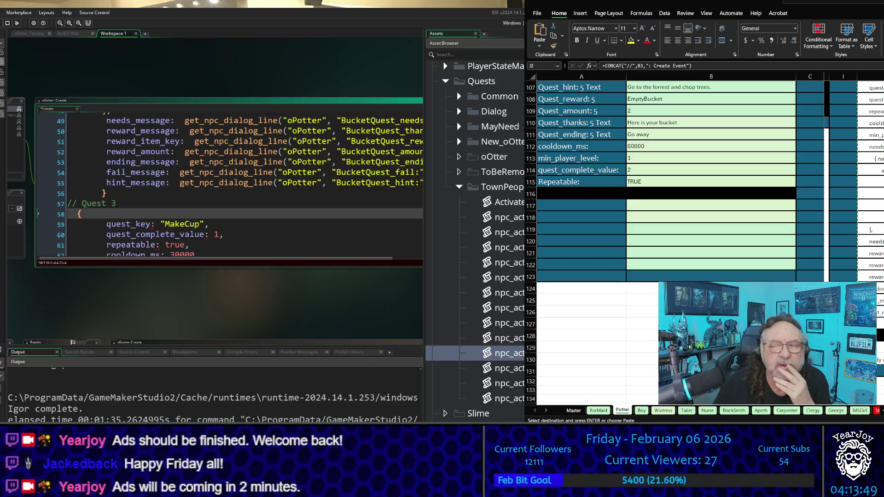
scroll(668, 184, "up", 5)
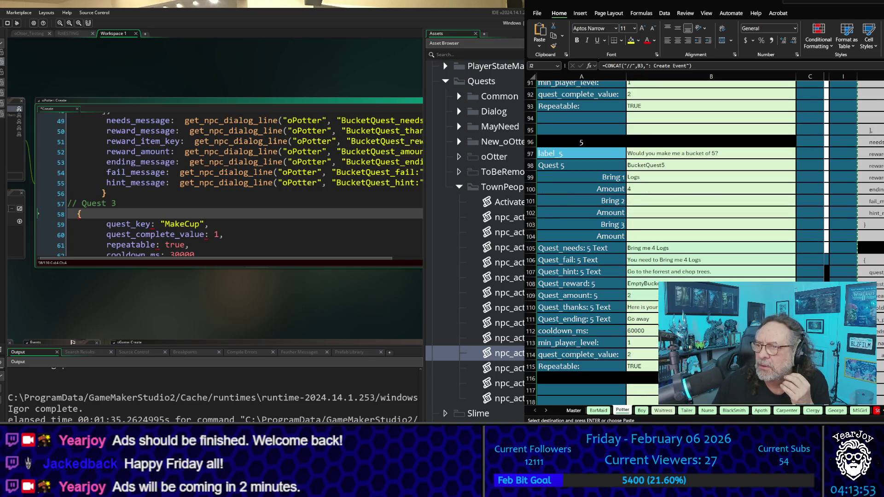
scroll(668, 184, "up", 7)
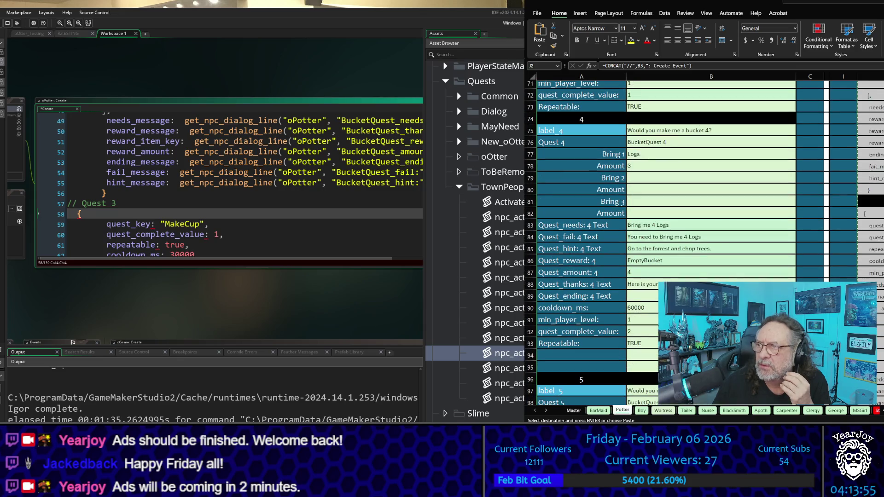
scroll(668, 184, "up", 7)
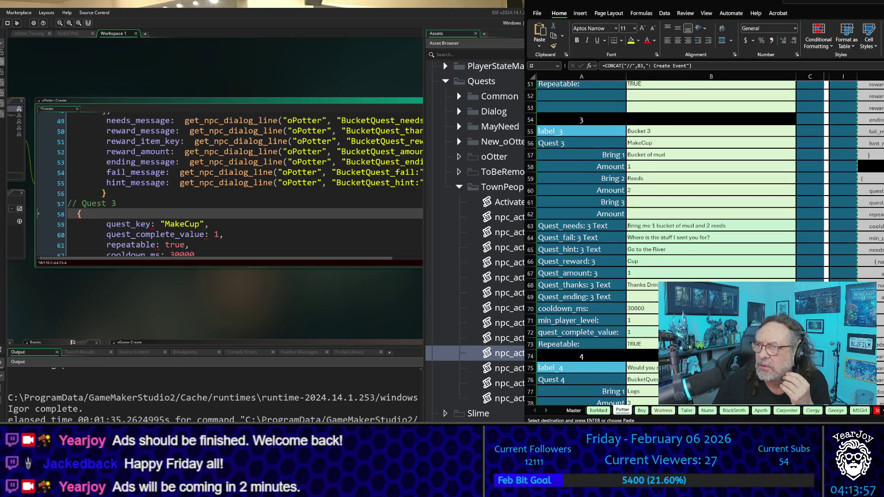
scroll(667, 184, "up", 3)
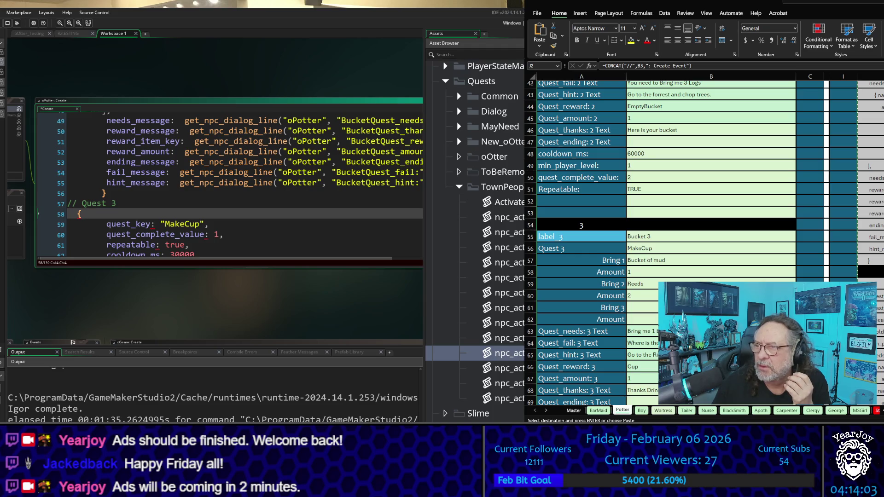
scroll(667, 230, "up", 12)
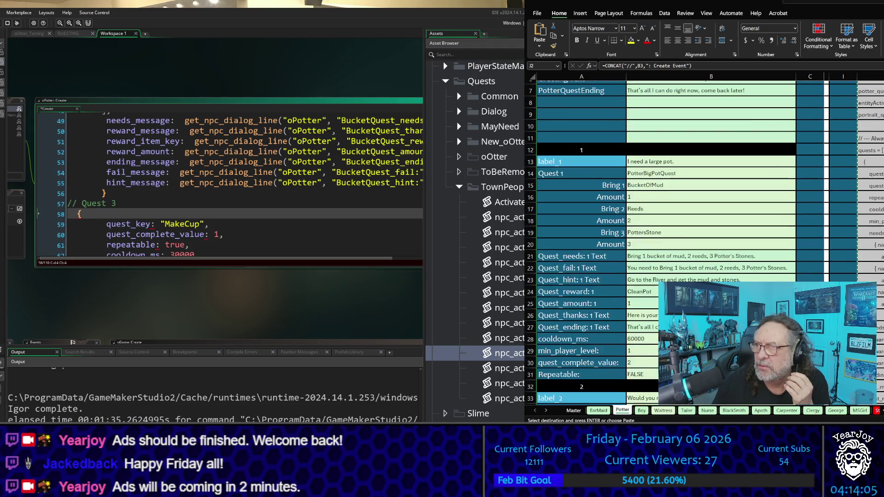
scroll(668, 230, "up", 2)
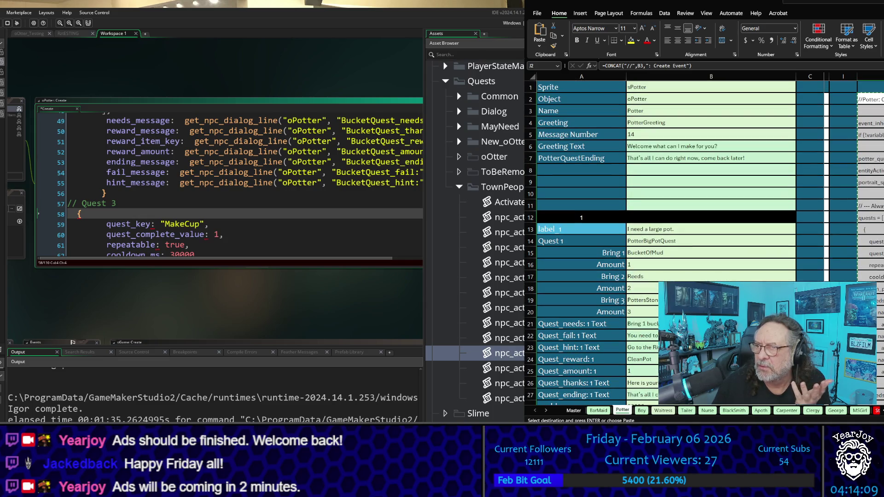
scroll(668, 230, "down", 2)
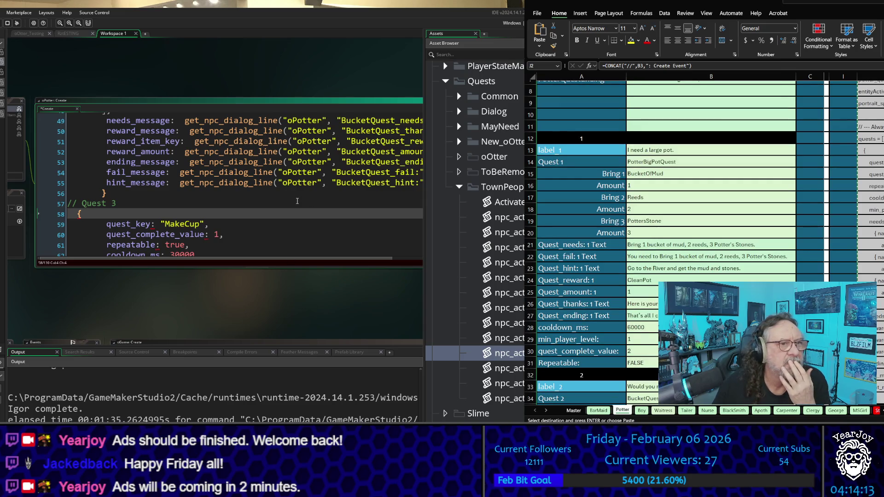
- Add a comma after the BucketQuest block's closing brace on line 56, before the Quest 3 MakeCup entry
scroll(297, 201, "up", 15)
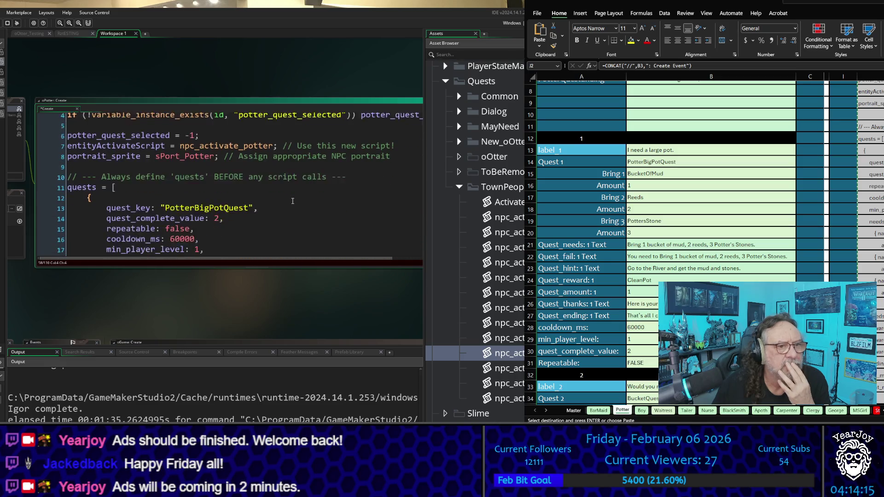
scroll(293, 201, "down", 1)
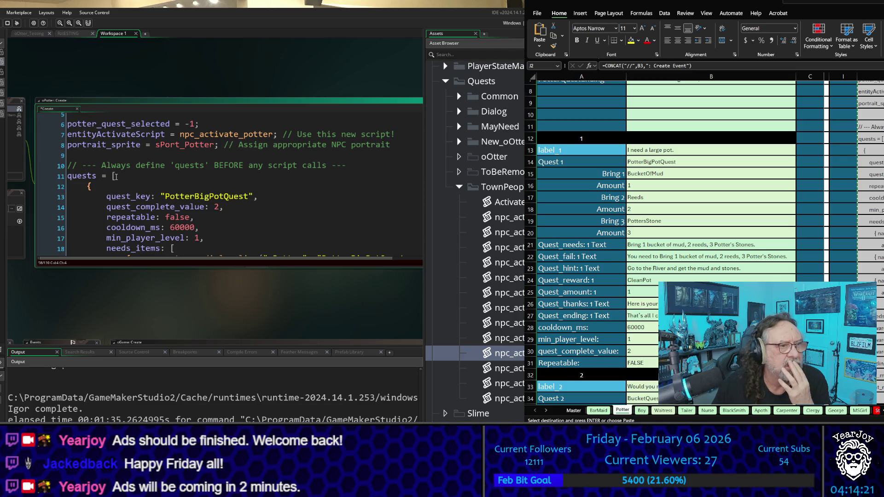
scroll(116, 178, "down", 3)
scroll(116, 178, "up", 2)
scroll(122, 198, "down", 6)
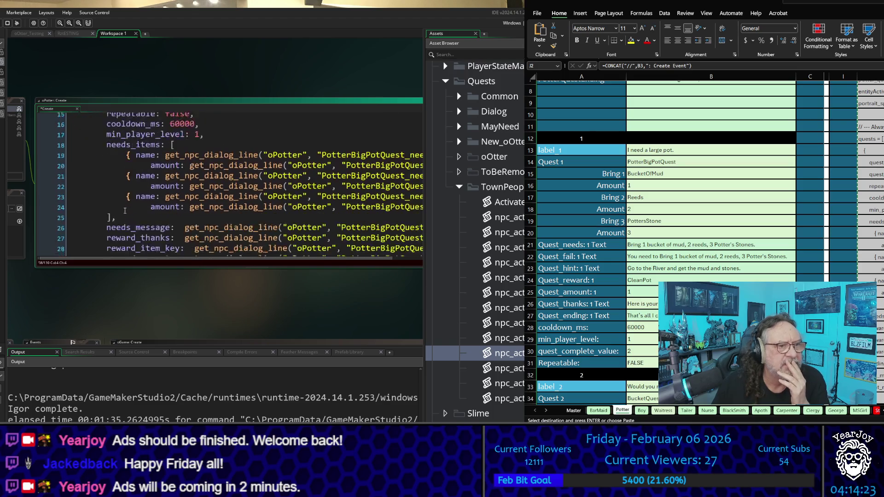
scroll(126, 209, "down", 1)
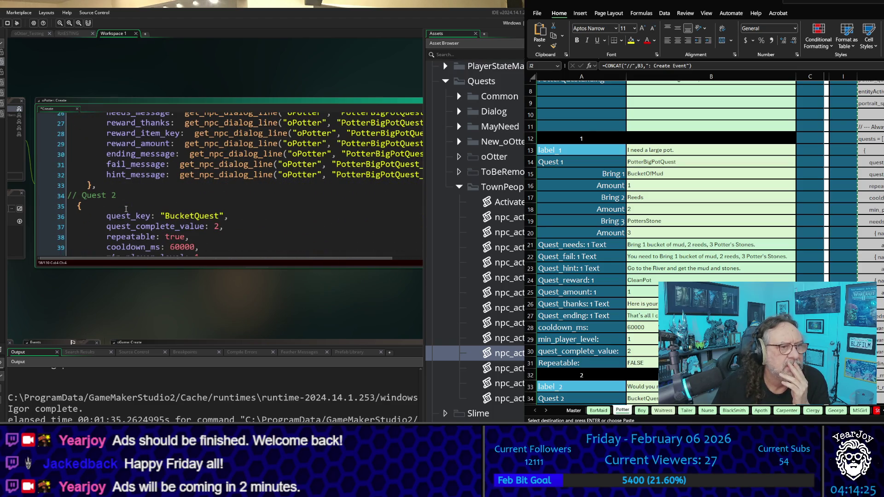
scroll(126, 206, "down", 7)
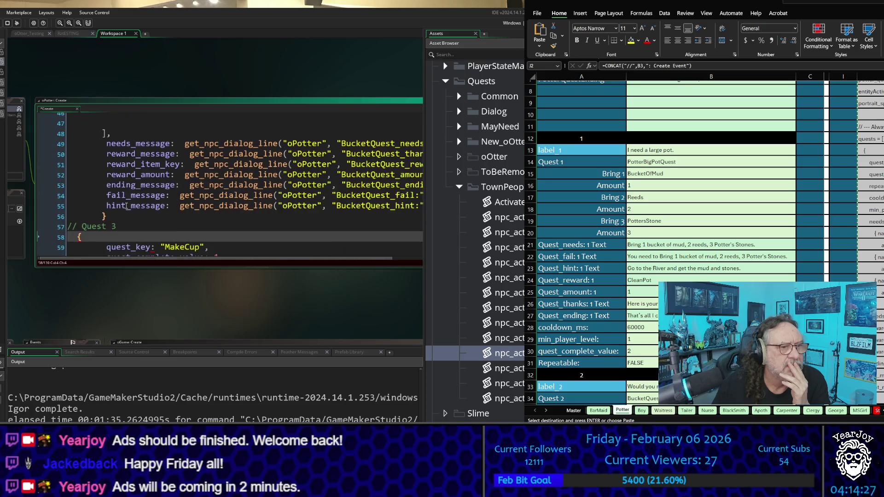
left_click(120, 214)
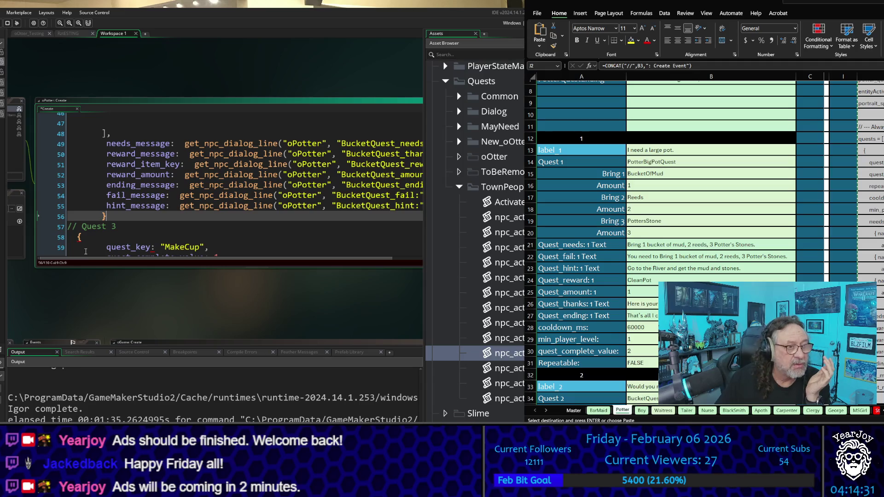
type(",")
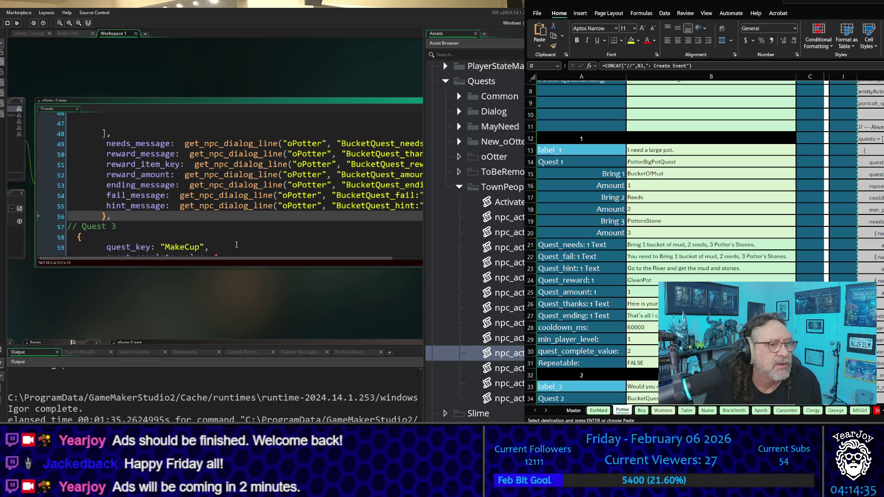
scroll(704, 240, "down", 6)
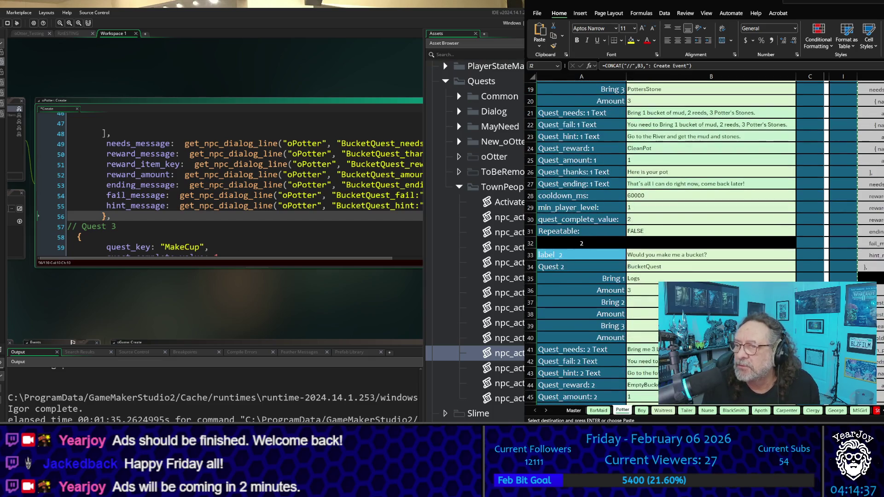
scroll(704, 231, "down", 6)
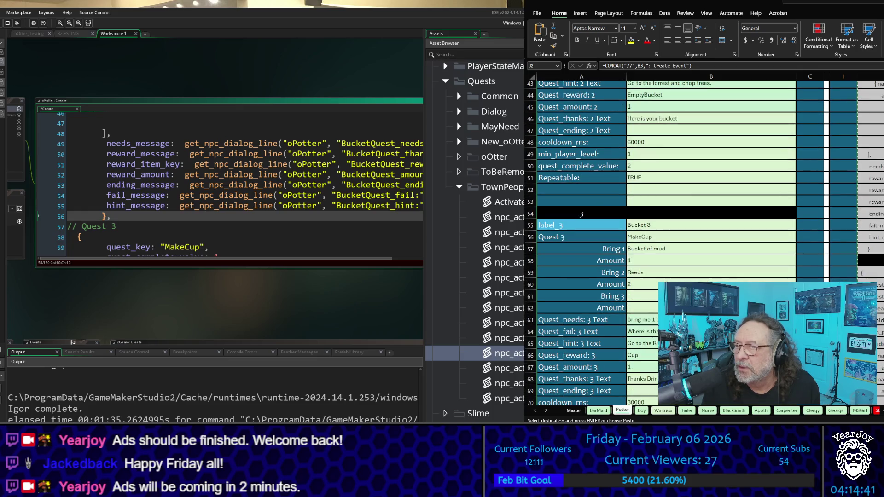
- Change the J57 formula in Excel so it outputs a closing brace followed by a comma
left_click(871, 249)
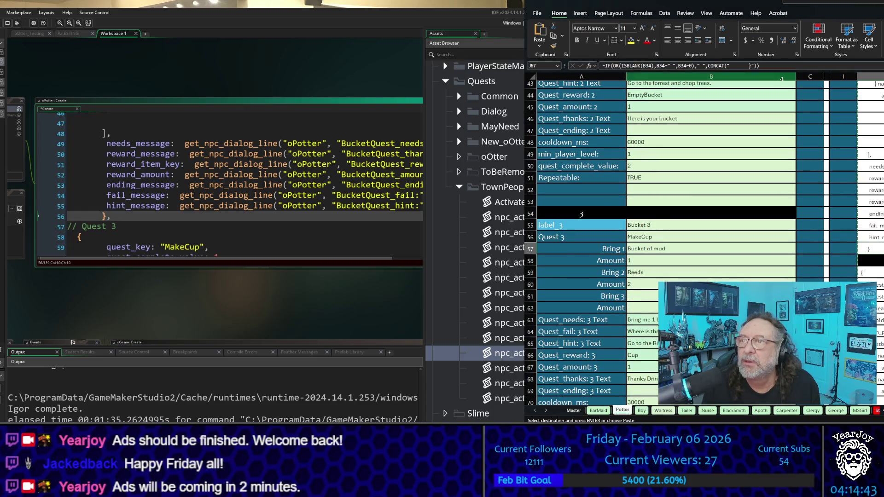
left_click(753, 66)
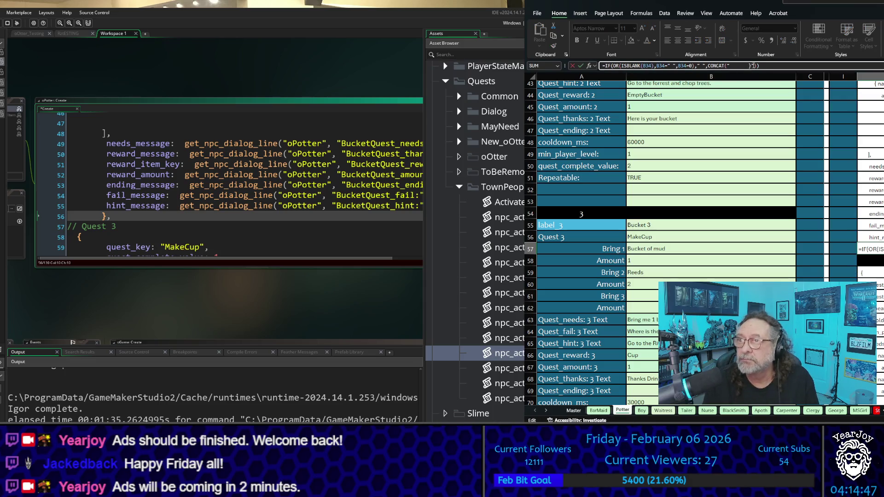
type("},")
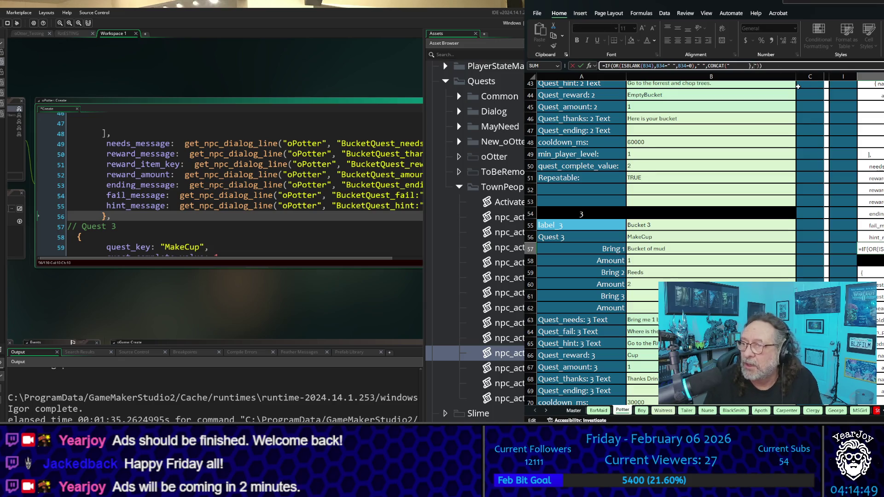
key("Return")
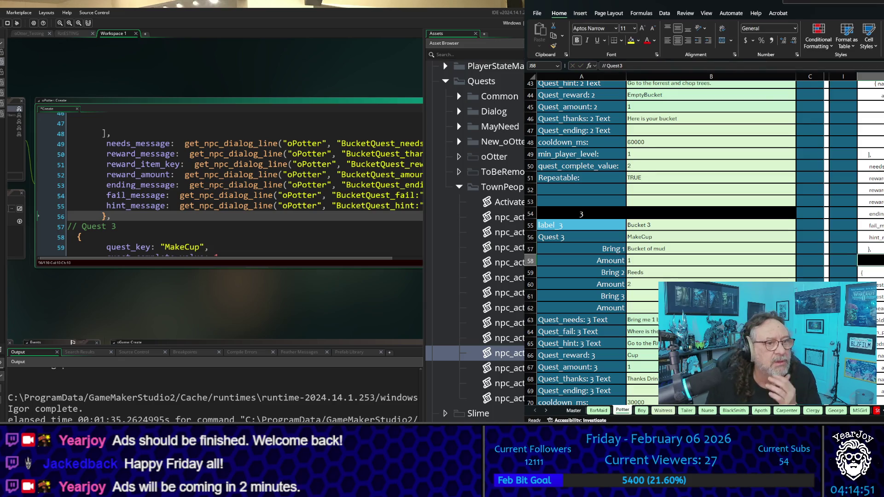
- Add a comma after the Quest 3 MakeCup closing brace in the oPotter Create code
scroll(230, 184, "down", 5)
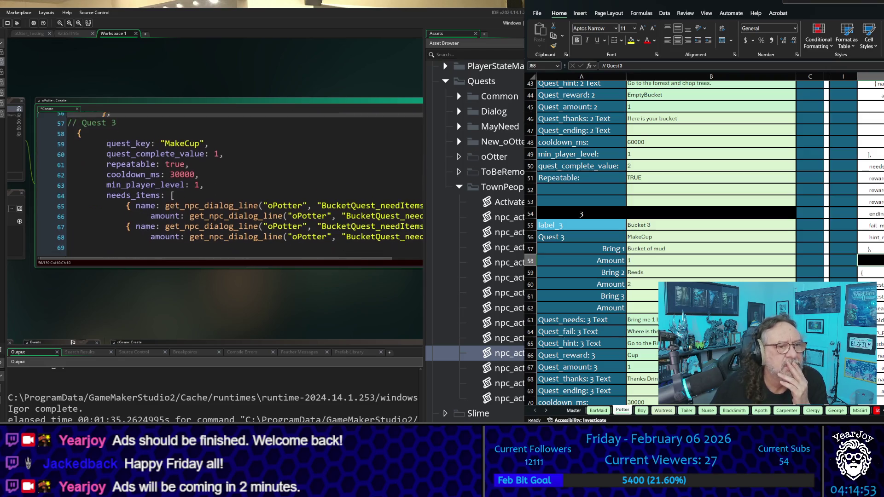
scroll(231, 184, "down", 6)
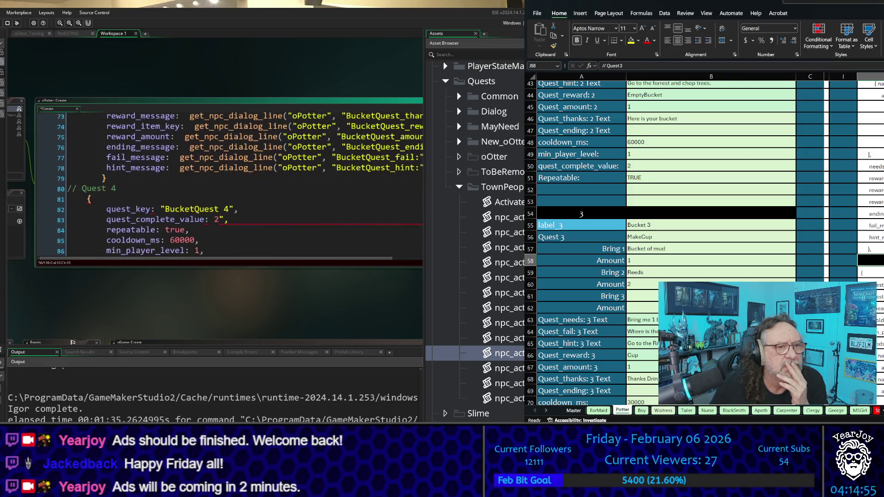
left_click(122, 130)
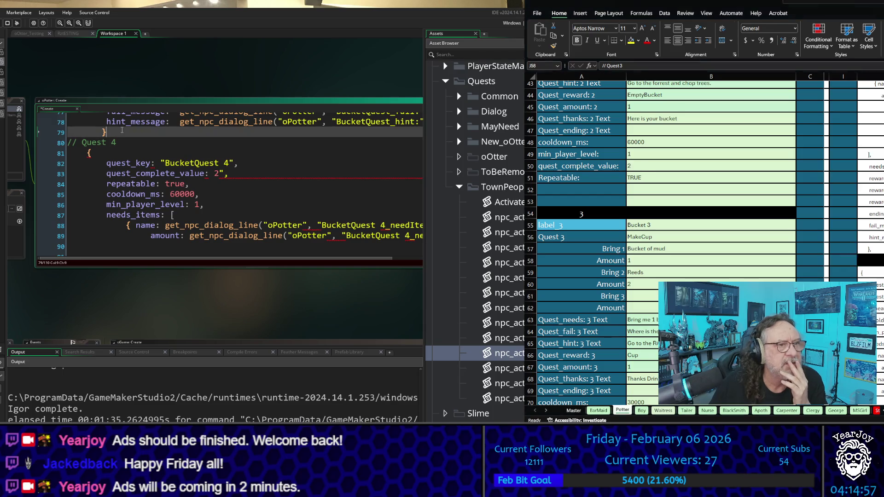
type(",")
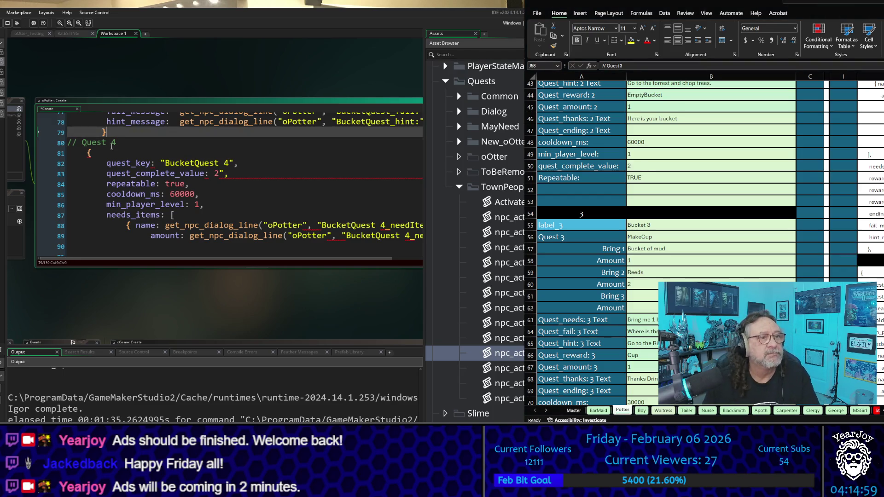
left_click(129, 163)
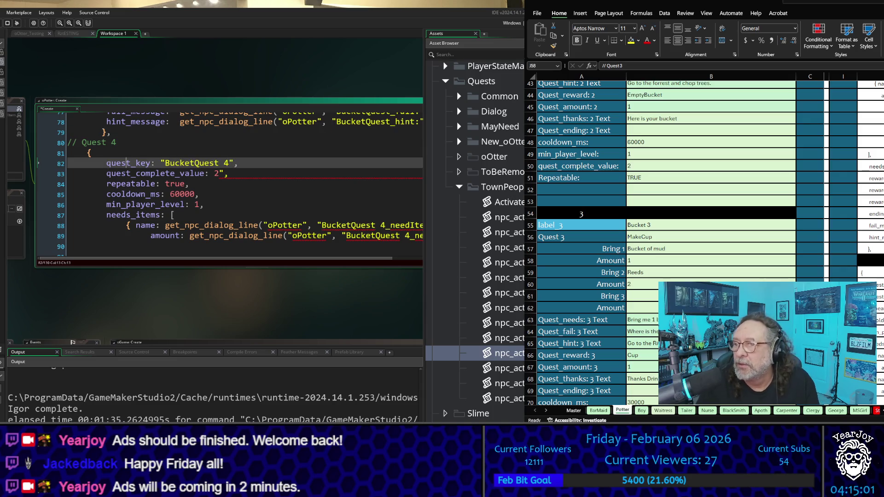
scroll(691, 240, "down", 2)
scroll(691, 240, "down", 5)
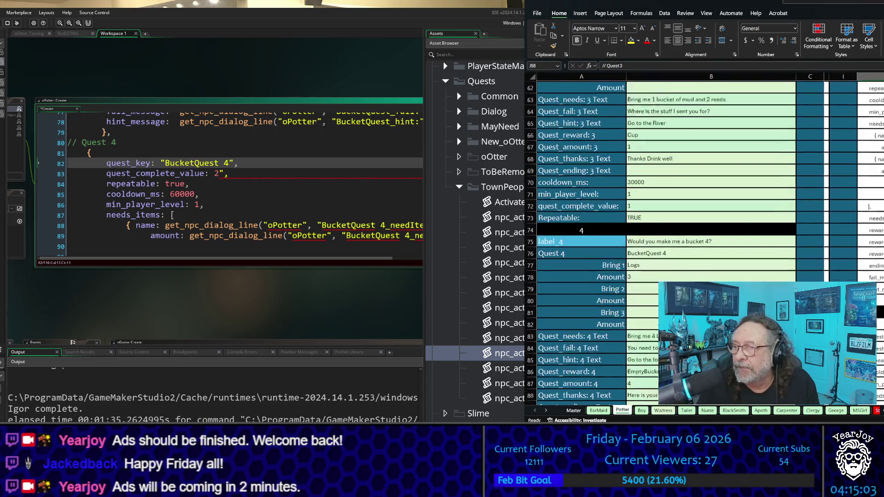
- Add a comma after the closing brace in cell J80's CONCAT formula
double_click(877, 284)
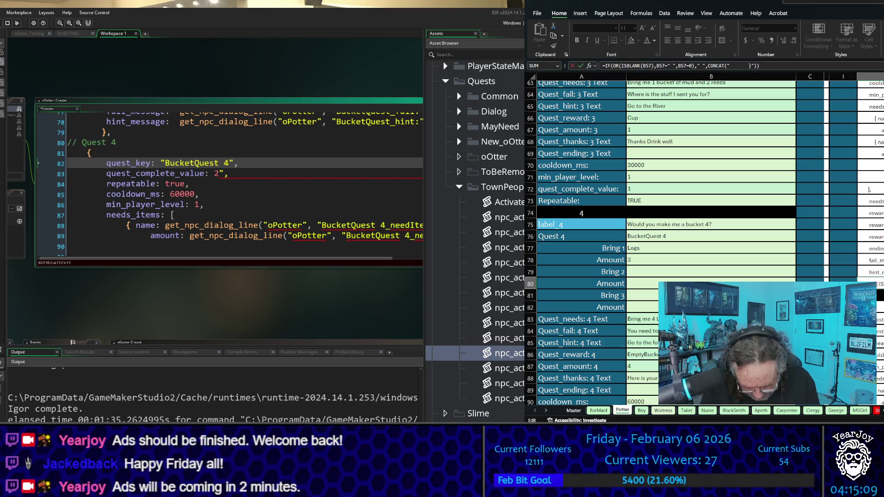
type(",")
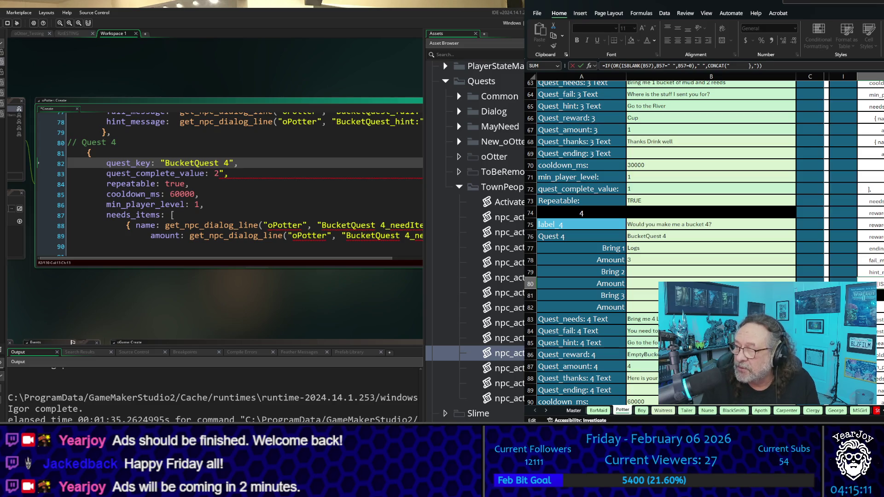
left_click(870, 260)
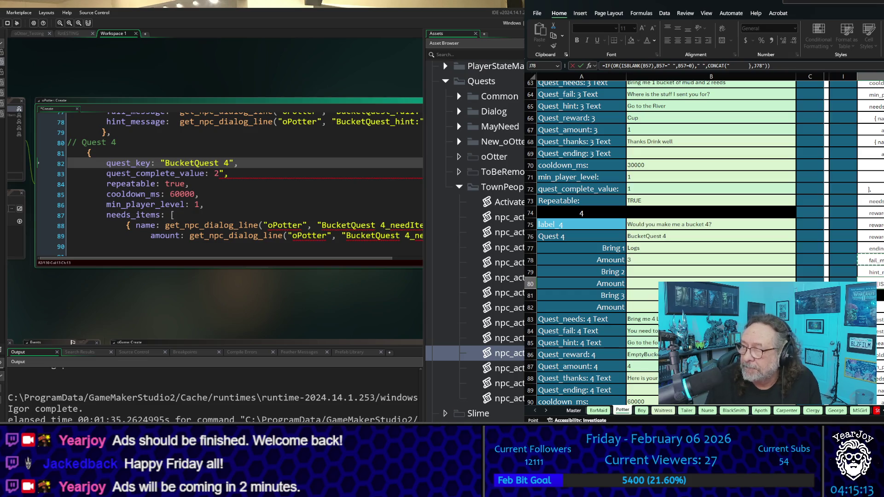
key("BackSpace")
key("BackSpace")
key("BackSpace")
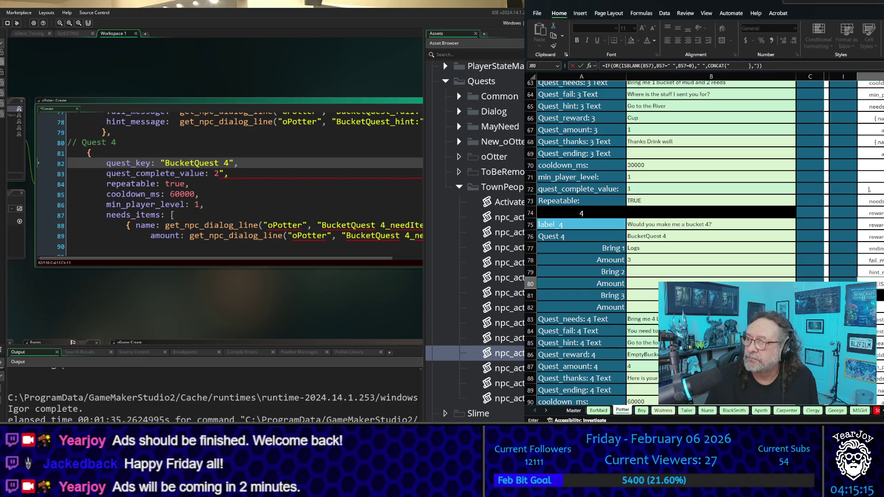
key("Return")
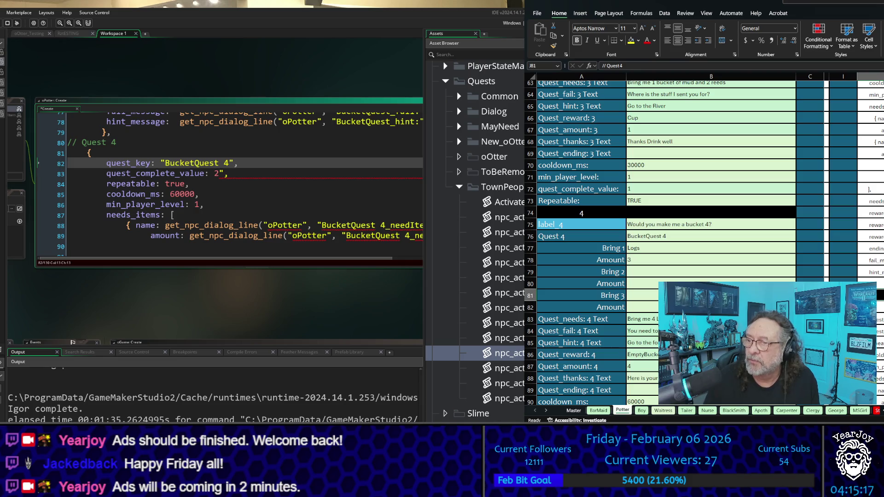
- Fill cells J80 and J57 yellow to mark the fixed formulas
left_click(870, 284)
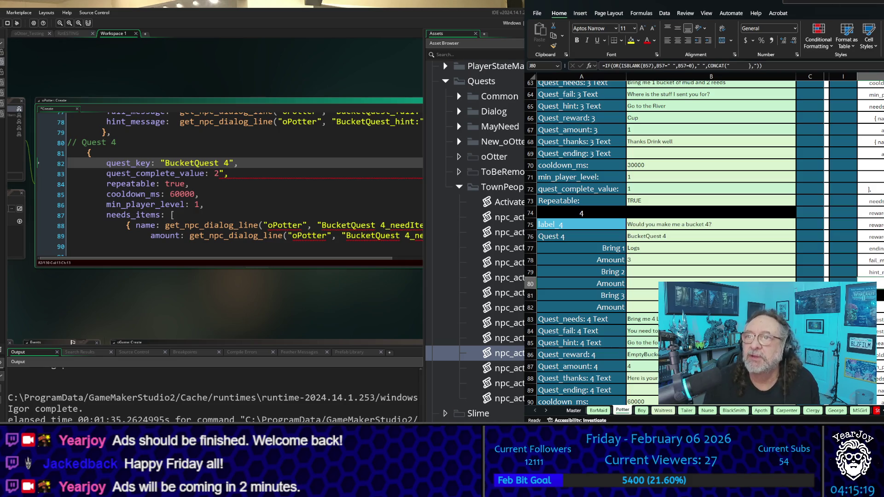
left_click(631, 40)
scroll(668, 207, "up", 7)
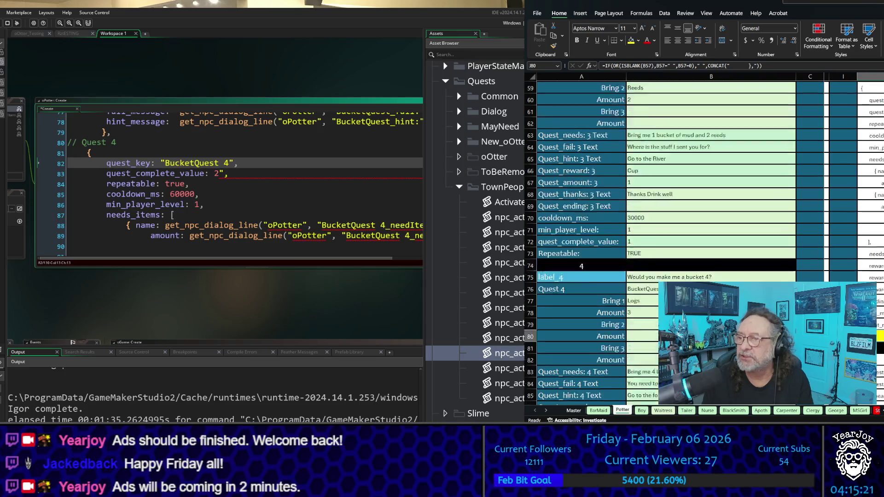
left_click(870, 274)
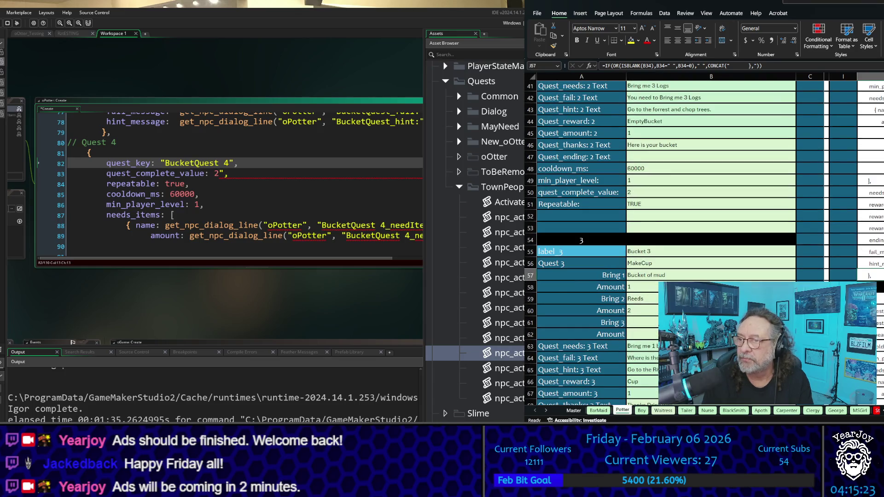
left_click(631, 40)
scroll(668, 231, "down", 4)
scroll(667, 184, "down", 4)
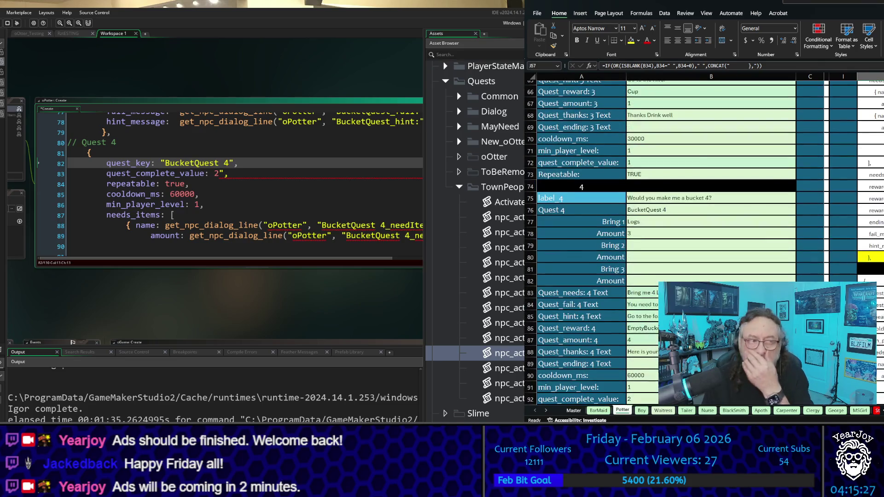
left_click(169, 132)
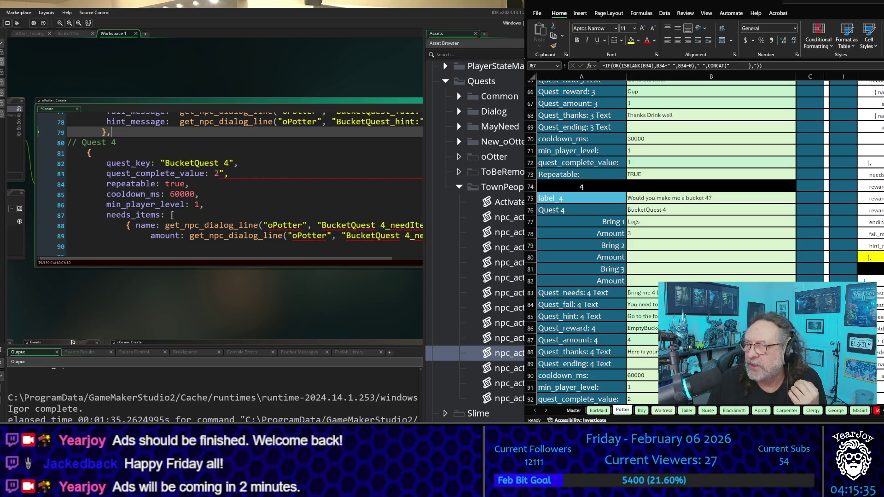
left_click(871, 305)
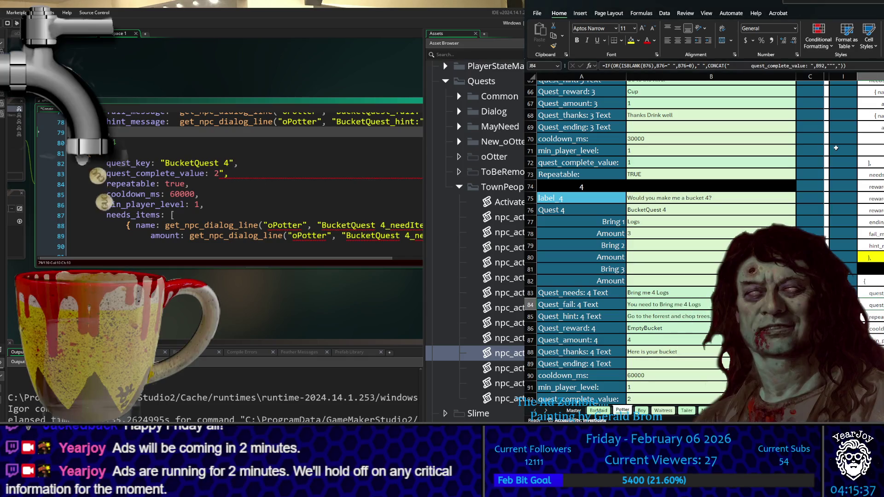
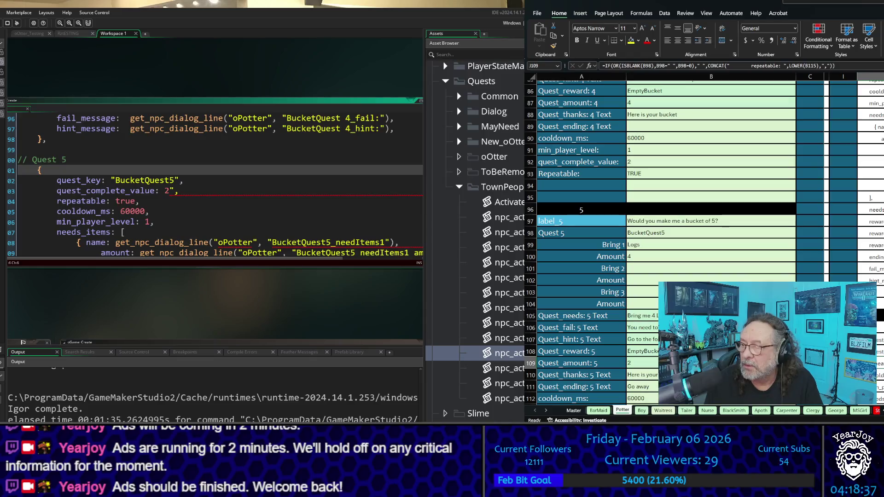
- Add a trailing comma to the quest_complete_value formula in cell J108
left_click(880, 292)
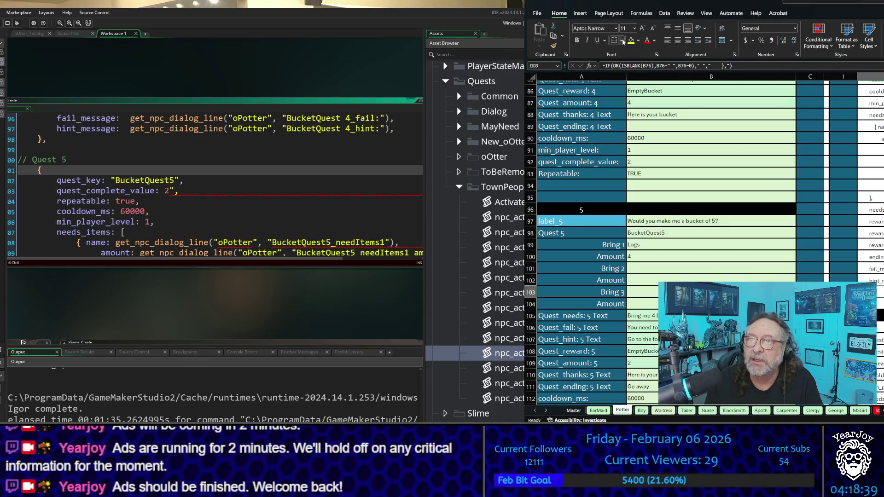
left_click(880, 351)
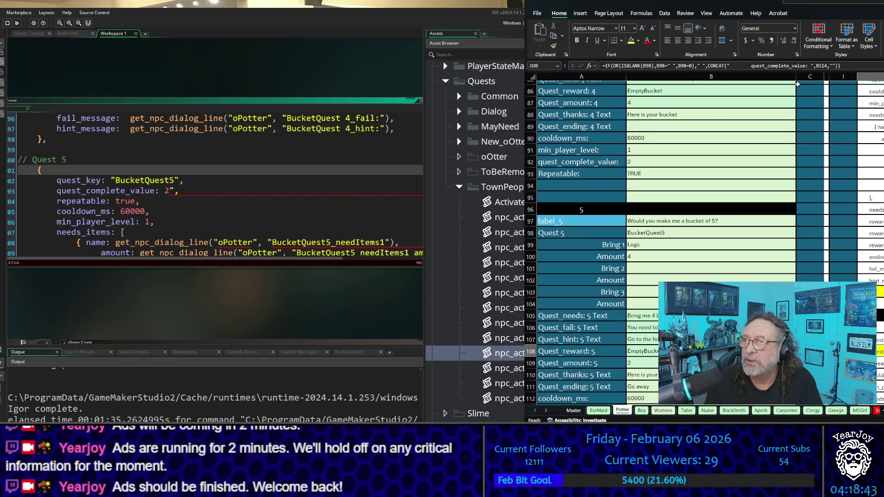
left_click(833, 65)
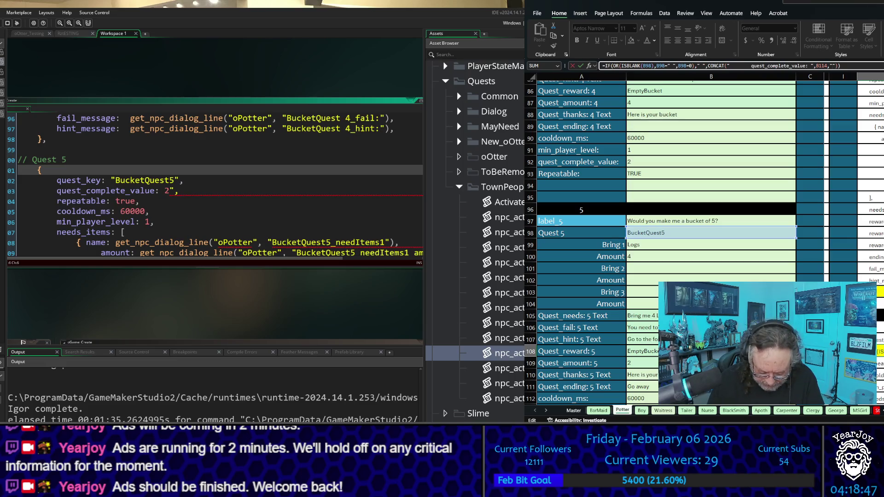
type(",")
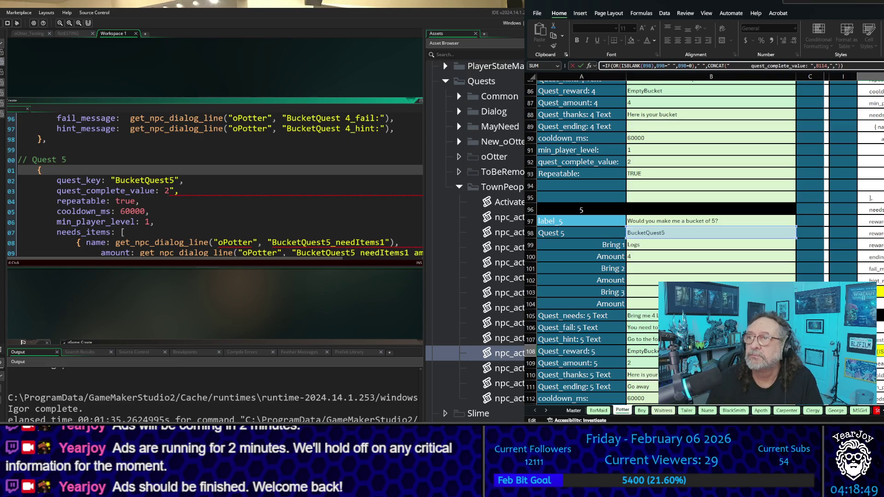
key("ctrl+Return")
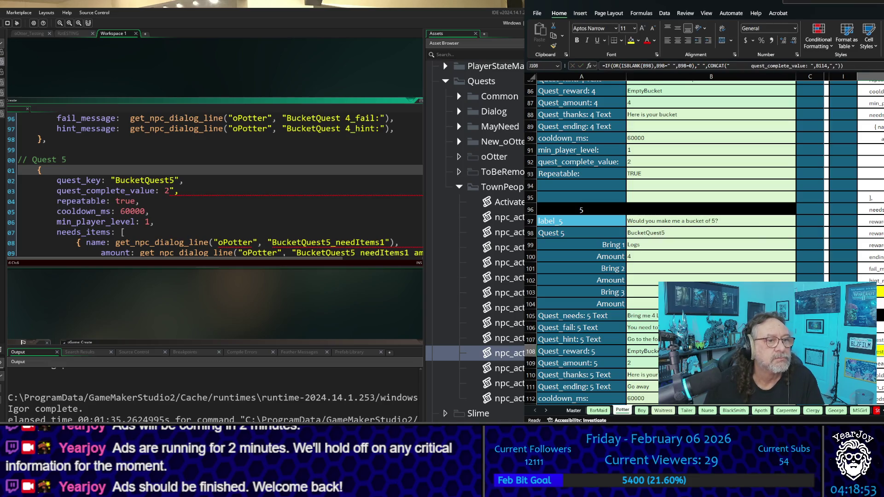
left_click(175, 191)
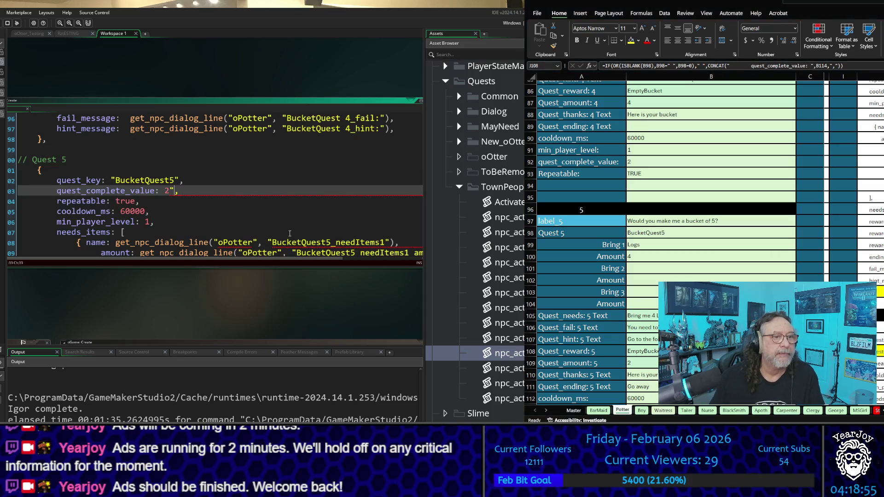
- Delete the stray quote after the value 2 on line 103 and review the quest code
key("BackSpace")
key("Down")
key("Down")
key("Down")
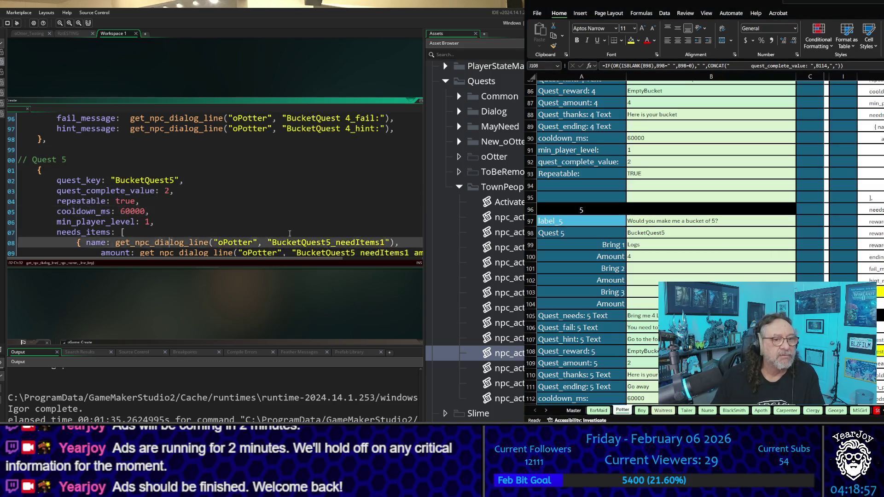
key("Down")
key("Down")
key("Down")
key("Down")
key("Down")
key("Down")
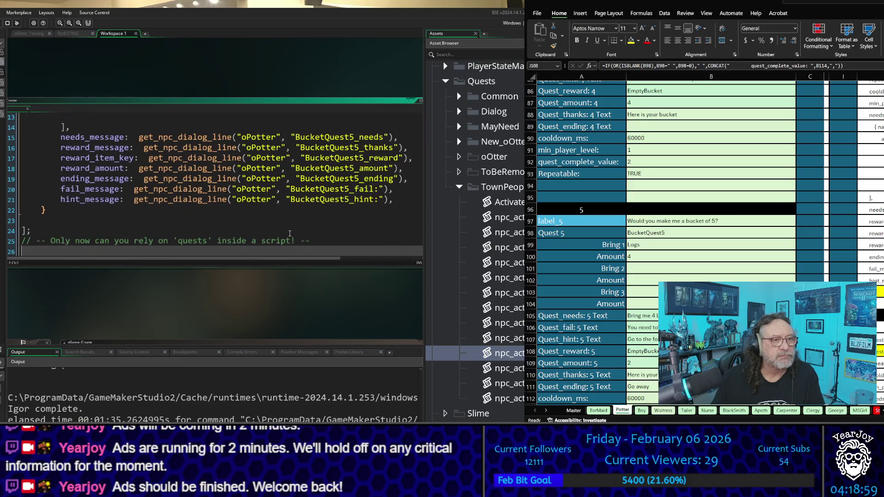
key("Up")
key("Up")
key("Up")
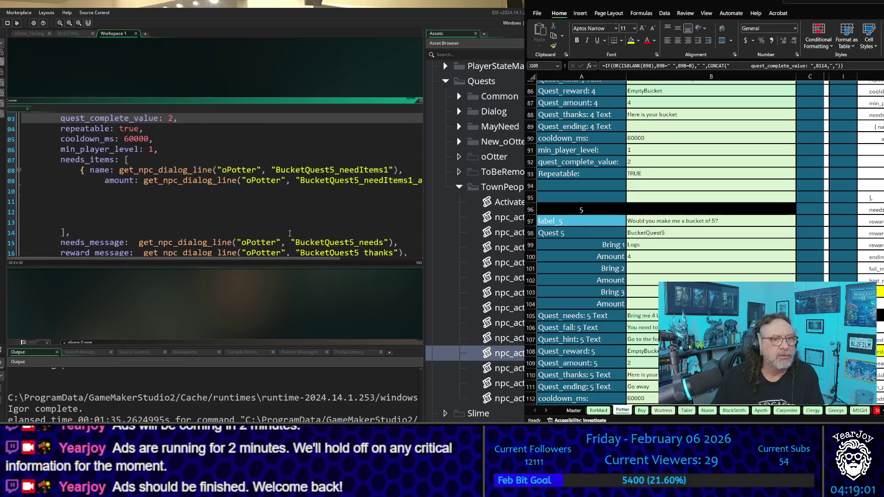
key("Up")
key("Up")
key("Up")
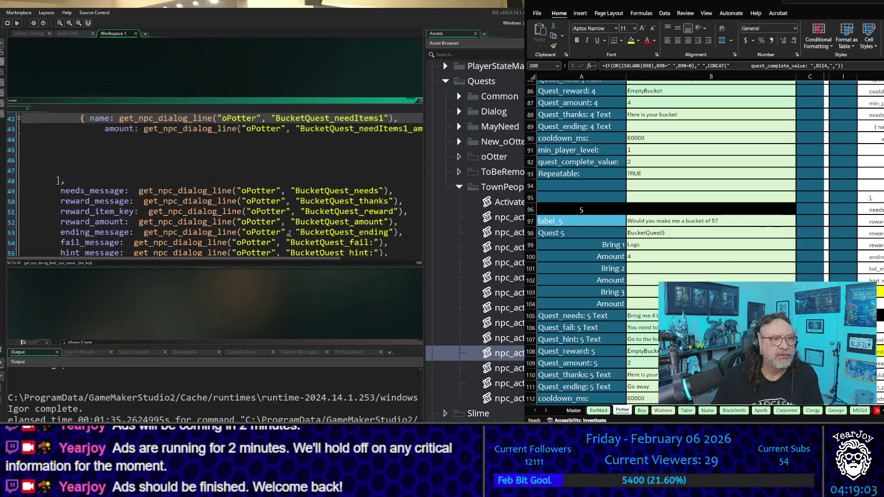
key("Down")
key("Down")
key("Down")
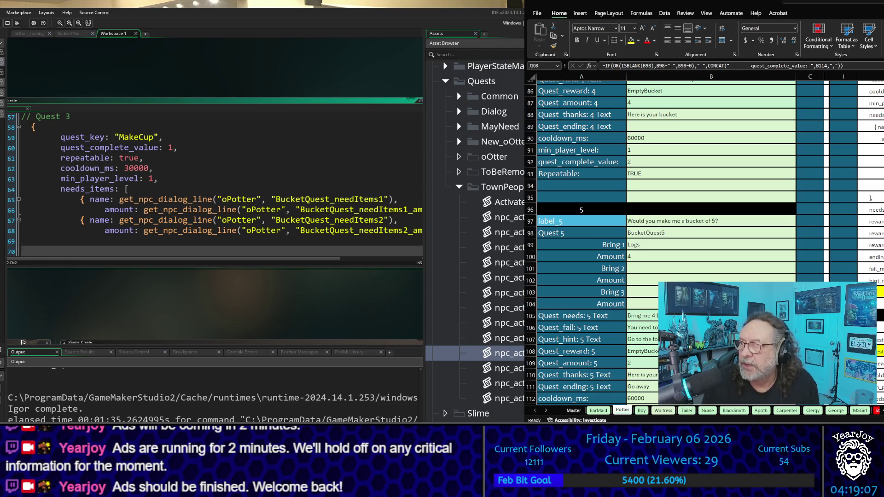
- Copy the generated script J1:J130 from Excel and paste it over the Potter script code
scroll(668, 230, "down", 10)
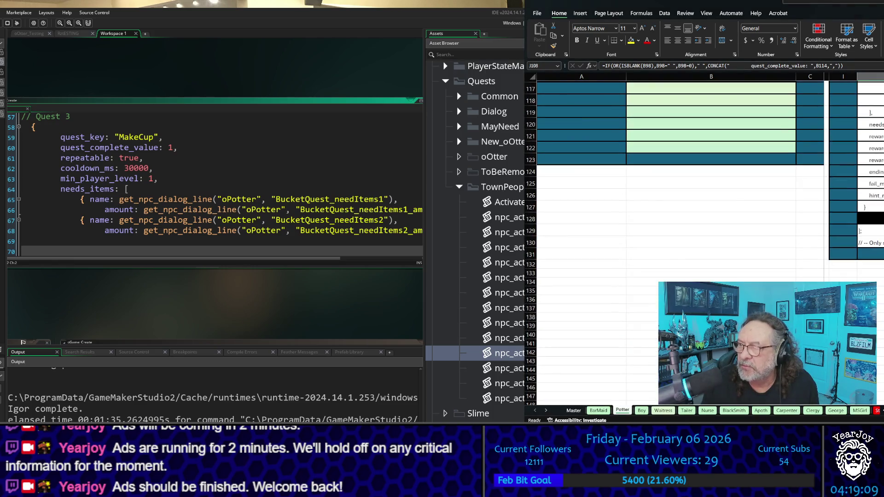
left_click(870, 243)
scroll(667, 230, "up", 20)
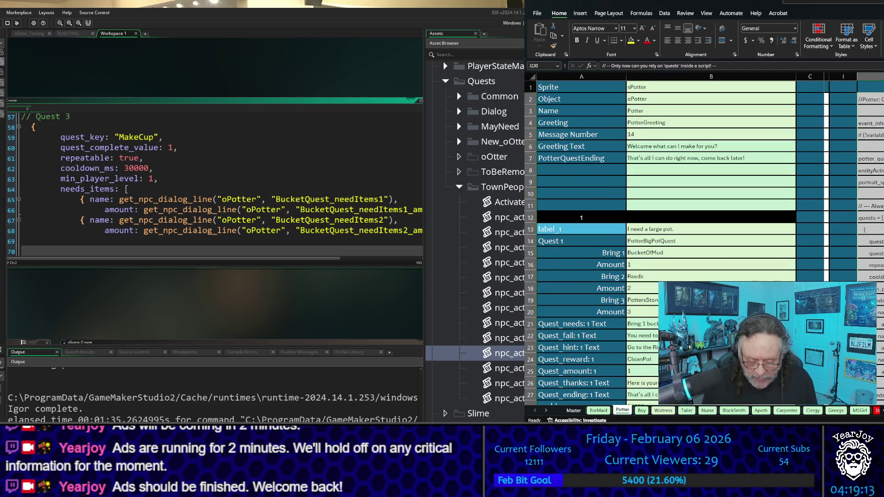
key("ctrl+c")
left_click(226, 179)
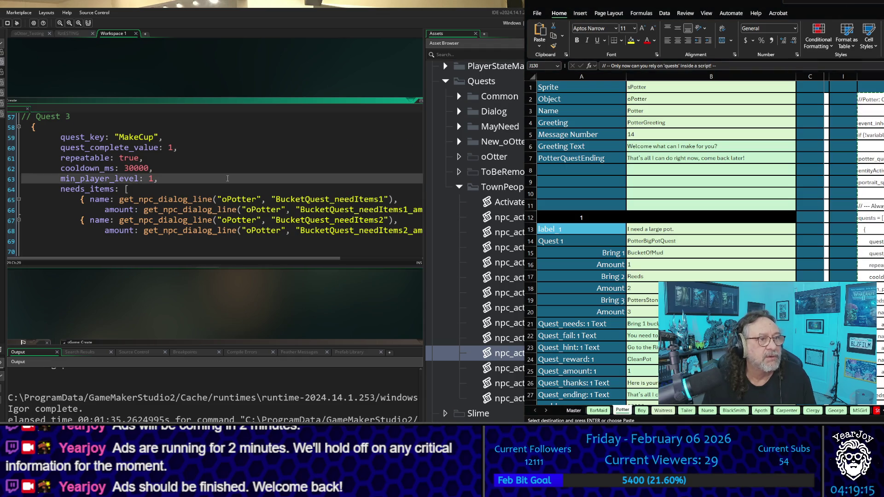
key("ctrl+a")
key("ctrl+v")
key("ctrl+v")
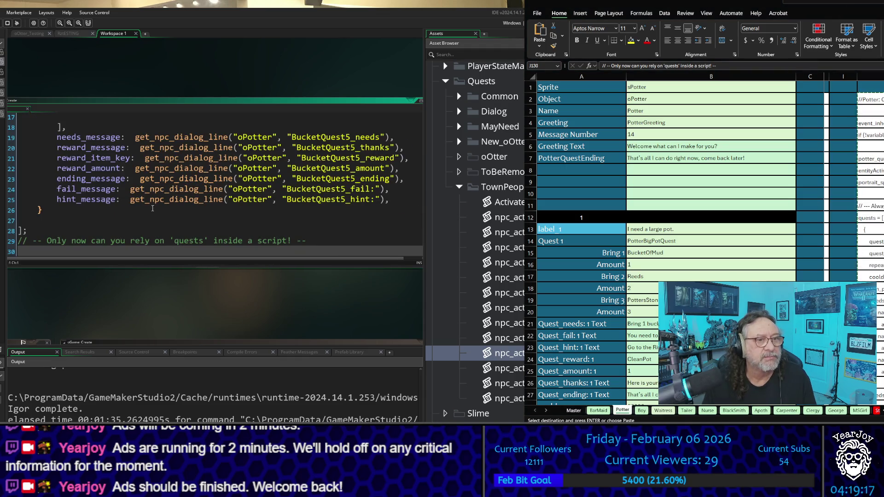
scroll(152, 172, "up", 6)
scroll(152, 173, "up", 10)
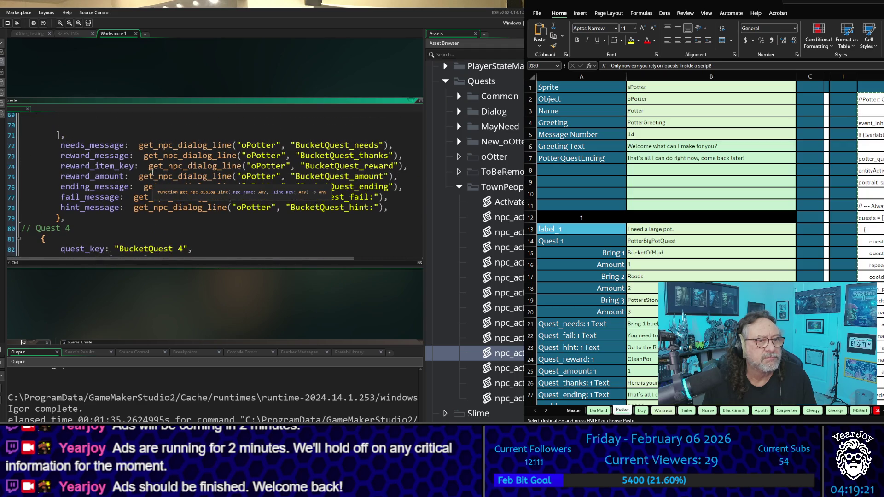
scroll(151, 172, "down", 2)
scroll(152, 172, "up", 13)
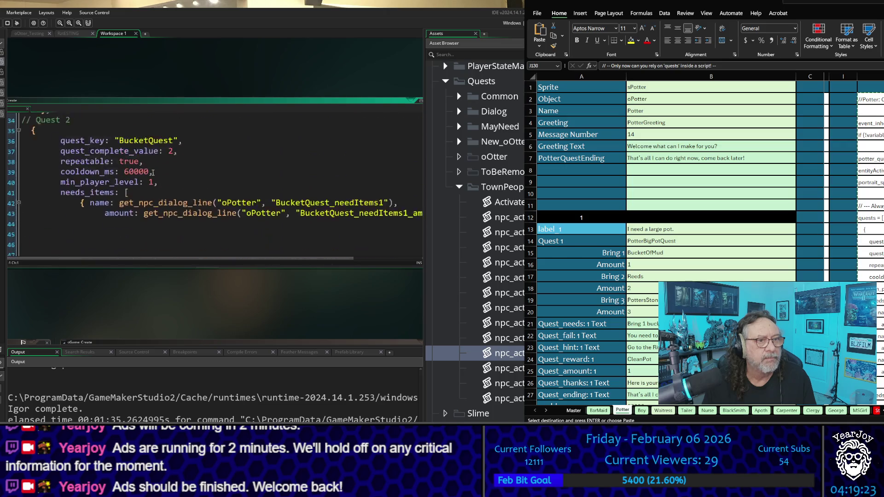
scroll(152, 172, "up", 11)
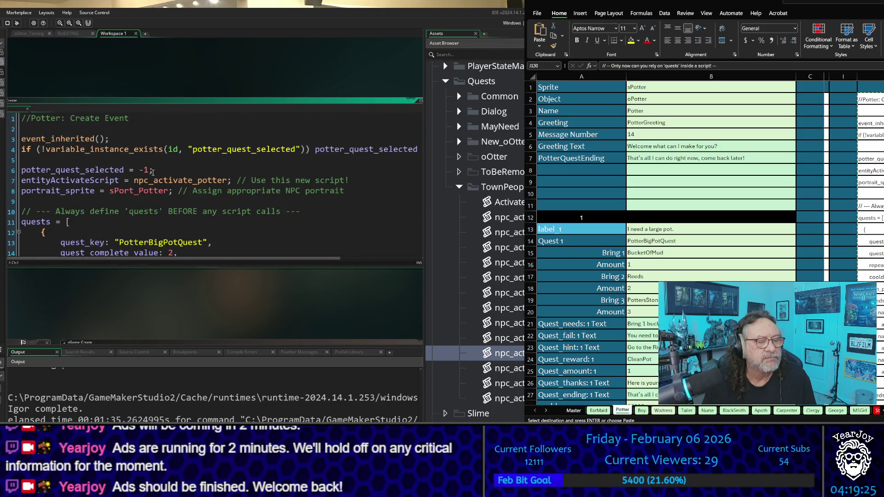
scroll(152, 173, "down", 4)
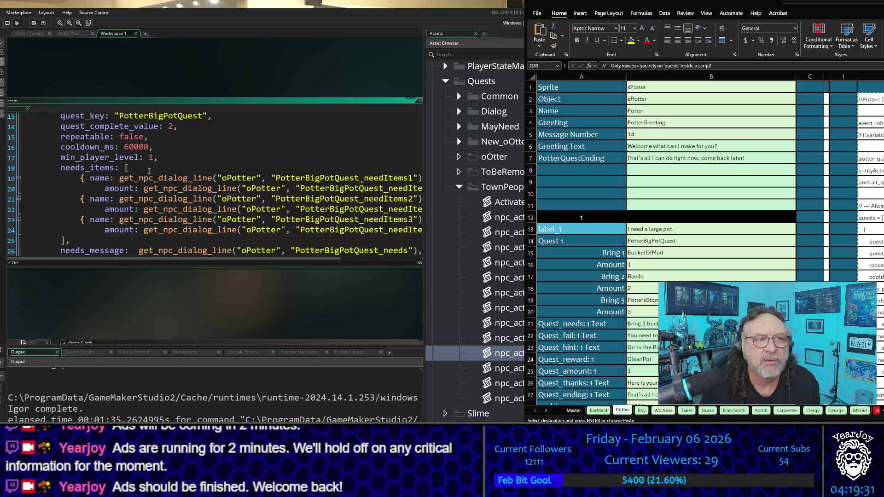
scroll(65, 186, "up", 4)
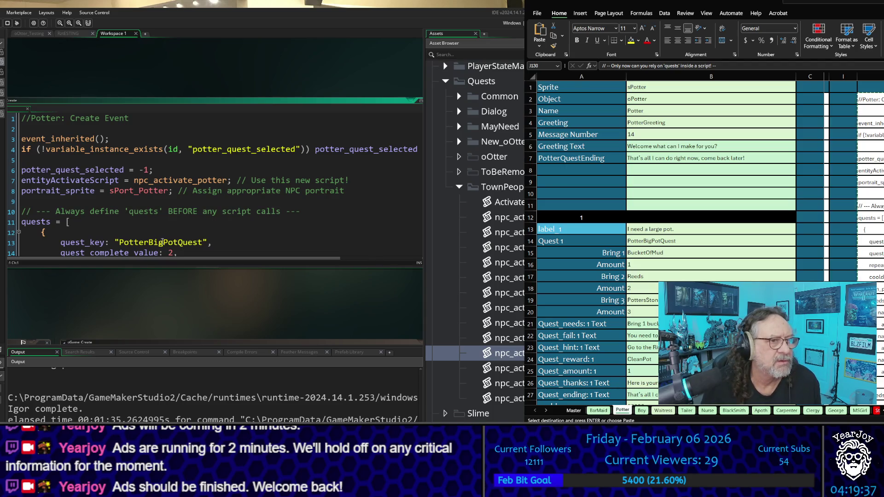
scroll(162, 241, "down", 3)
scroll(71, 150, "down", 5)
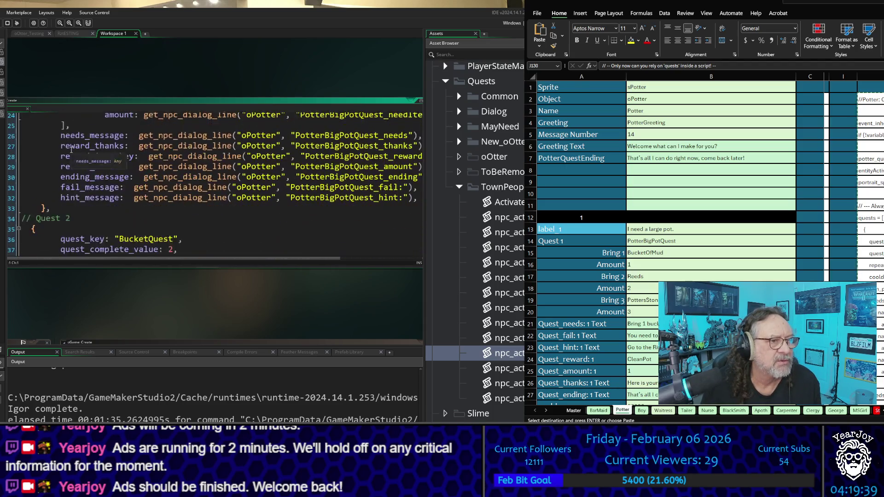
scroll(71, 150, "down", 13)
scroll(66, 149, "down", 18)
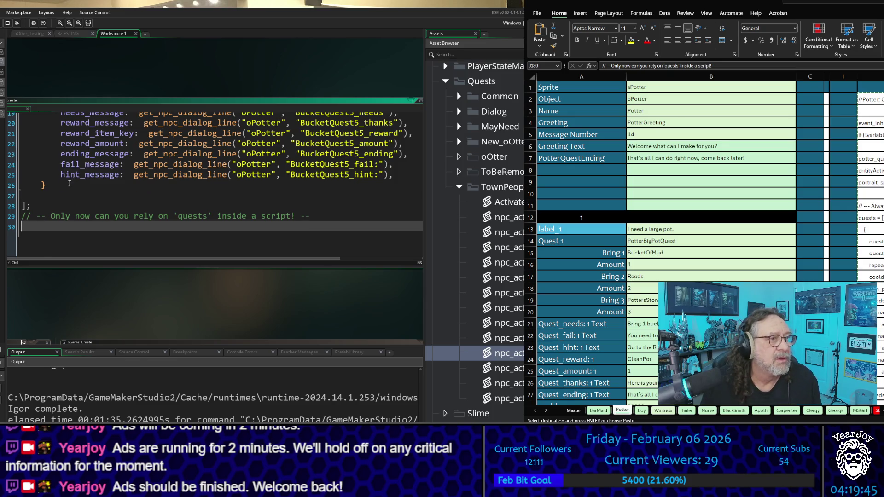
scroll(67, 180, "up", 3)
left_click(68, 185)
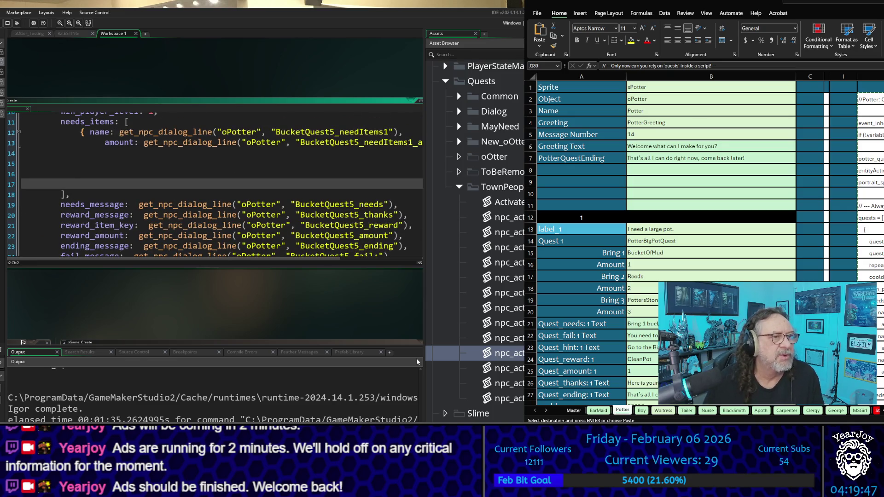
- Delete the empty lines inside the Quest 5 and Quest 4 needs_items lists
key("Up")
key("Down")
key("Down")
key("shift+Up")
key("shift+Up")
key("shift+Up")
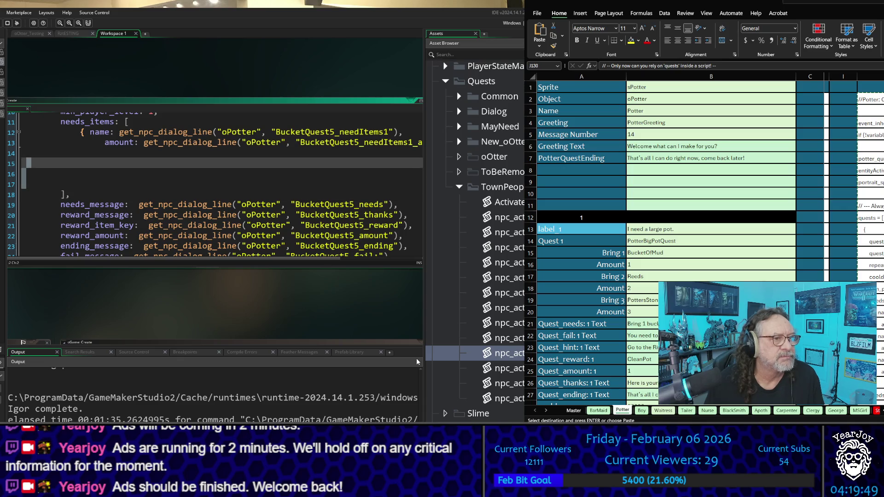
key("shift+Down")
key("Delete")
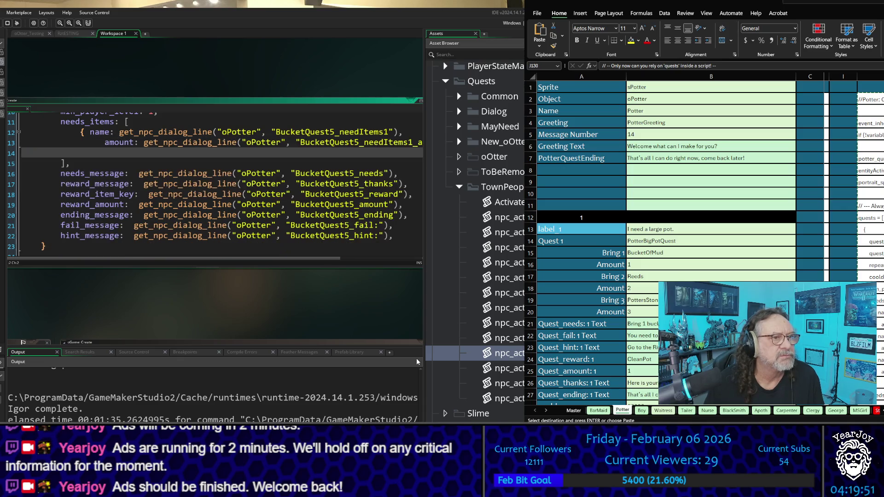
key("Delete")
key("Up")
key("Up")
key("Up")
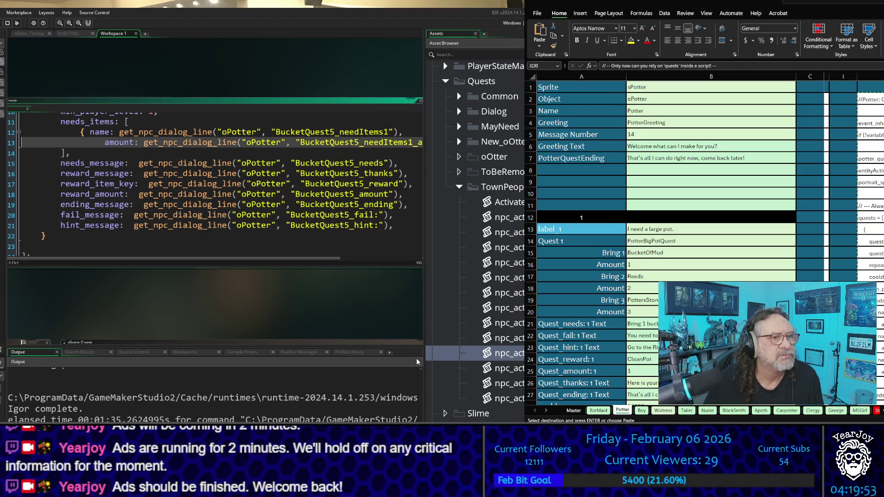
key("Up")
key("Up")
key("Up")
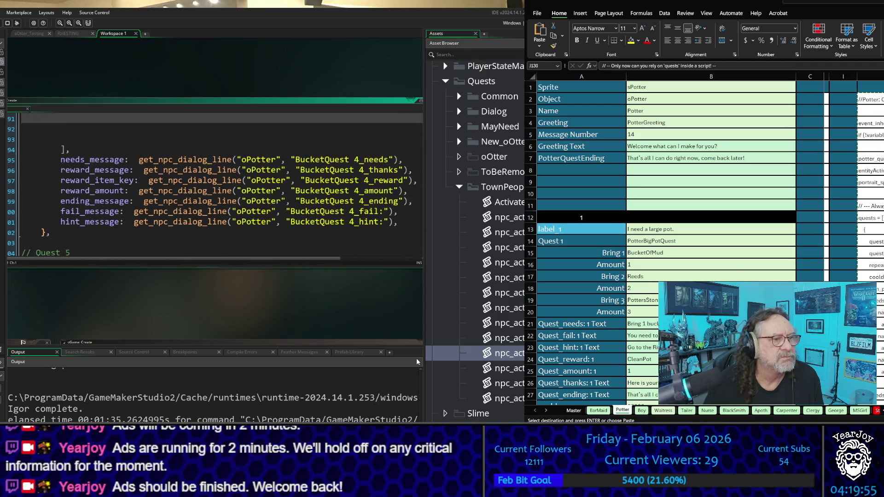
key("Up")
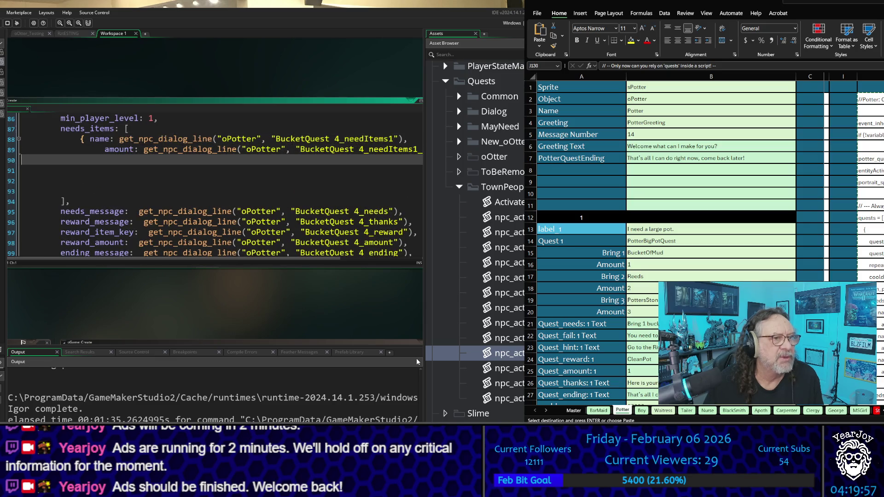
key("shift+Down")
key("shift+Down")
key("shift+Down")
key("Delete")
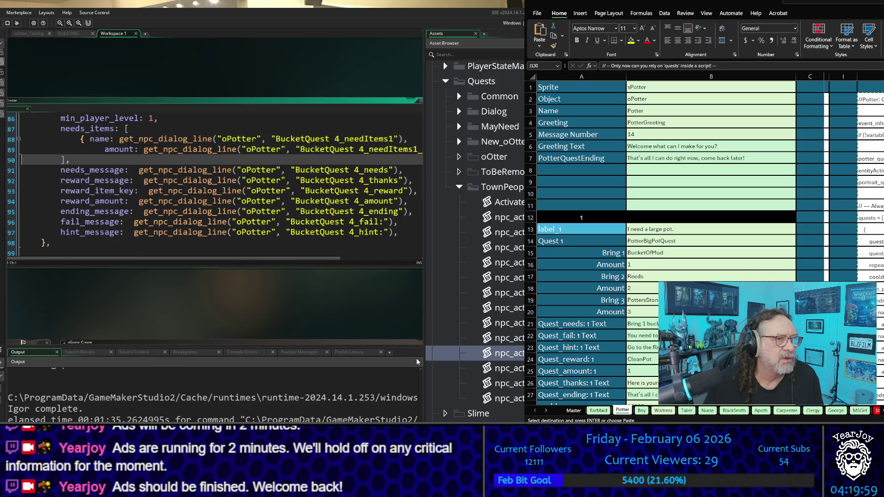
- Remove the blank lines after the Quest 3 item list and inside BucketQuest's items
key("Up")
key("Up")
key("Up")
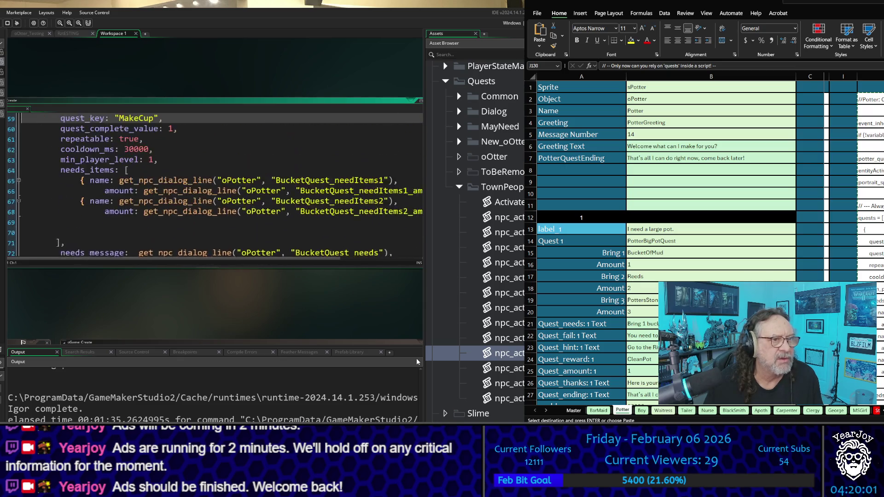
key("Down")
key("Down")
key("Down")
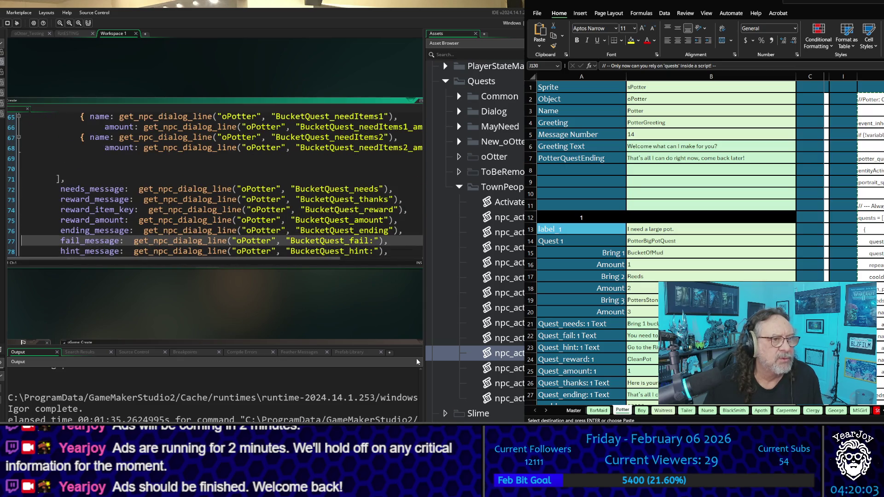
key("Up")
key("shift+Down")
key("shift+Down")
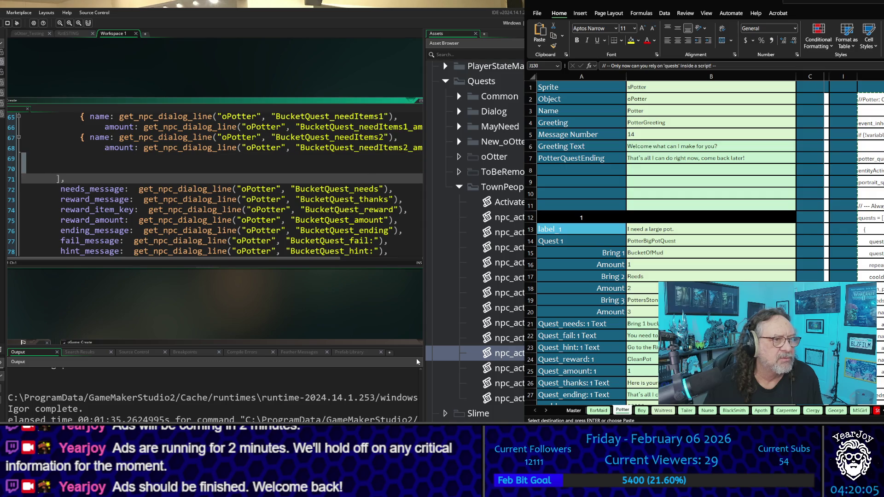
key("Delete")
key("Up")
key("Up")
key("Up")
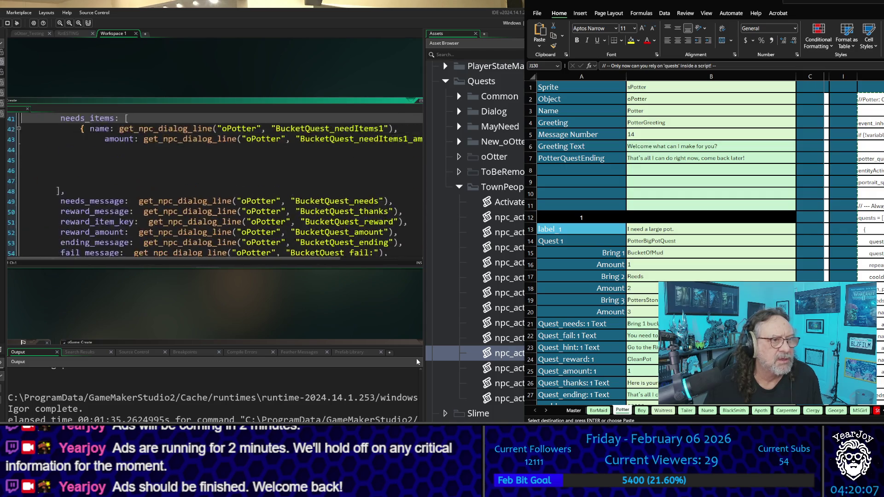
key("Up")
key("Up")
key("Up")
key("Down")
key("Down")
key("Down")
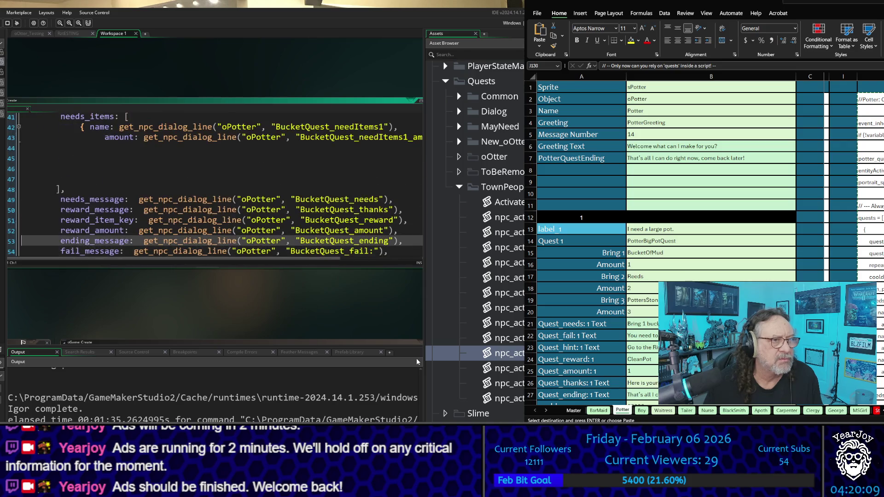
key("Up")
key("Up")
key("Up")
key("Down")
key("shift+Down")
key("shift+Down")
key("shift+Down")
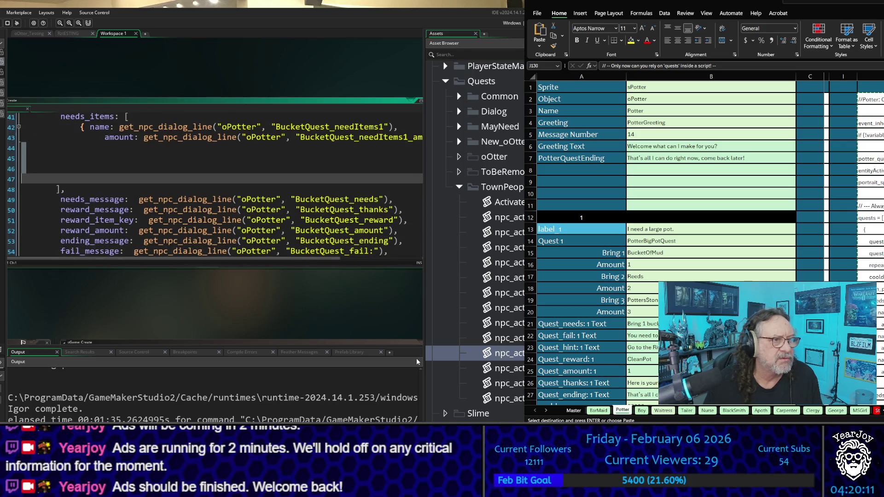
key("Delete")
- Review the quests from the top of the Potter create code down to MakeCup
key("Up")
key("Up")
key("Up")
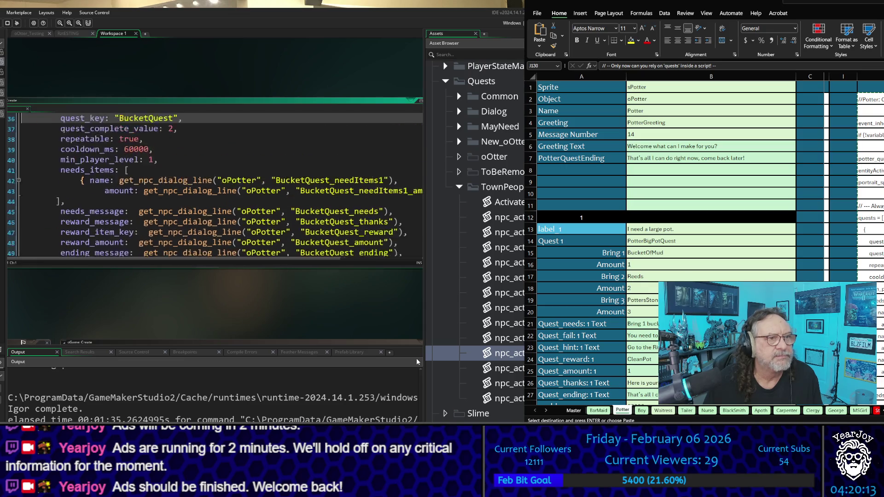
key("Up")
key("Up")
key("Up")
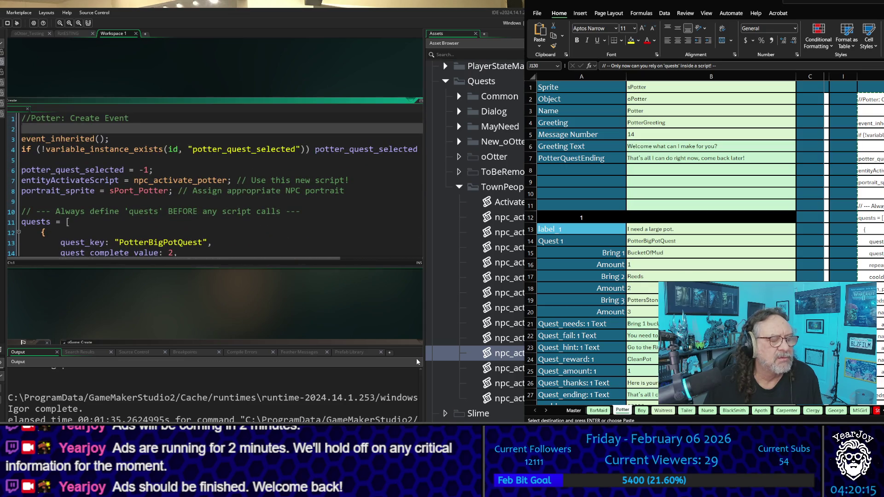
key("Down")
key("Down")
key("Down")
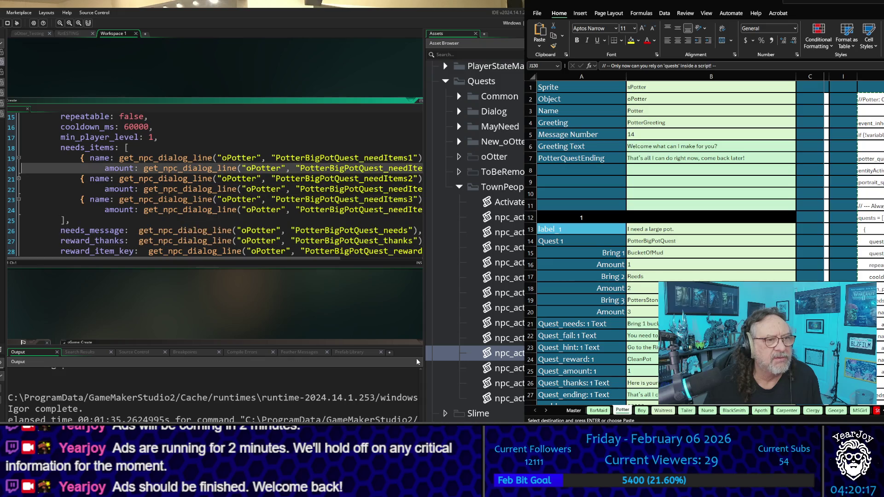
key("Up")
key("Up")
key("Up")
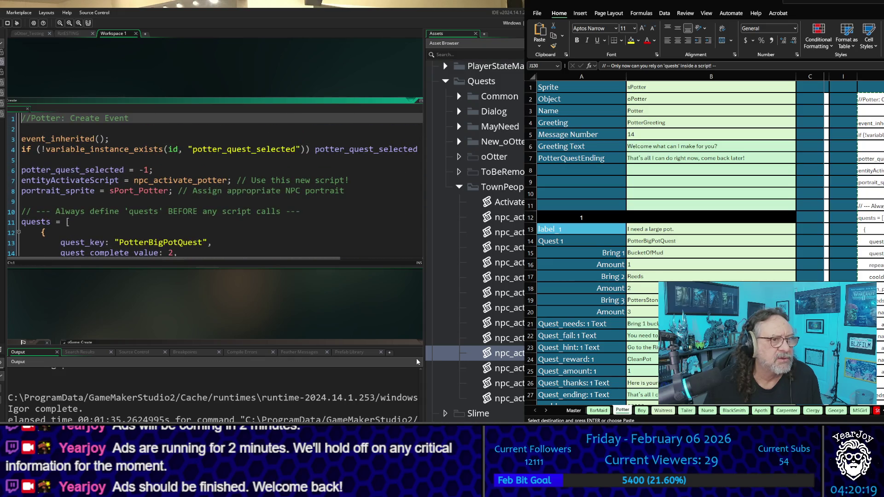
key("Down")
key("Down")
key("Down")
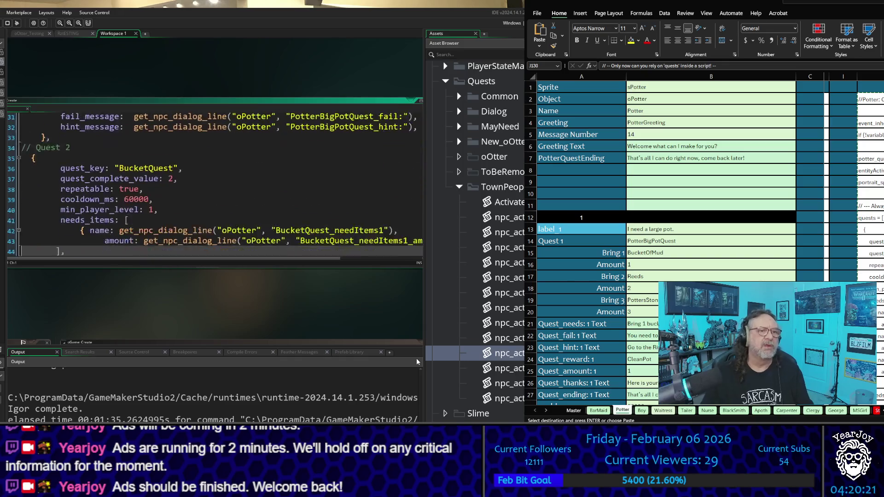
key("Down")
key("Down")
key("Down")
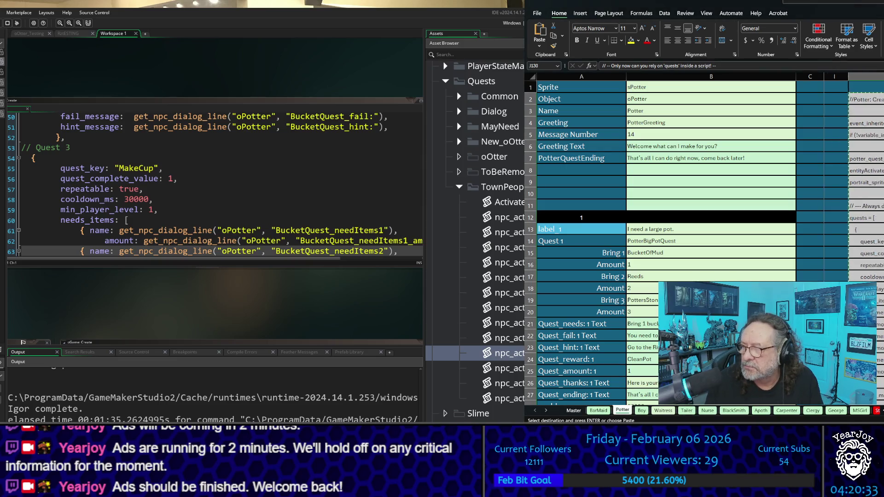
- Build and run the project with F5 to launch the game
scroll(852, 231, "left", 2)
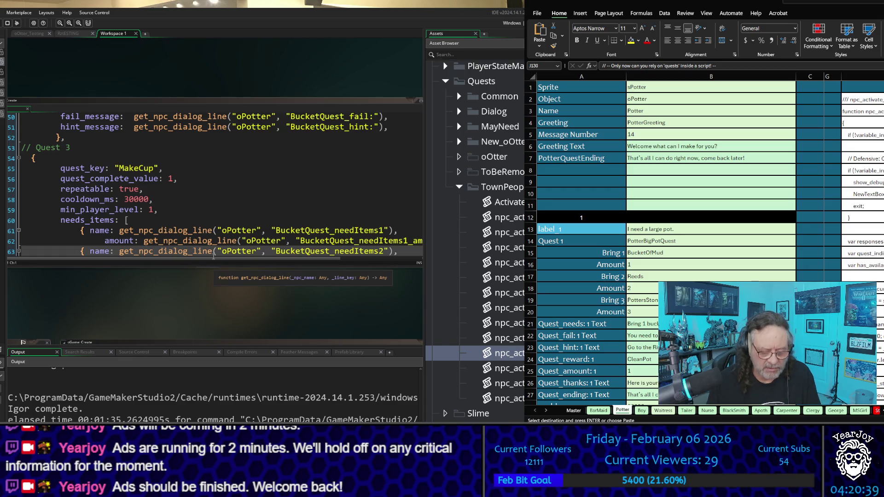
key("F5")
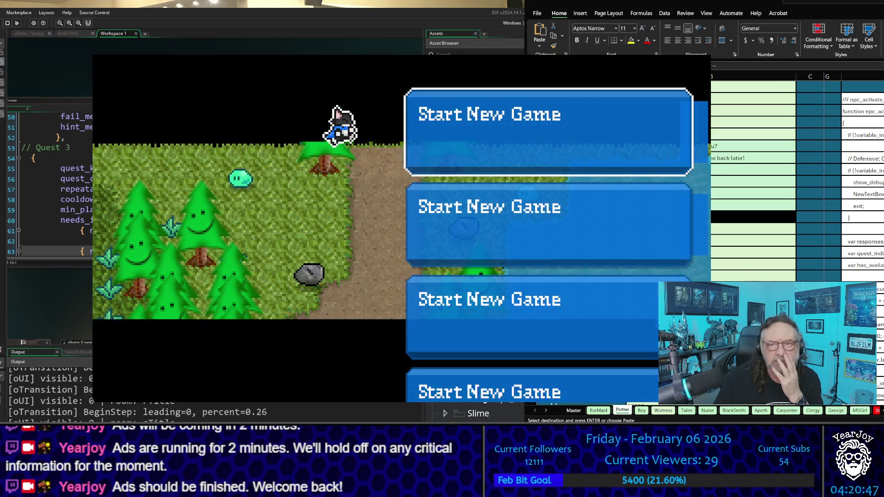
- Start a new game, walk from the forest through town to the potter and talk to him
key("Return")
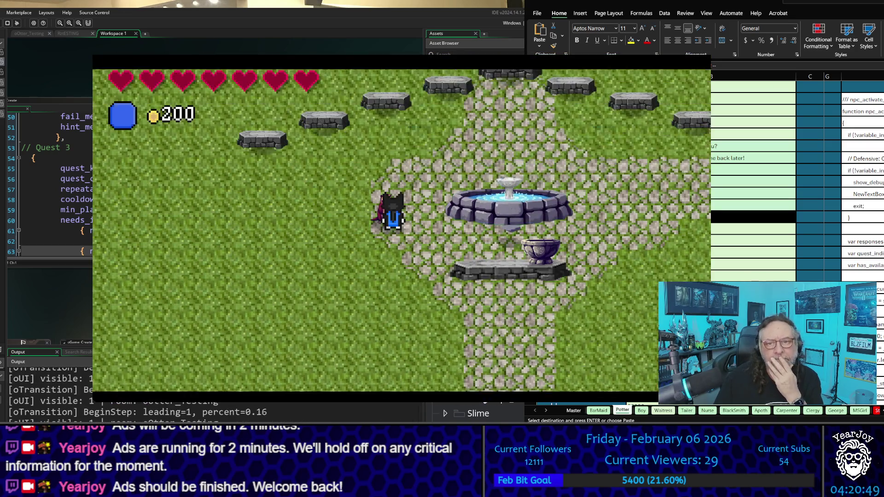
key("Down")
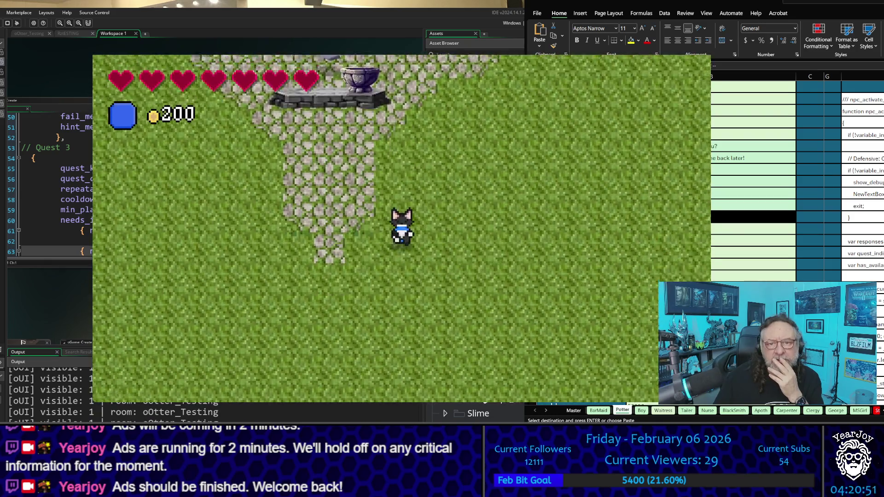
key("Right")
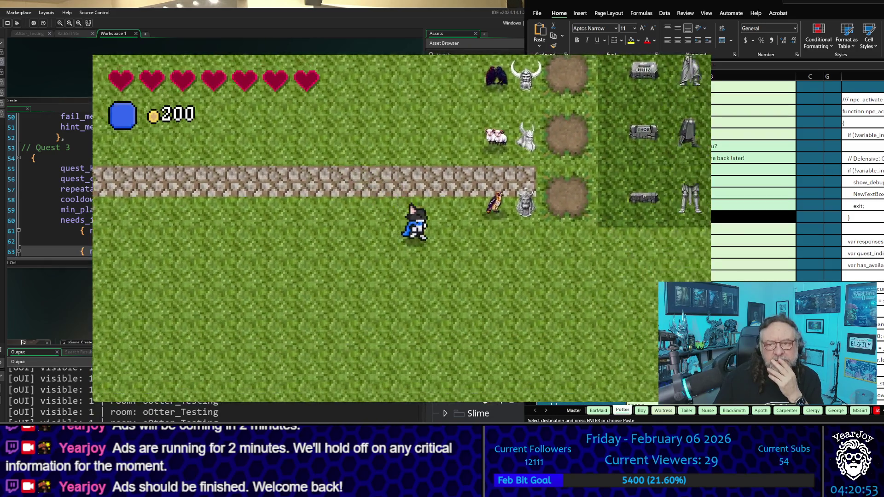
key("Down")
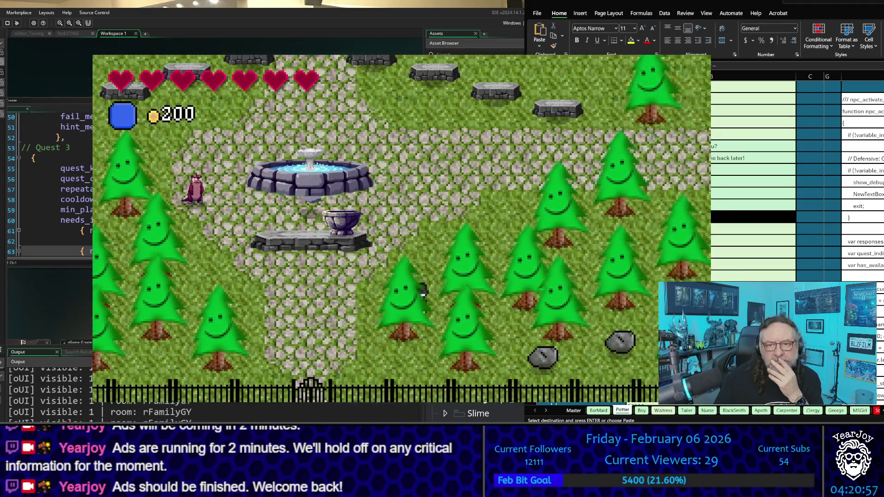
key("Right")
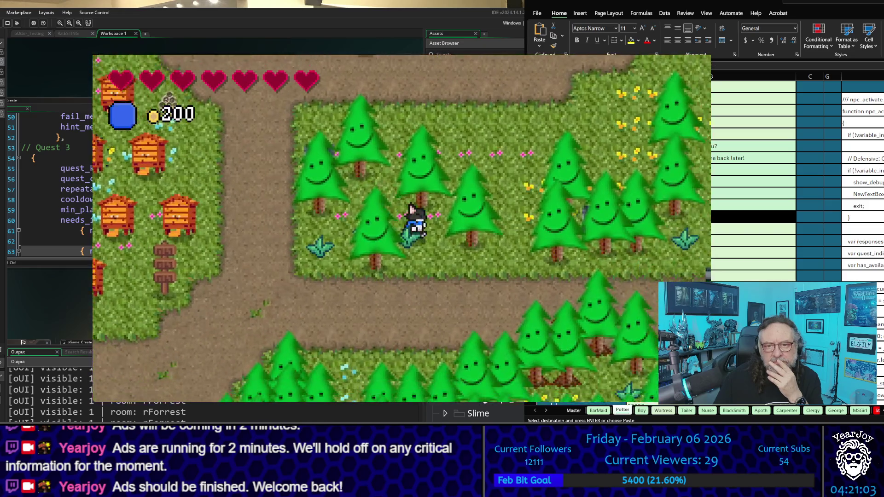
key("Up")
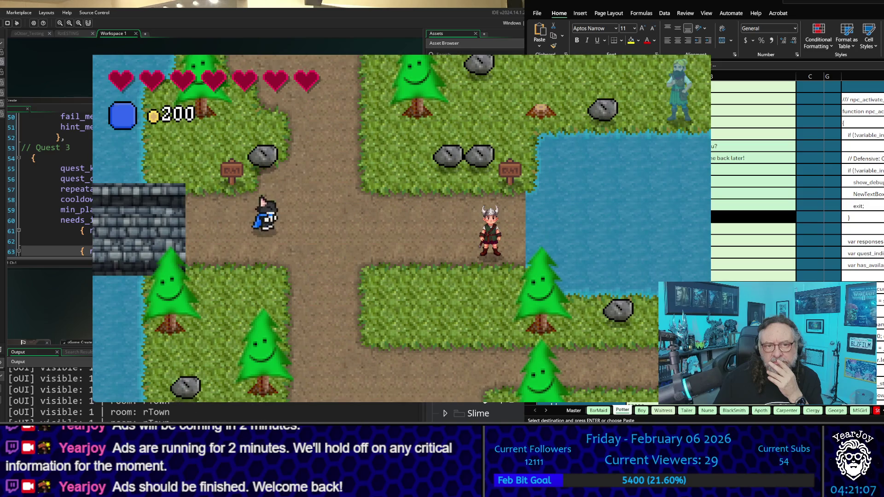
key("Right")
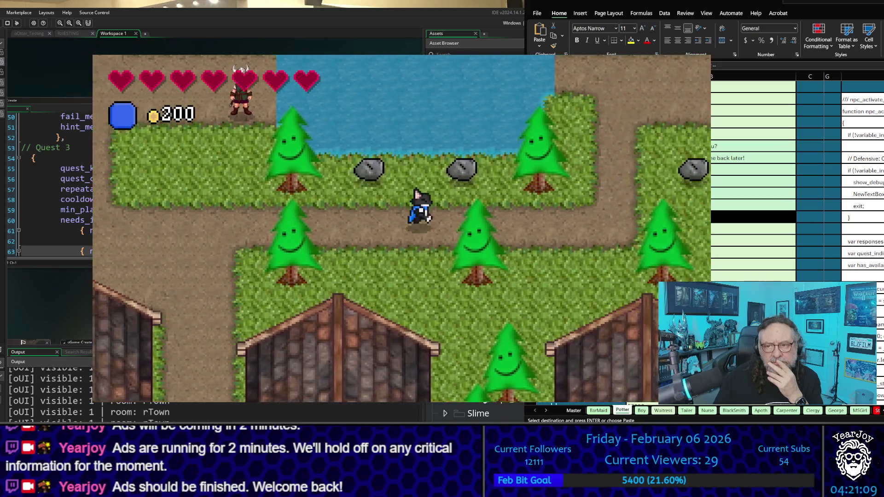
key("Right")
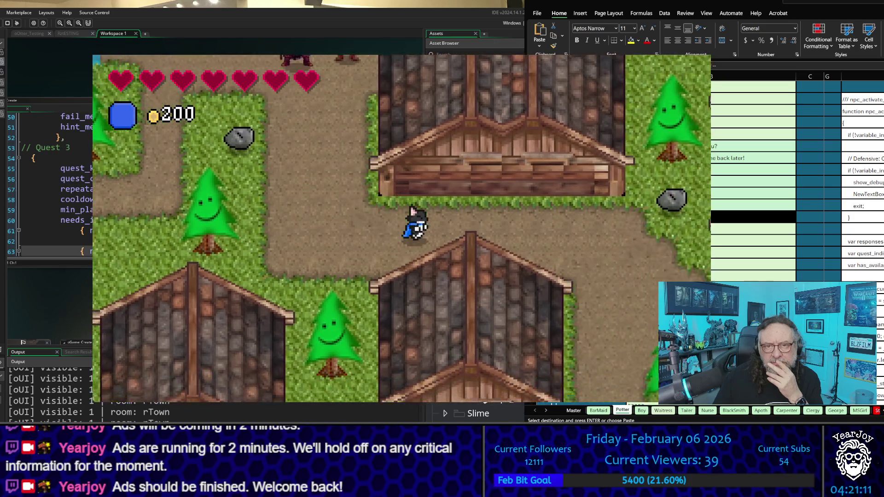
key("Down")
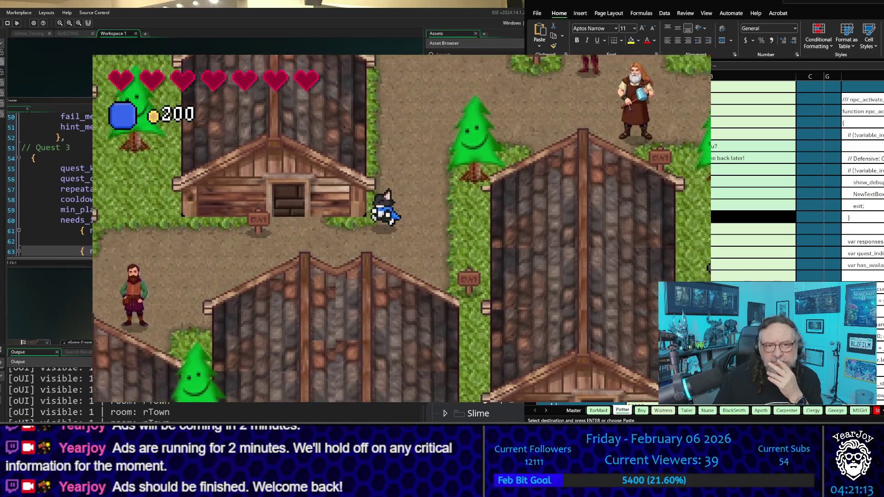
key("Up")
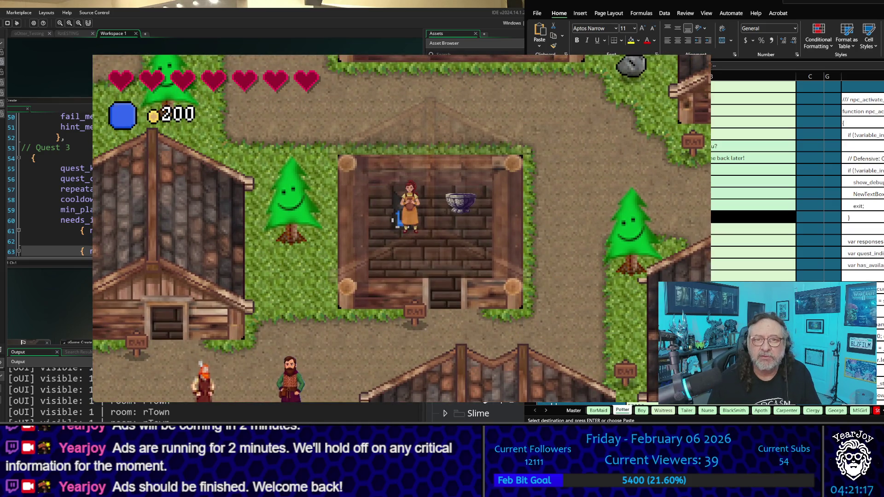
key("space")
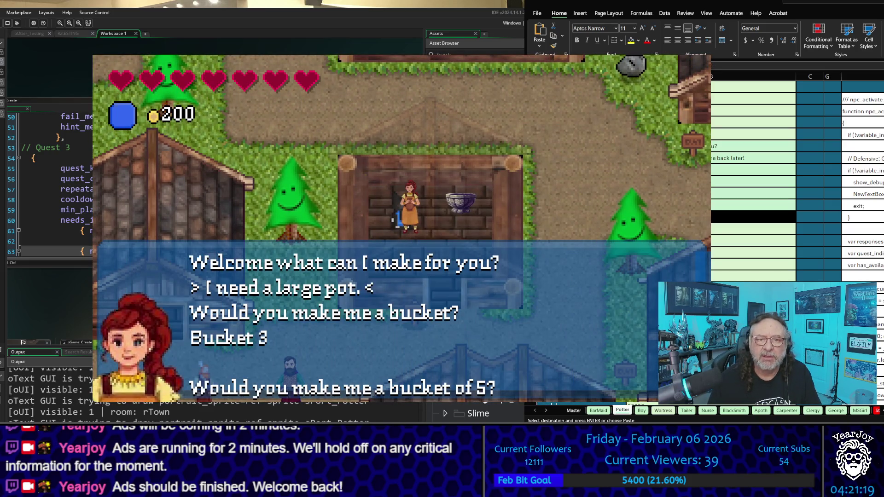
key("Down")
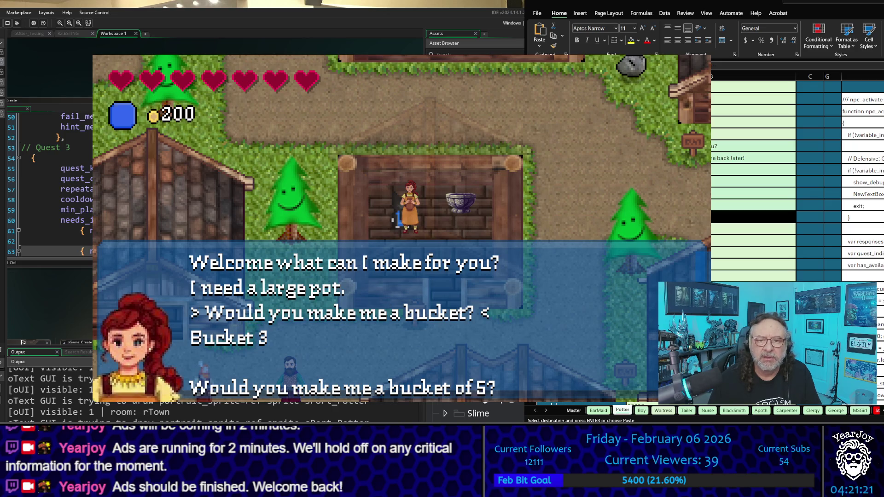
key("Down")
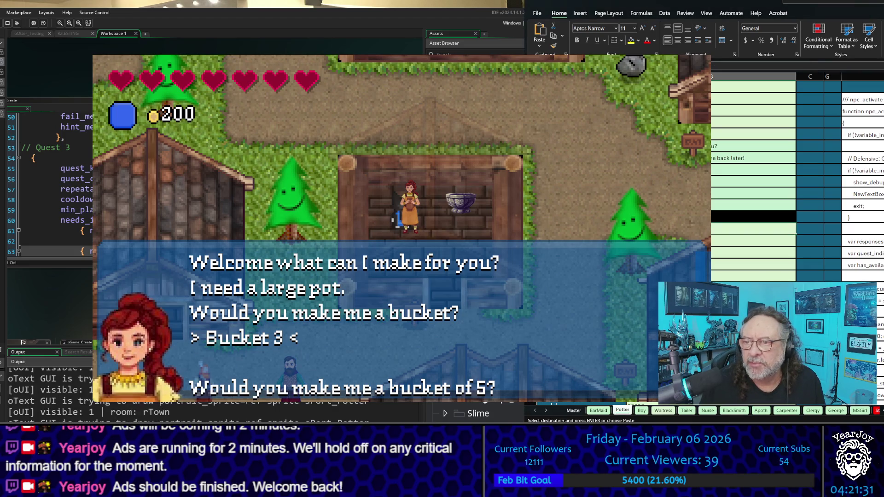
scroll(797, 179, "down", 5)
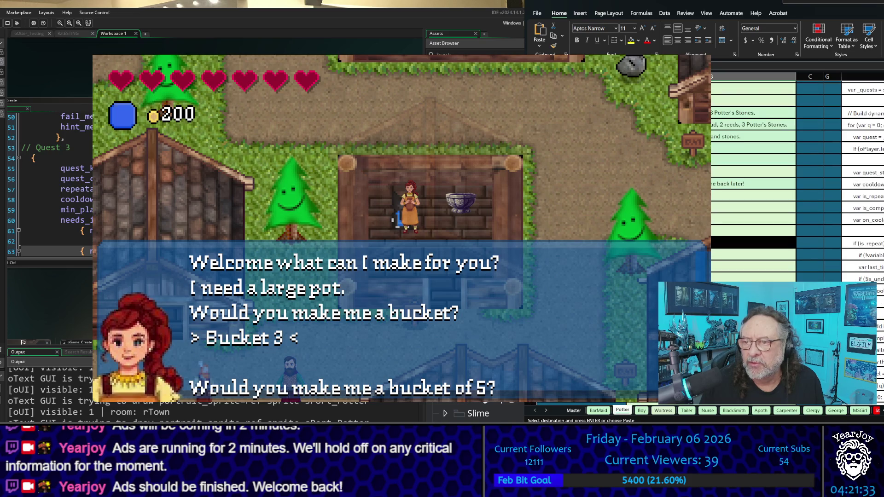
scroll(796, 179, "down", 4)
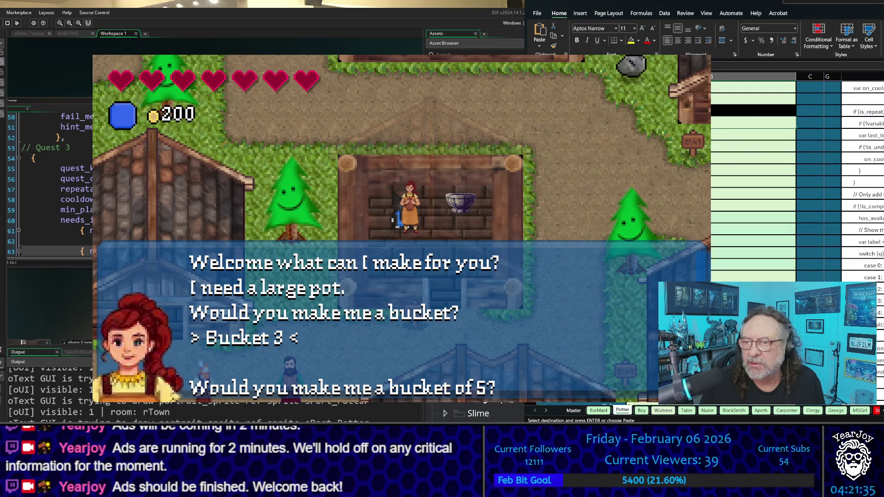
scroll(796, 180, "down", 4)
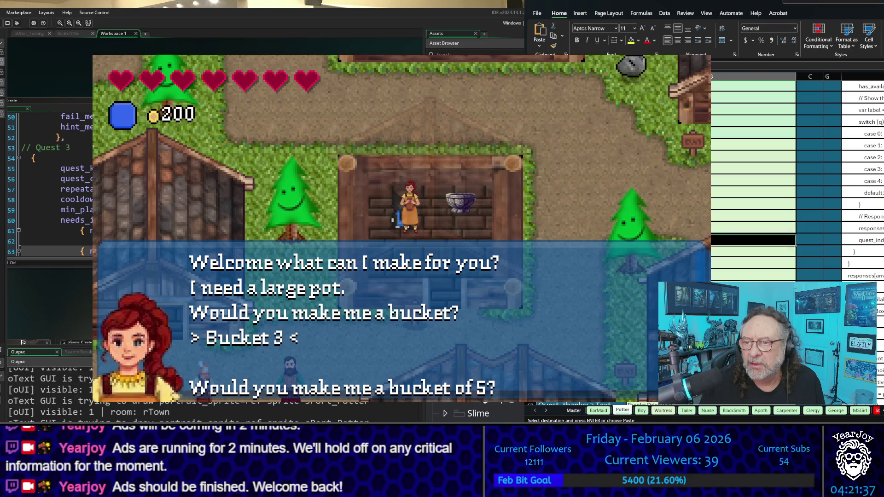
scroll(797, 180, "down", 5)
scroll(796, 179, "down", 1)
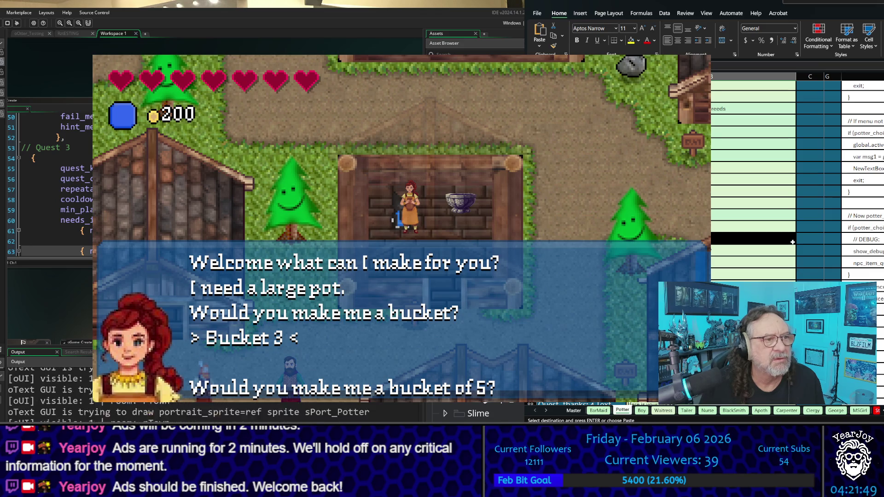
scroll(755, 246, "down", 3)
scroll(755, 247, "down", 6)
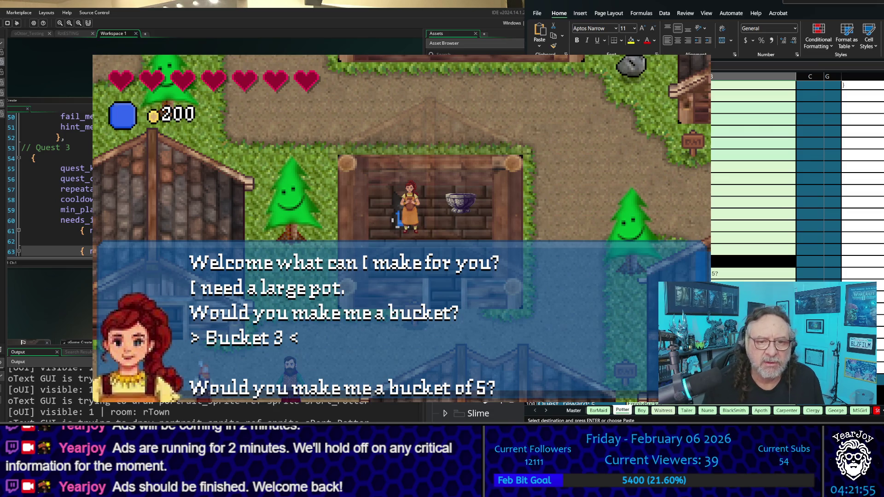
scroll(755, 184, "down", 3)
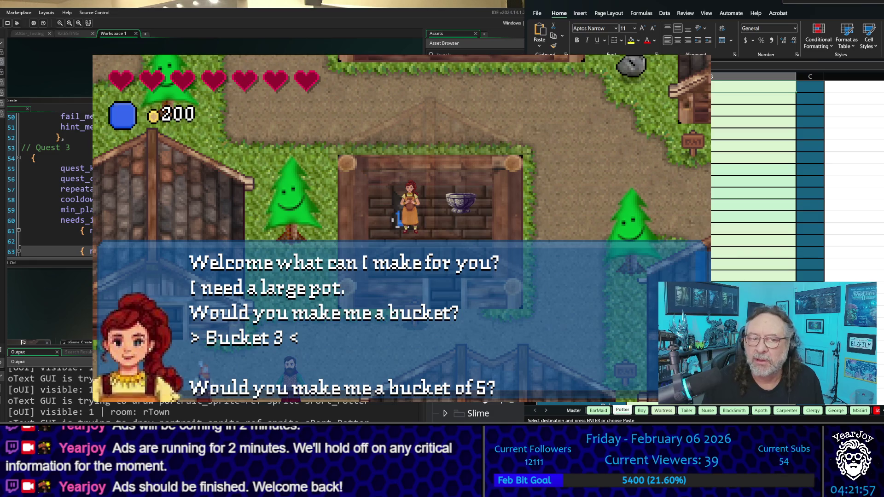
- Confirm the Bucket 3 dialogue choice and move to the bucket-of-5 question
left_click(283, 342)
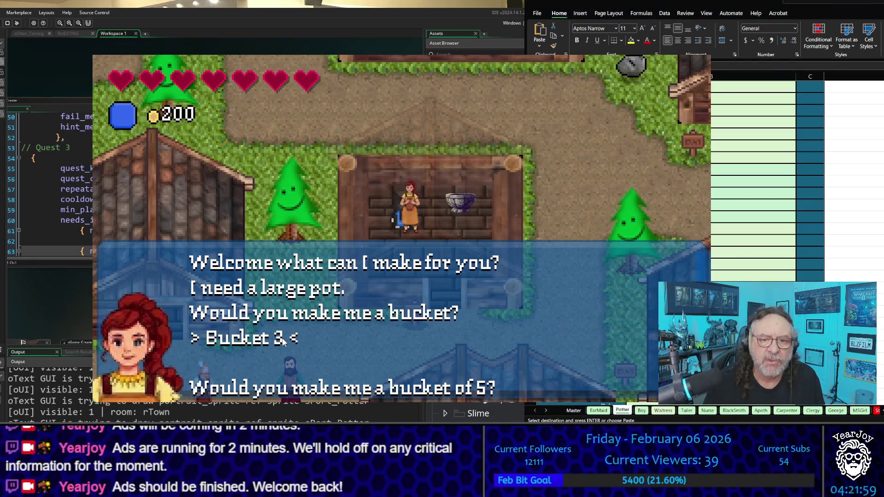
key("Return")
key("Down")
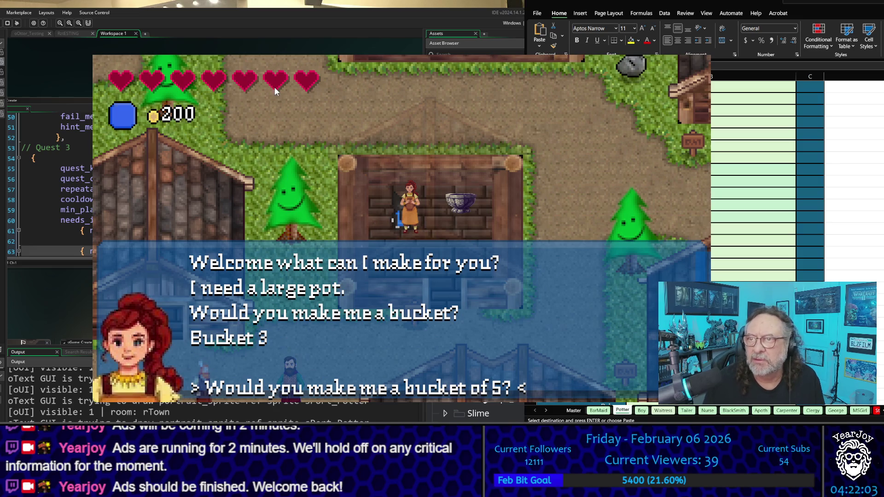
- Scroll the Potter sheet back to the dia_oPotter rows
scroll(760, 259, "up", 3)
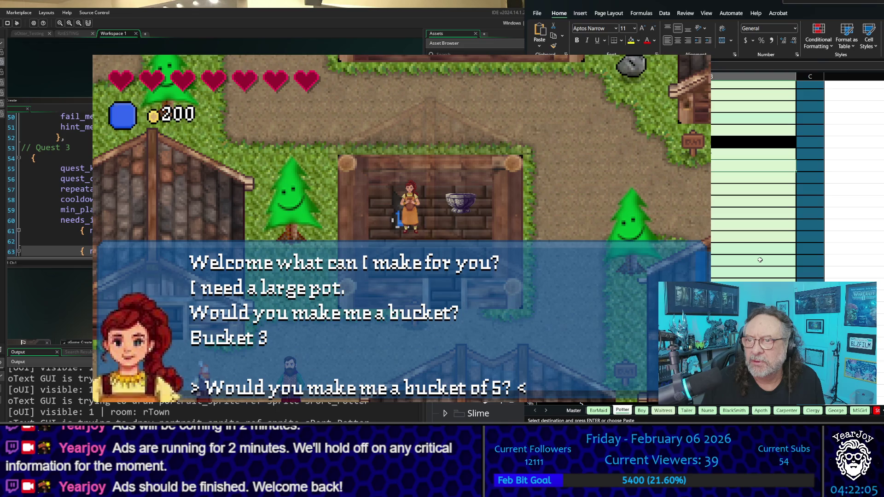
scroll(755, 260, "down", 3)
scroll(760, 184, "down", 2)
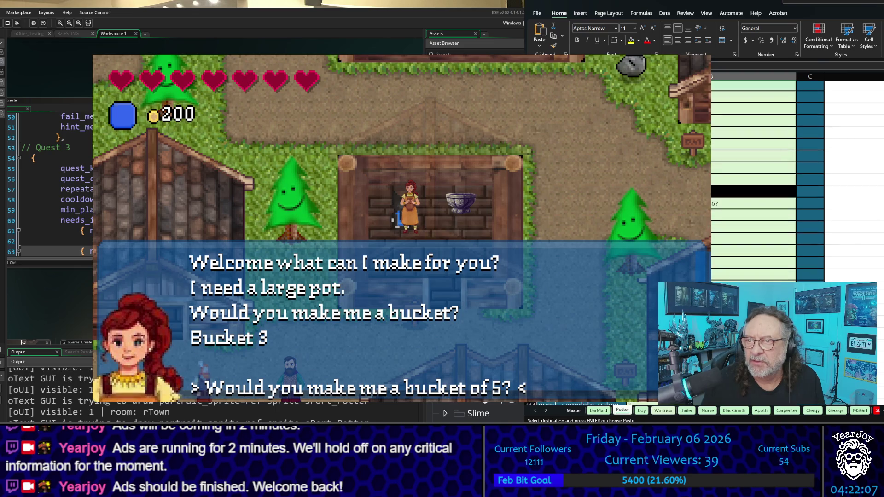
scroll(760, 184, "down", 5)
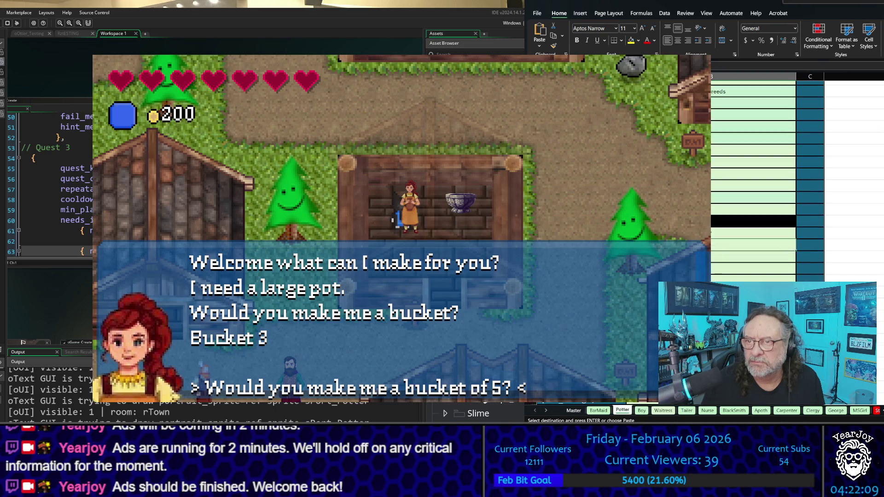
scroll(755, 184, "up", 3)
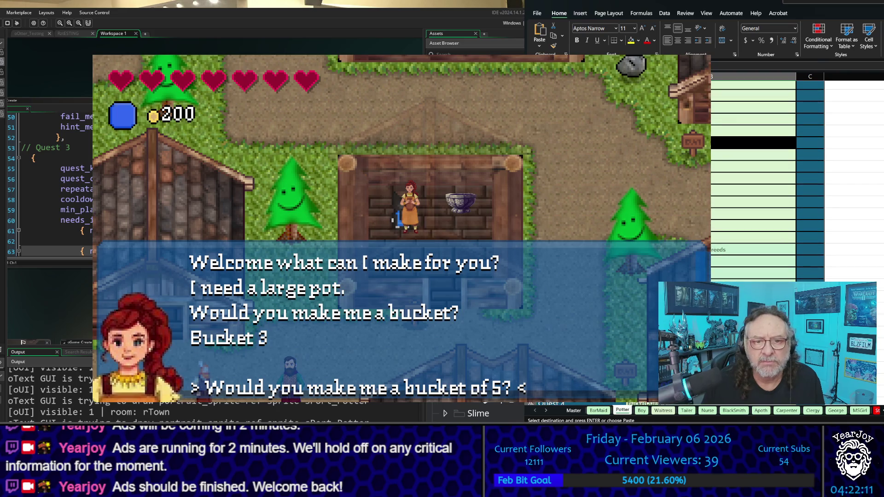
scroll(756, 184, "down", 3)
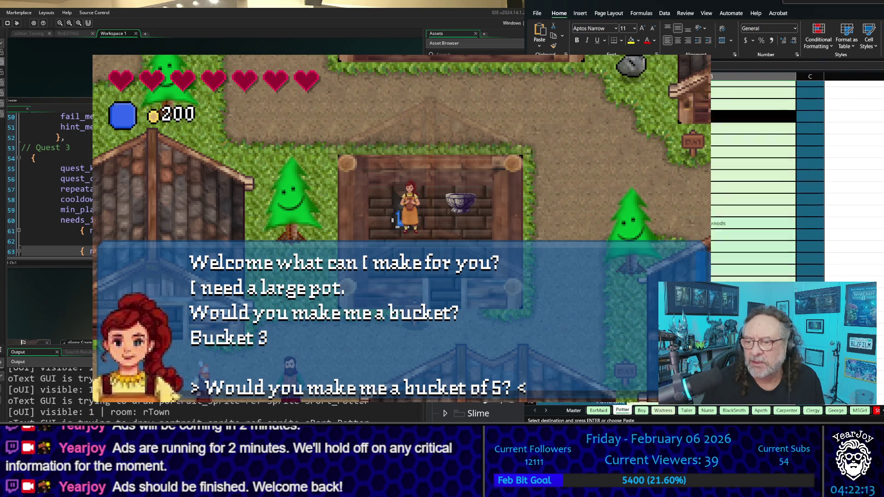
scroll(755, 185, "down", 2)
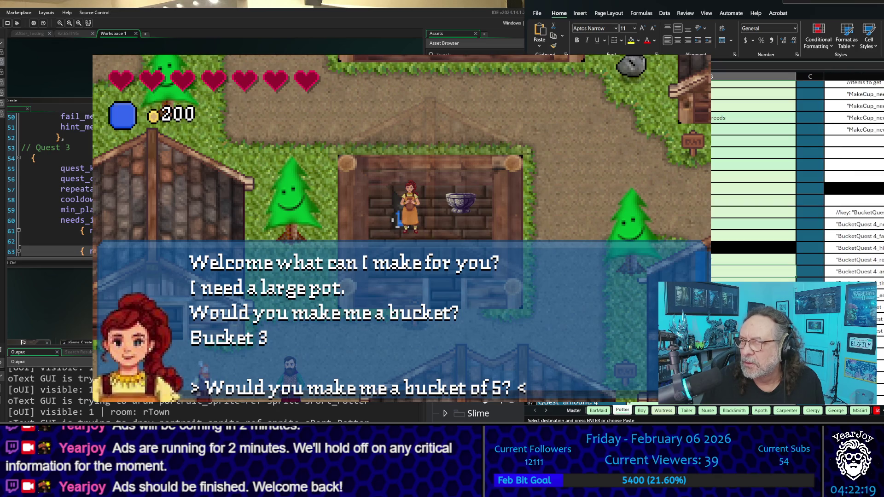
scroll(782, 184, "up", 10)
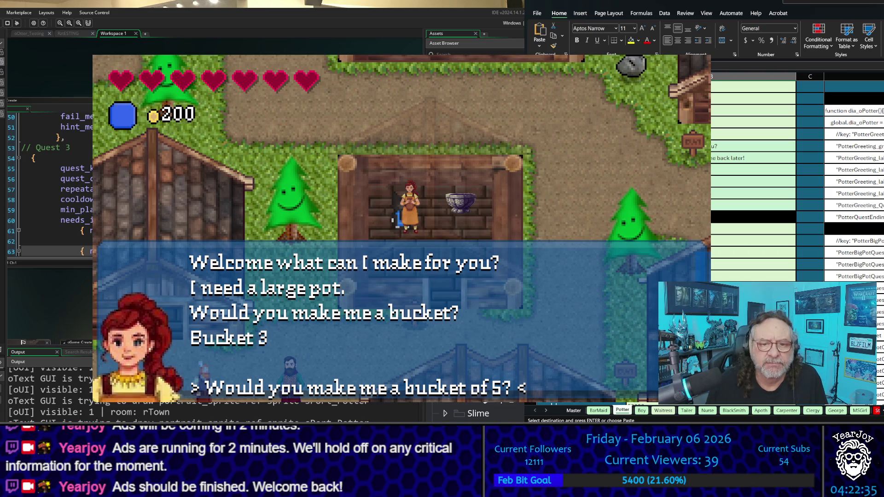
scroll(50, 184, "up", 1)
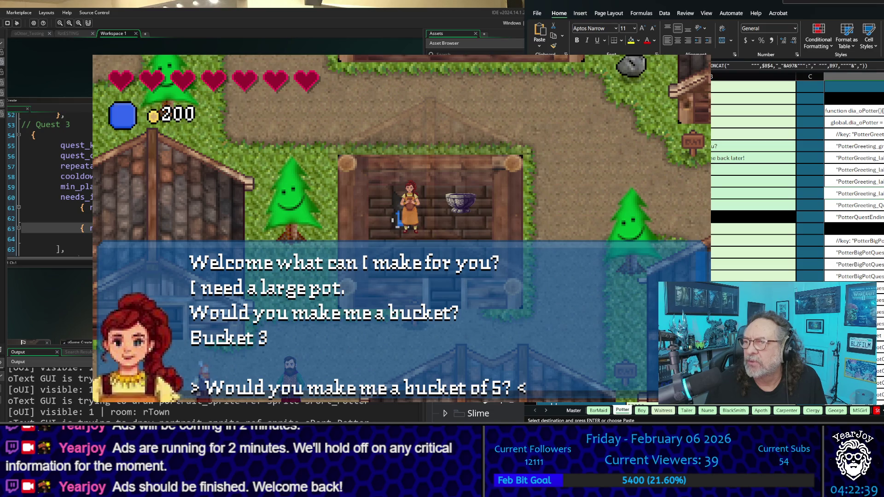
- Inspect the cell's IF formula and its later code lines
key("F2")
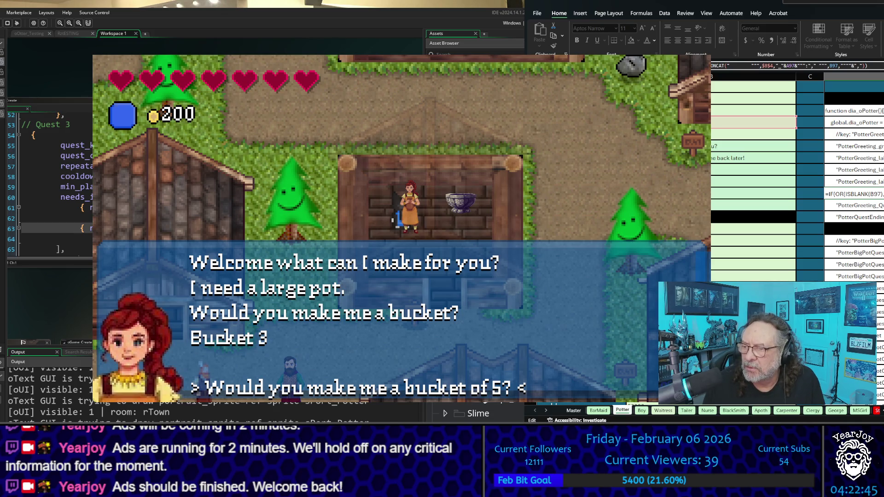
key("ctrl+End")
scroll(739, 258, "up", 2)
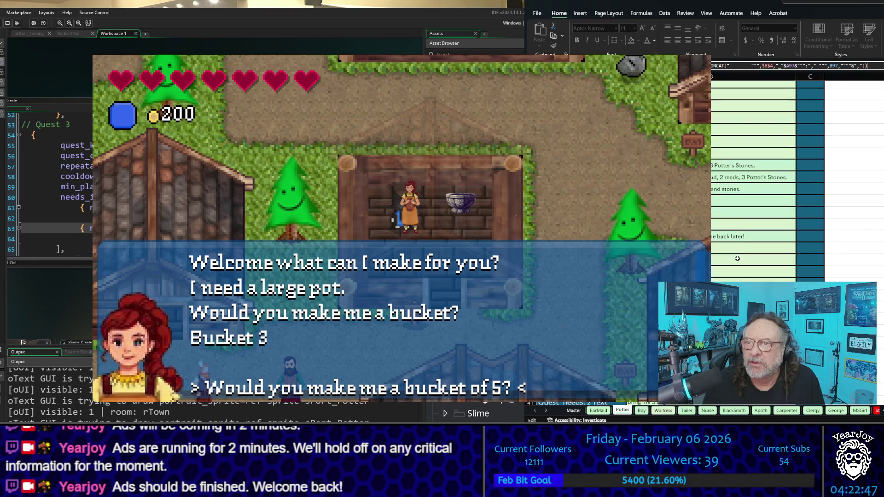
scroll(737, 258, "down", 3)
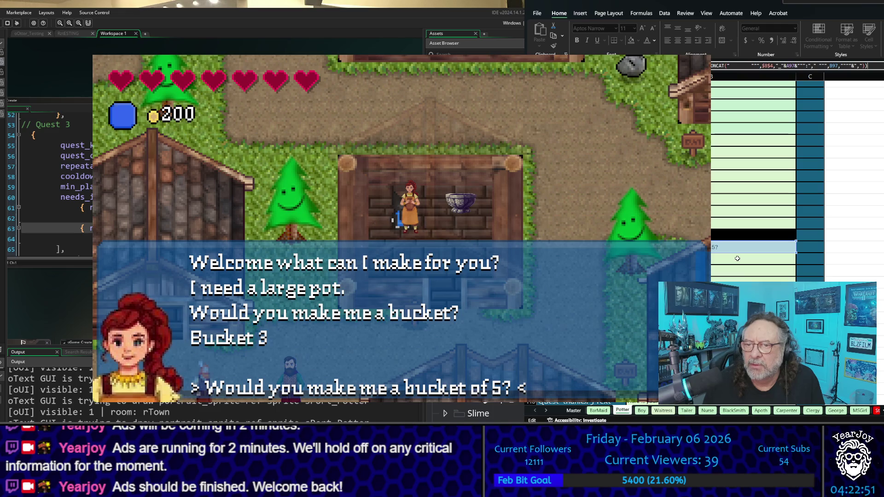
scroll(737, 259, "down", 5)
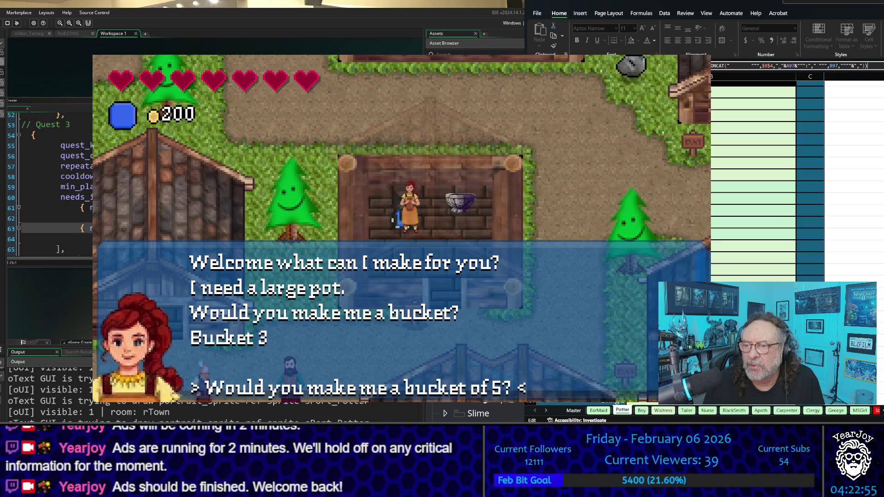
- Copy the column B formula into the next row so it shows the bucket-of-5 question
left_click(747, 108)
left_click(744, 91)
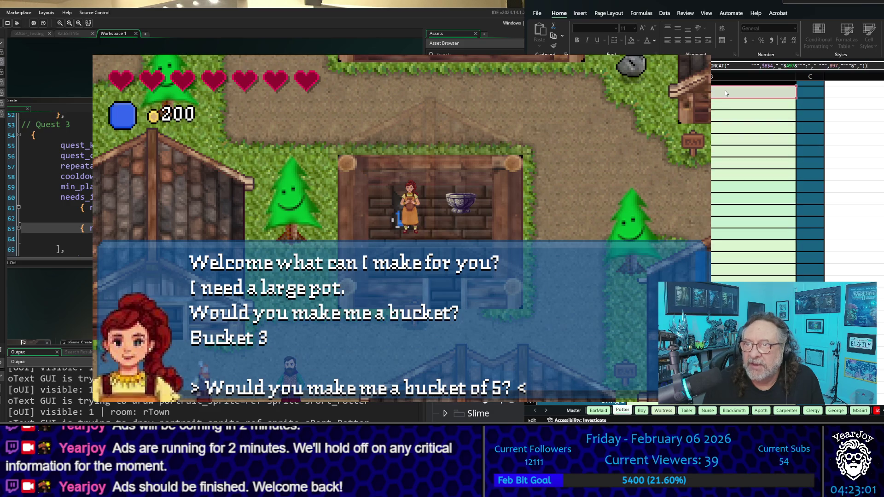
key("ctrl+c")
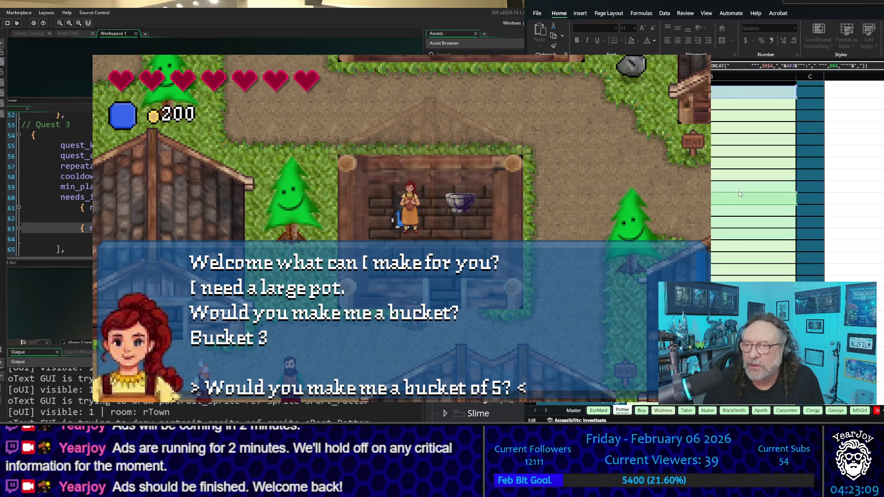
left_click(739, 96)
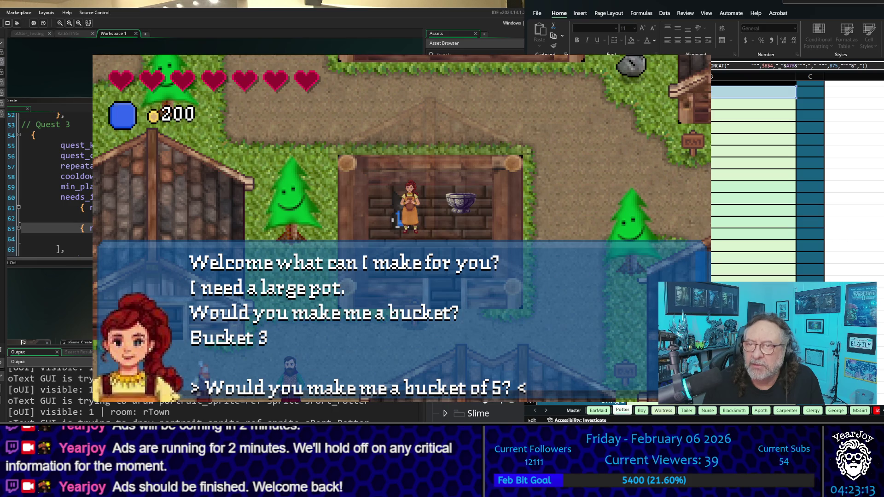
left_click(753, 109)
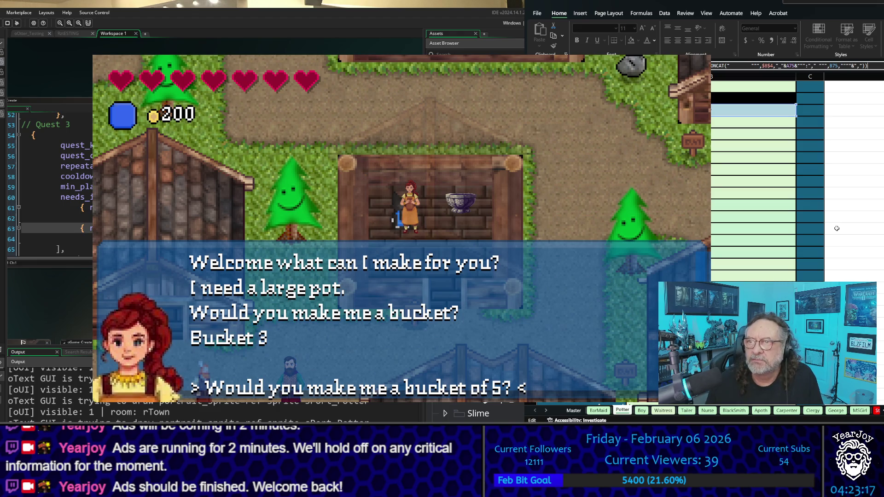
key("Return")
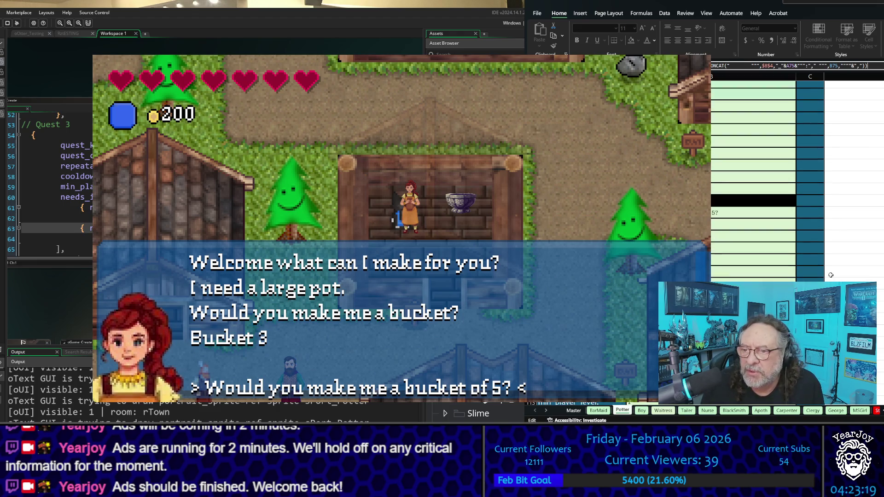
scroll(830, 275, "up", 2)
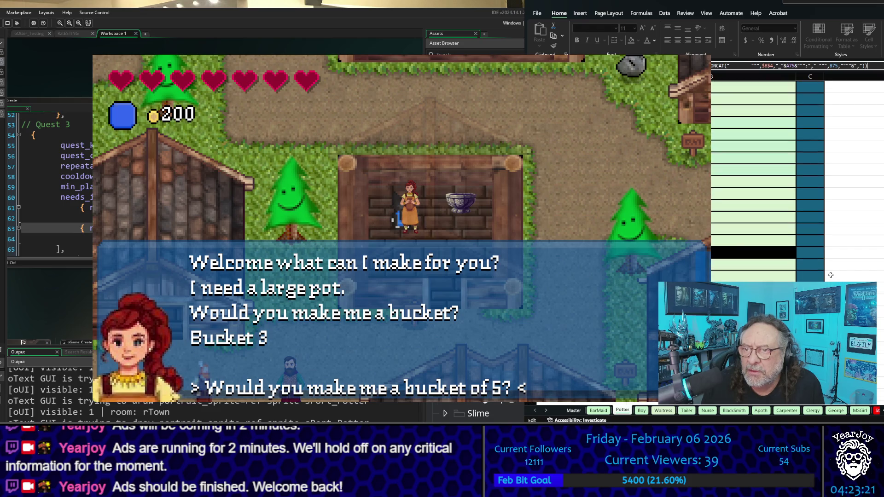
scroll(831, 275, "up", 5)
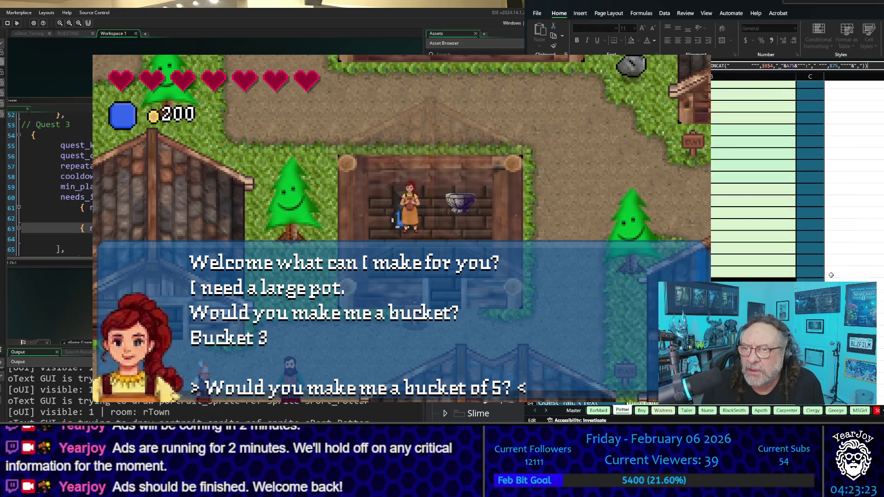
scroll(830, 275, "up", 2)
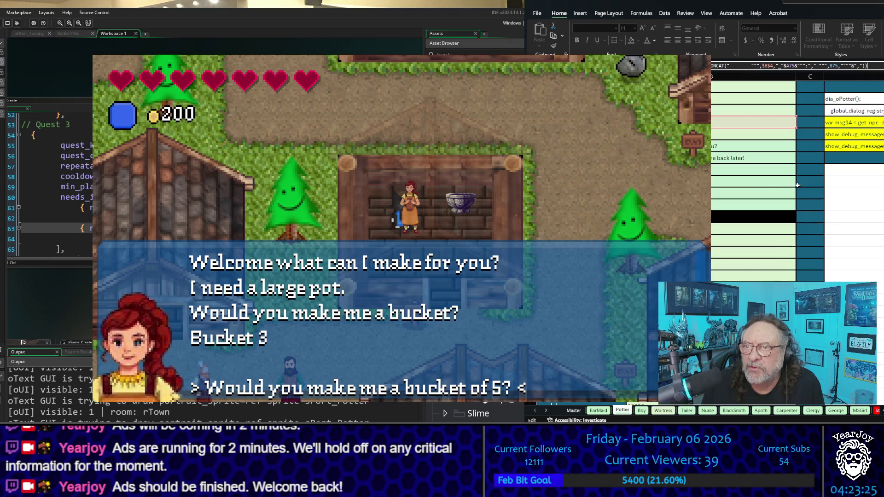
key("Escape")
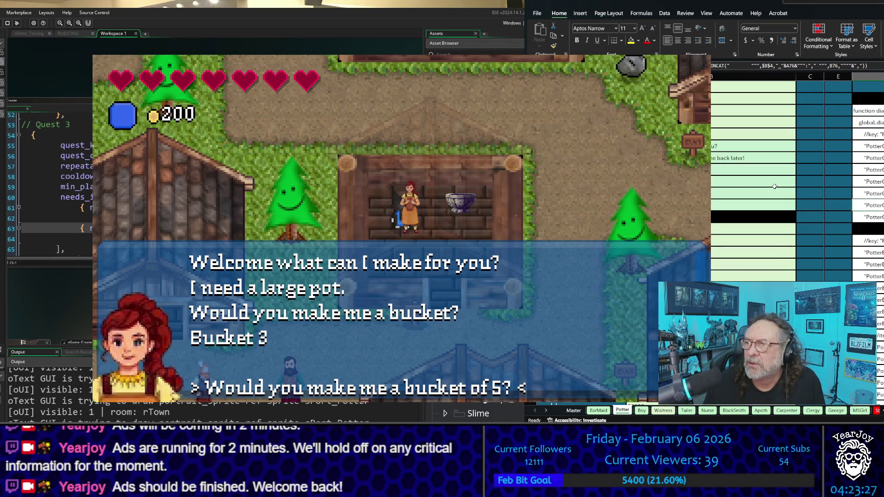
- Fill a Potter code cell yellow and correct the cell reference in the CONCAT formula
key("Up")
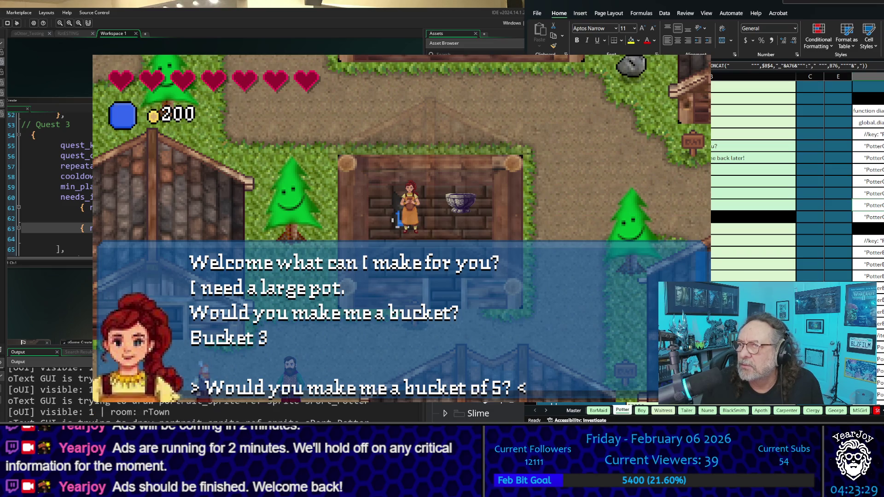
left_click(631, 40)
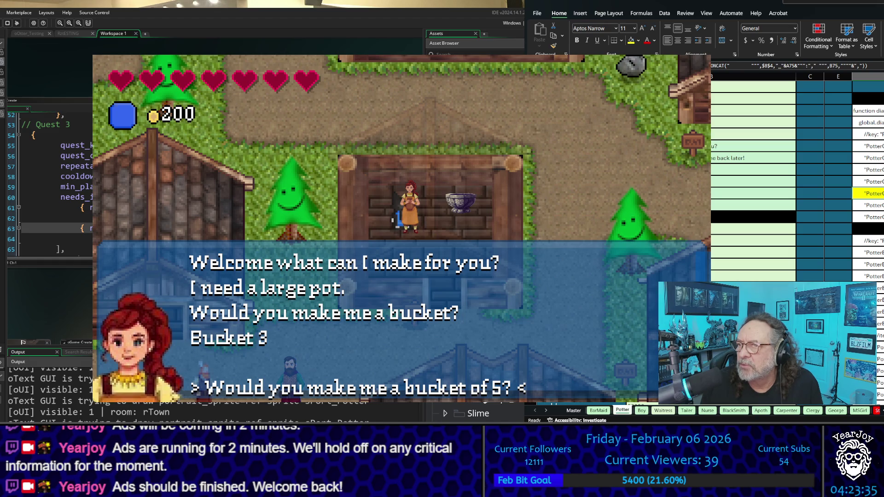
key("Down")
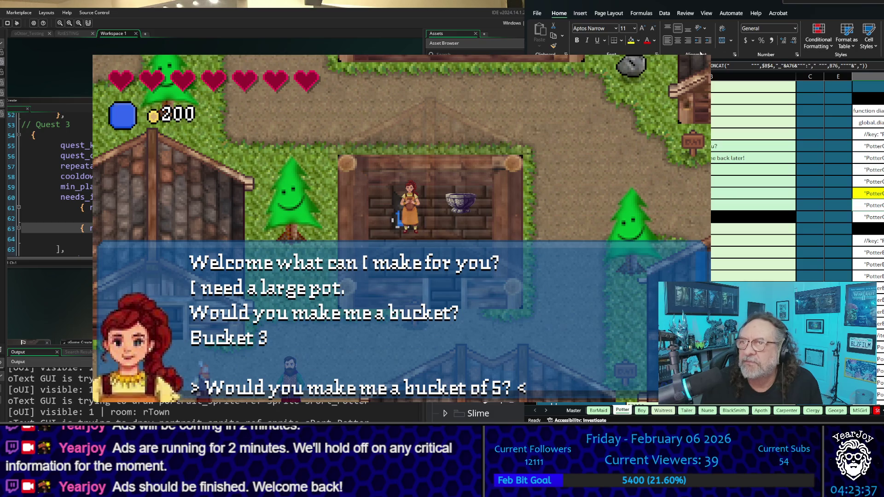
key("F2")
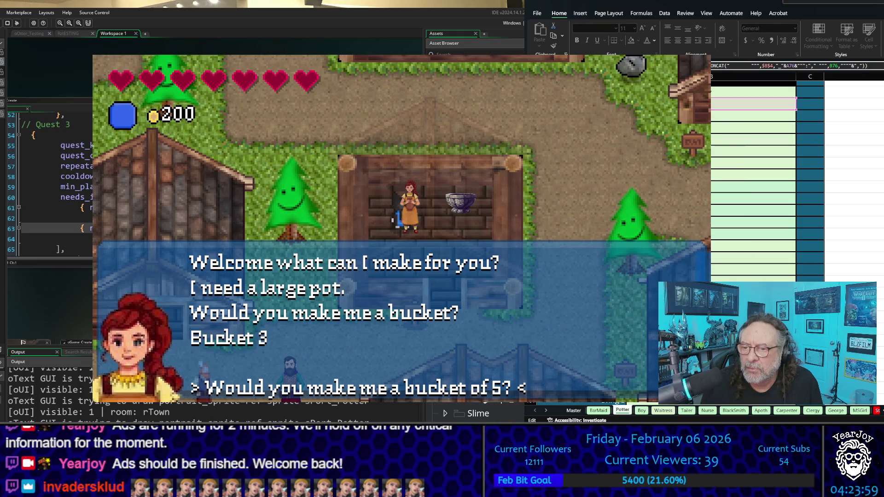
left_click(726, 115)
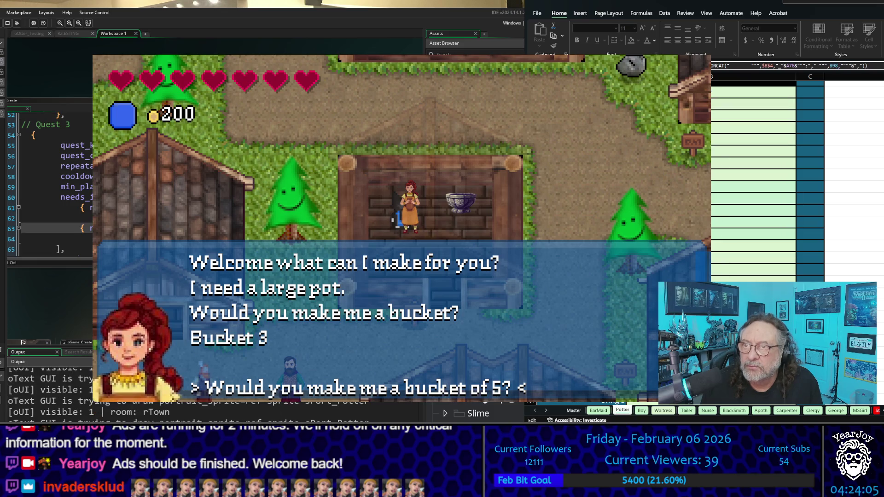
left_click(744, 145)
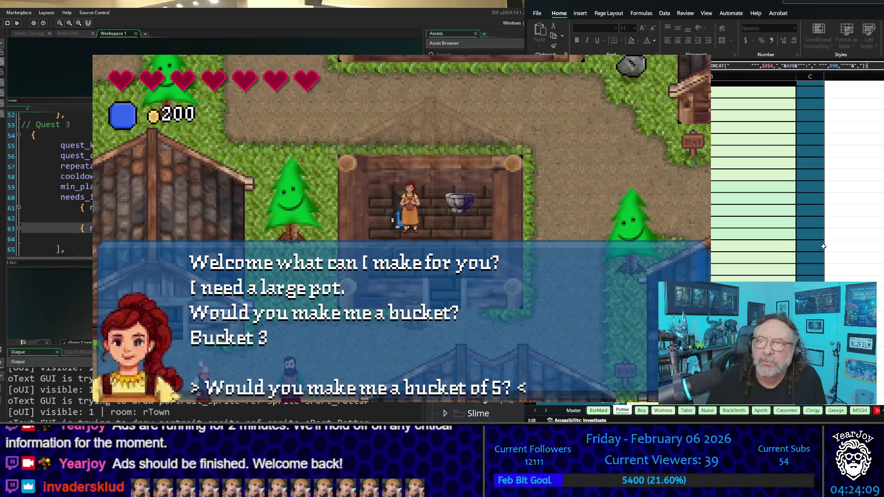
key("Return")
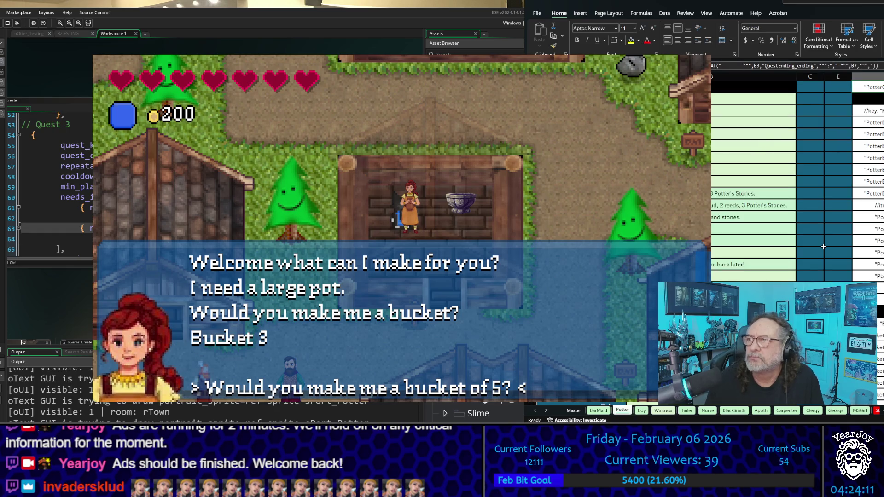
- Flag the generated script line in row 98 yellow
scroll(823, 247, "down", 3)
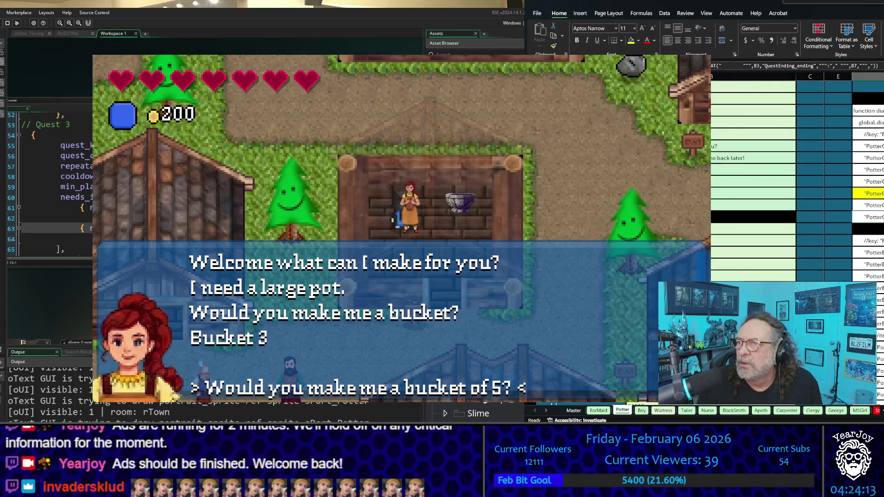
left_click(868, 217)
left_click(868, 206)
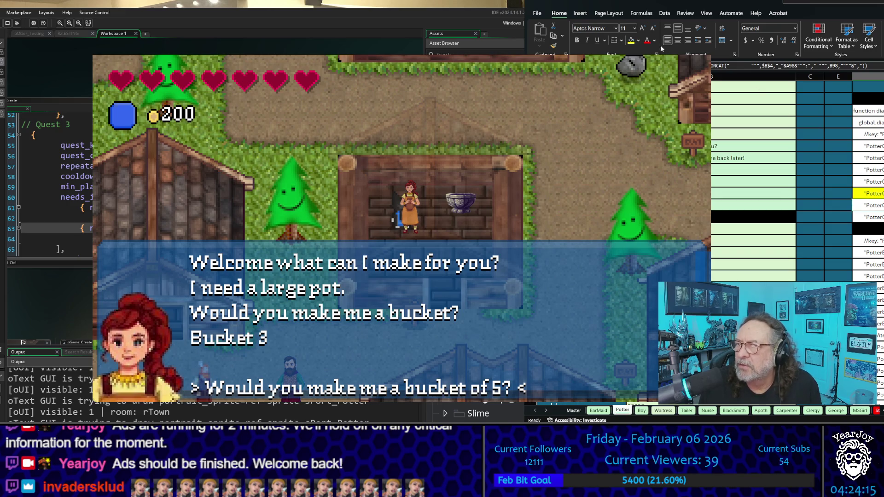
- Flag another generated line yellow and copy the whole Potter script column
left_click(633, 41)
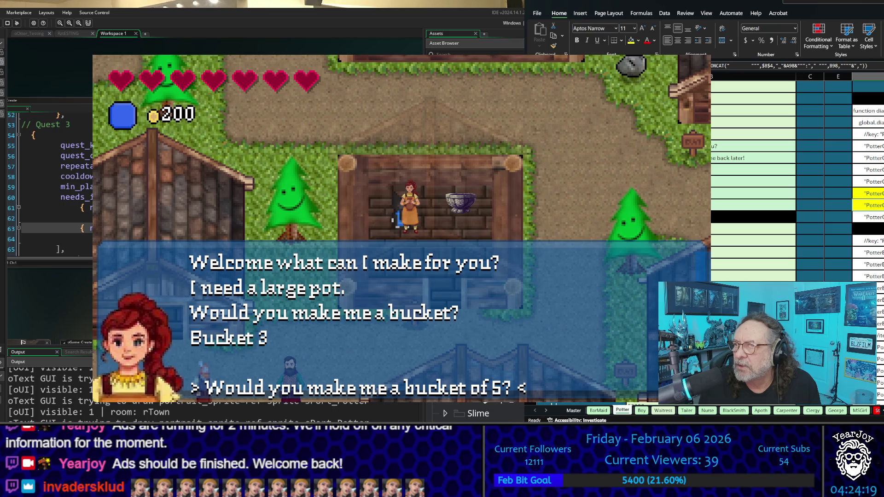
left_click(867, 170)
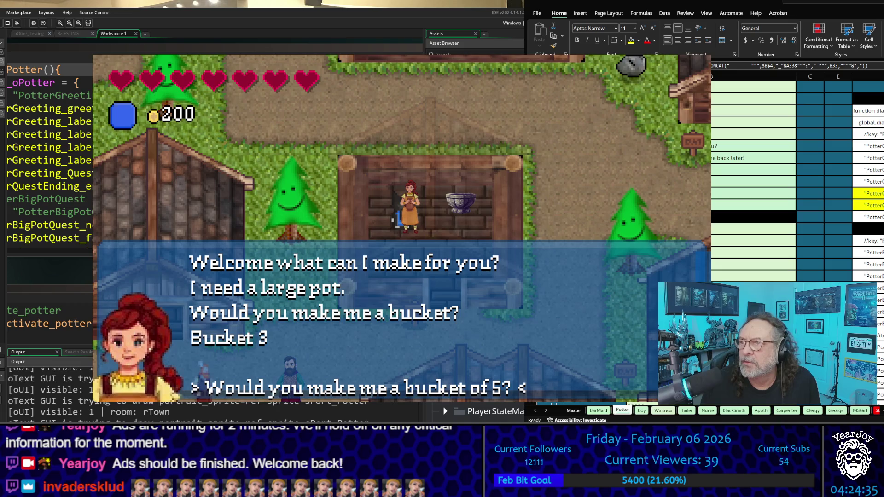
left_click_drag(868, 122, 868, 217)
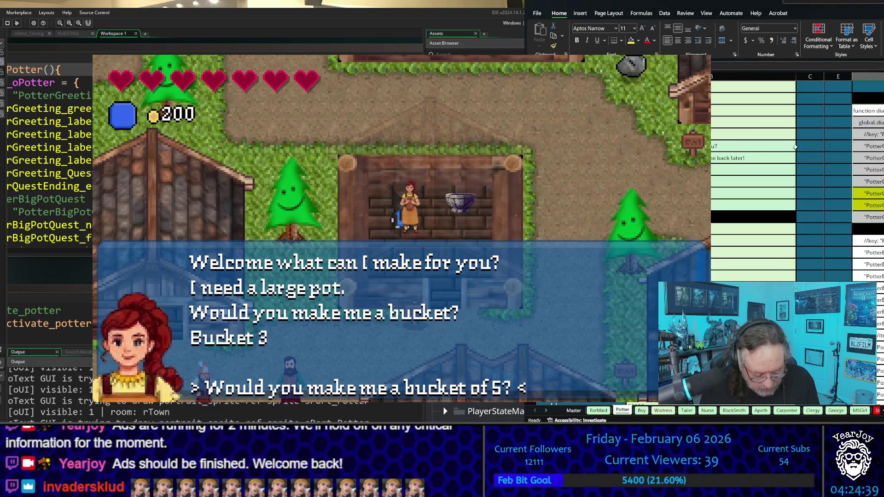
key("ctrl+c")
- Paste the generated code over the dia_oPotter script and close the running game
left_click(55, 93)
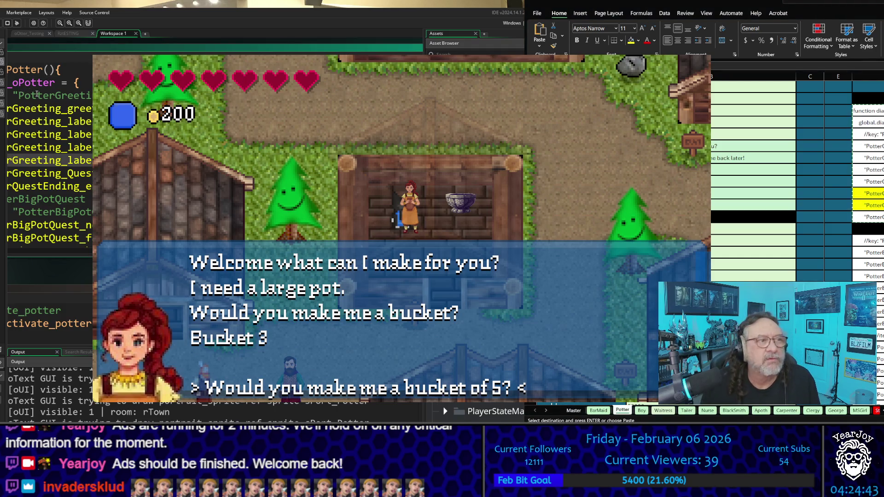
left_click(37, 94)
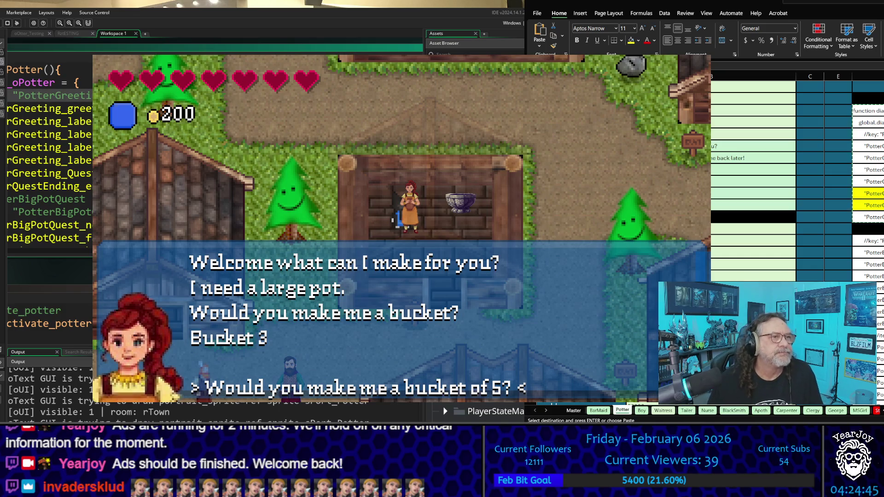
key("F12")
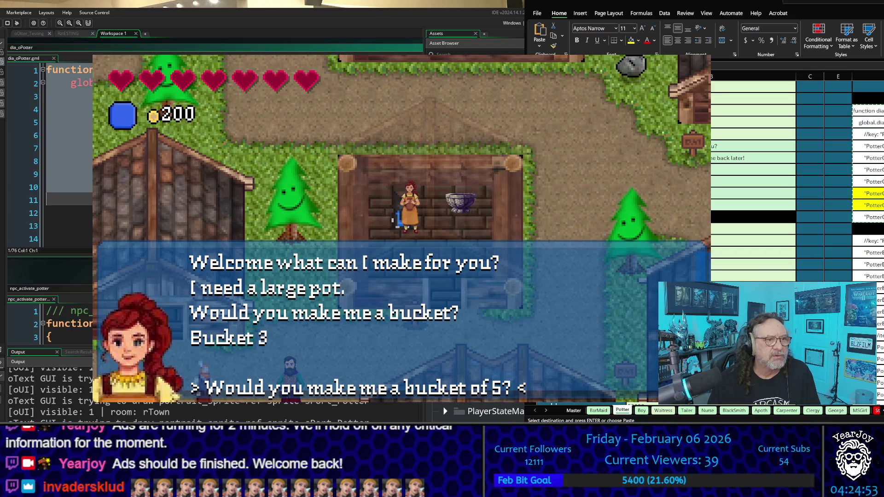
key("ctrl+v")
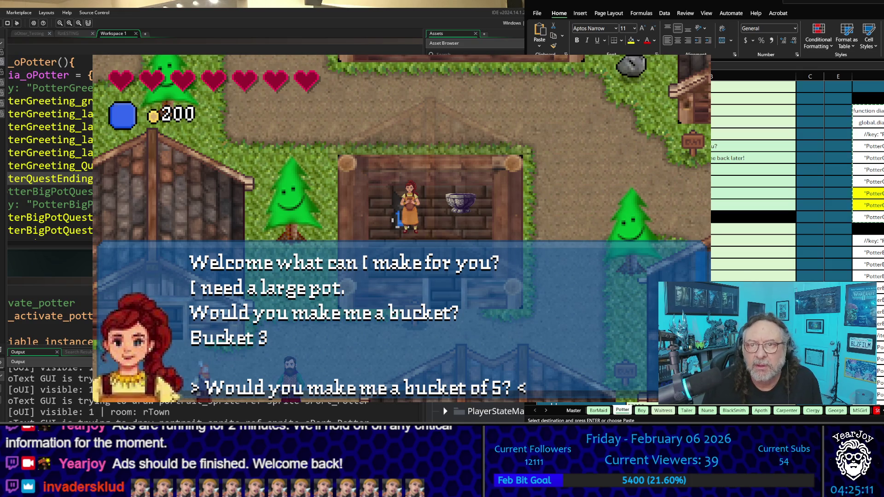
key("Escape")
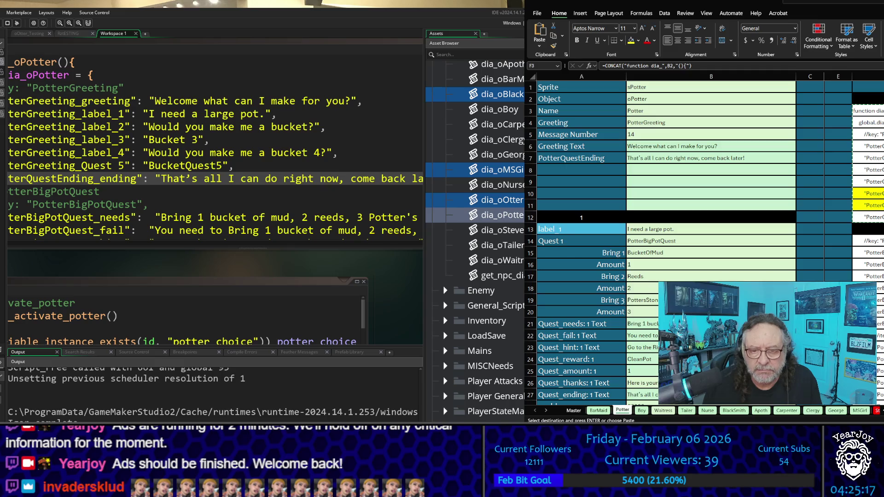
- Rebuild with F5, start a new game and walk out of the starting room
key("F5")
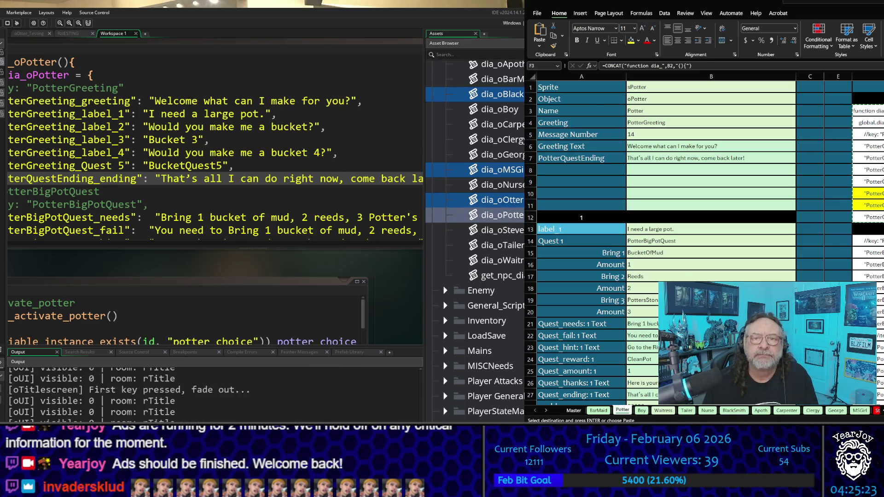
key("Return")
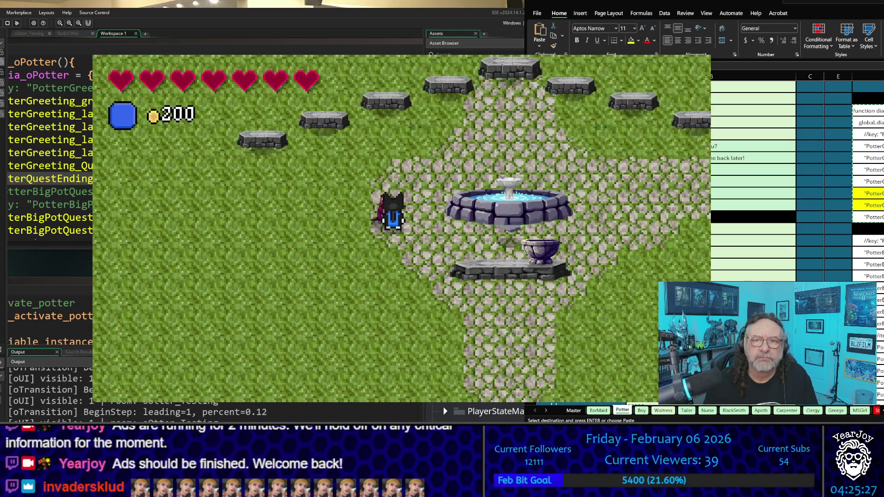
key("Right")
key("Down")
key("Down")
key("Right")
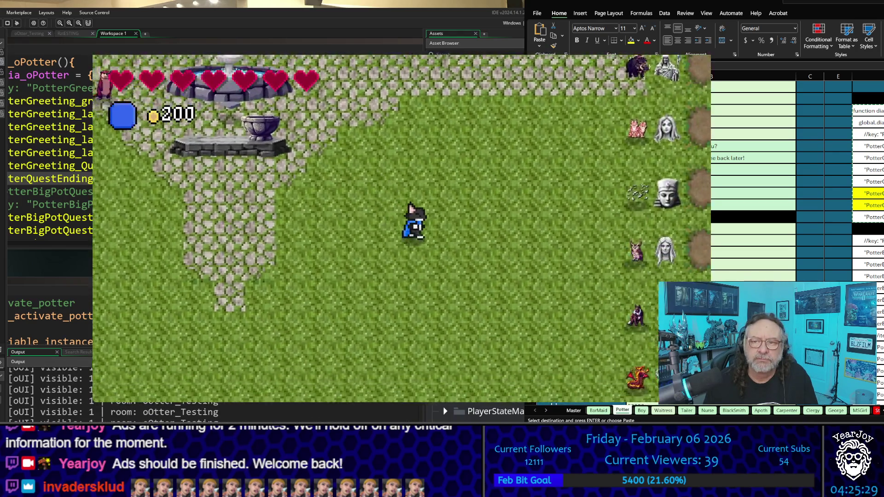
key("Down")
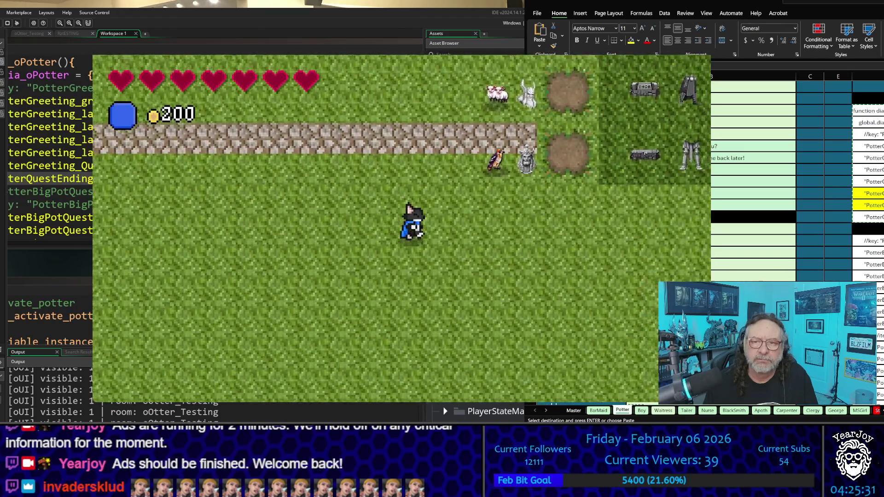
key("Right")
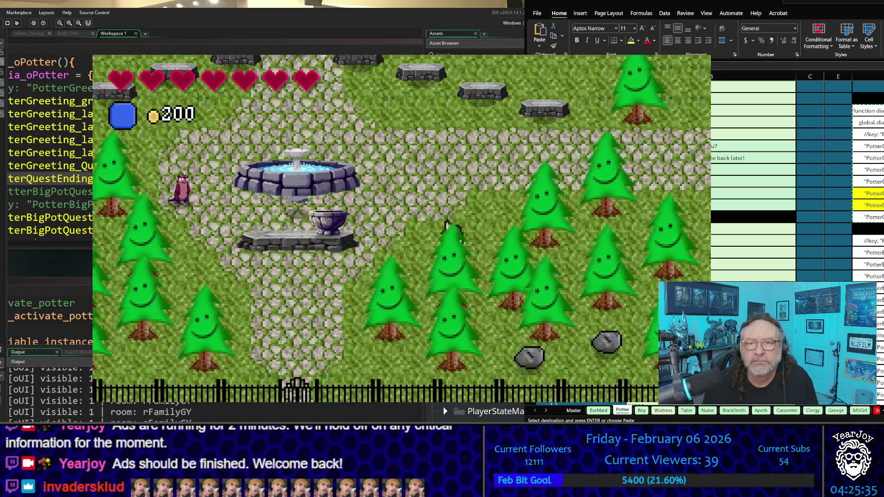
key("Right")
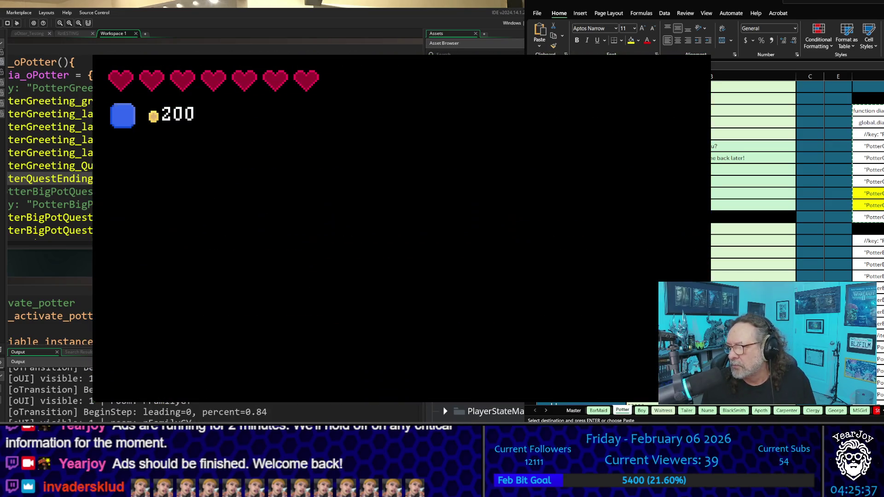
- Walk through the forest and town into the potter's shop and open his greeting
key("Right")
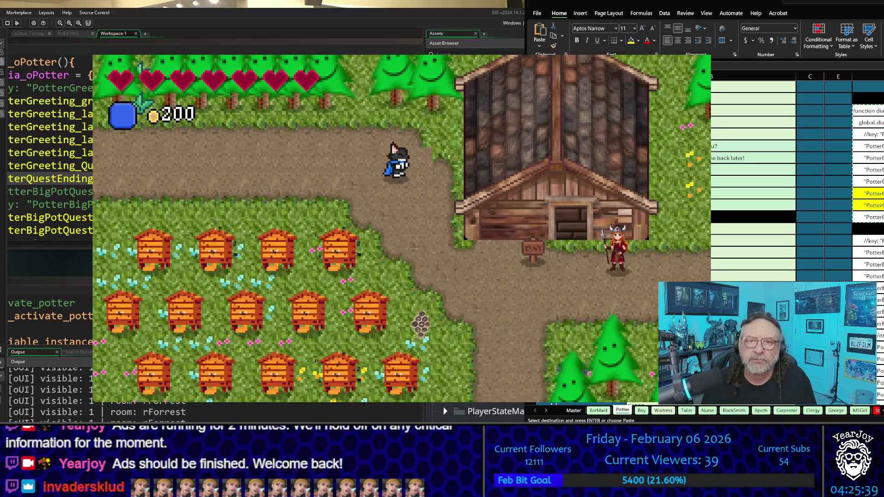
key("Right")
key("Down")
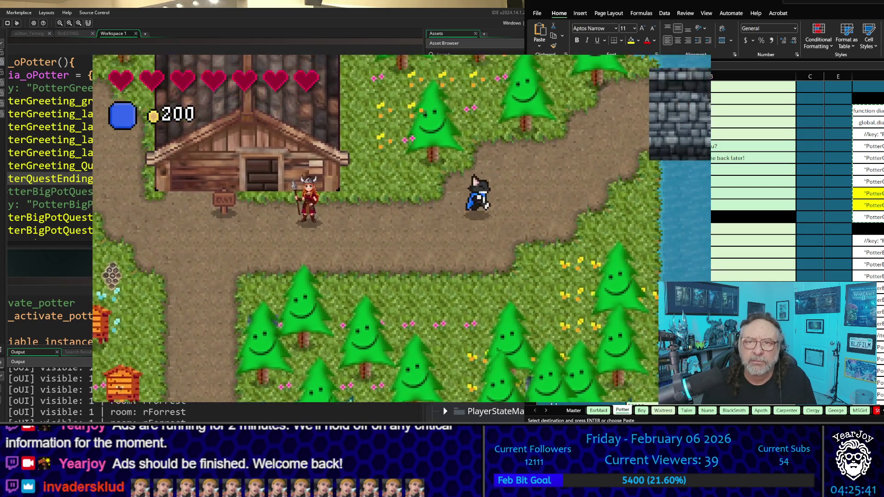
key("Up")
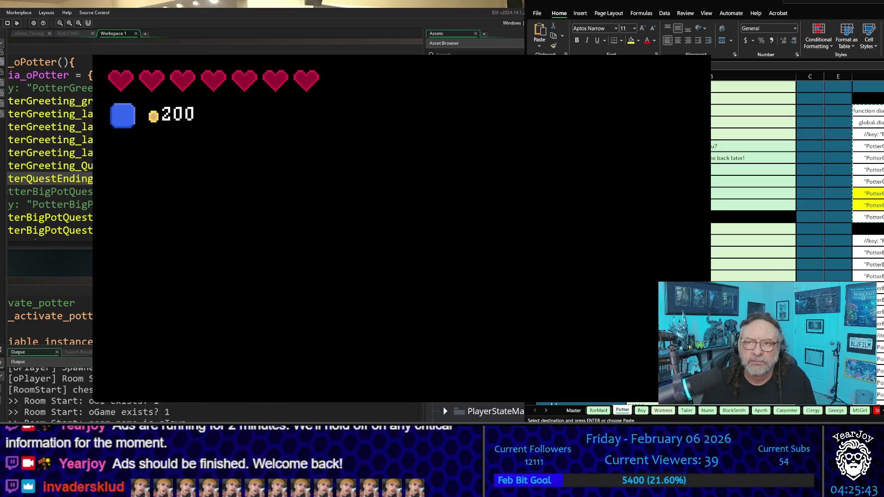
key("Right")
key("Down")
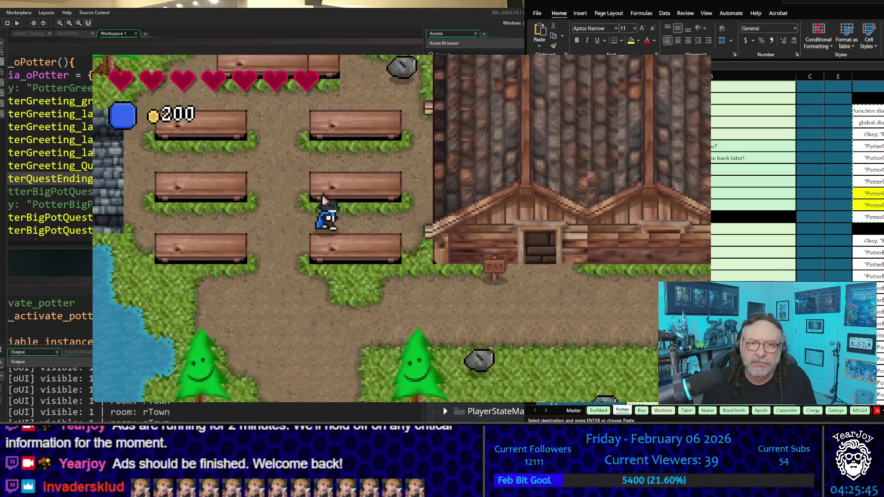
key("Right")
key("Down")
key("Right")
key("Down")
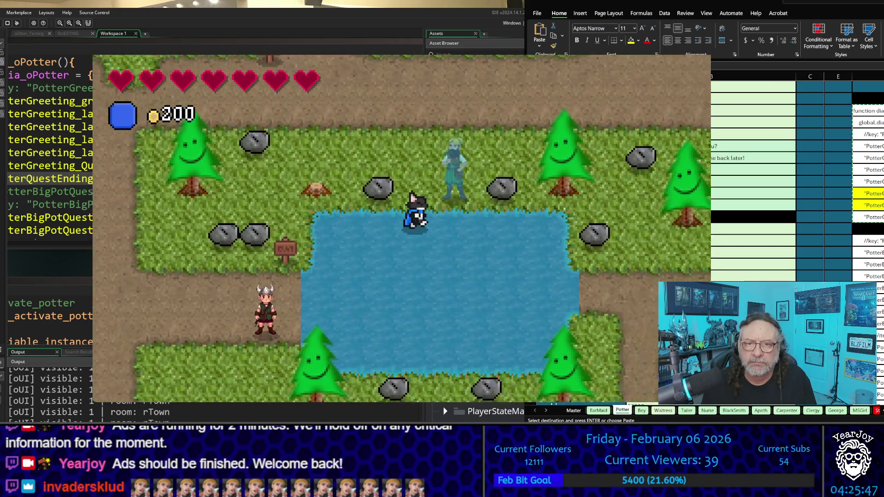
key("Right")
key("Down")
key("Right")
key("Down")
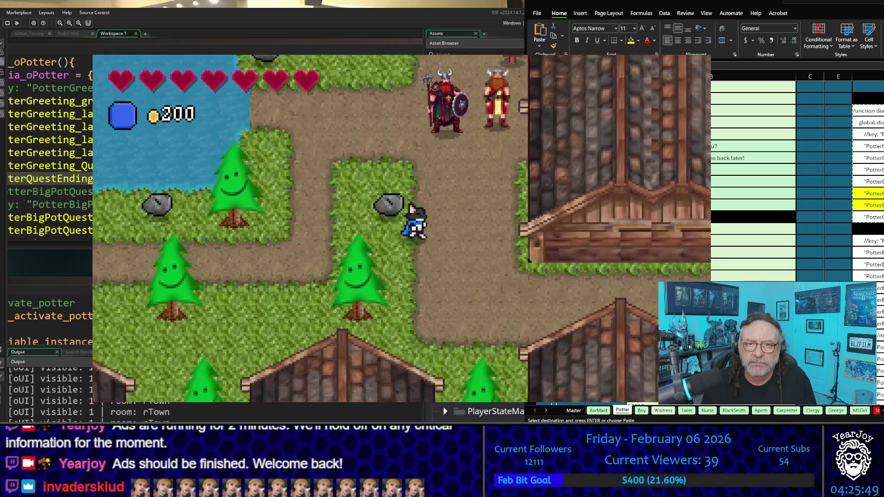
key("Right")
key("Down")
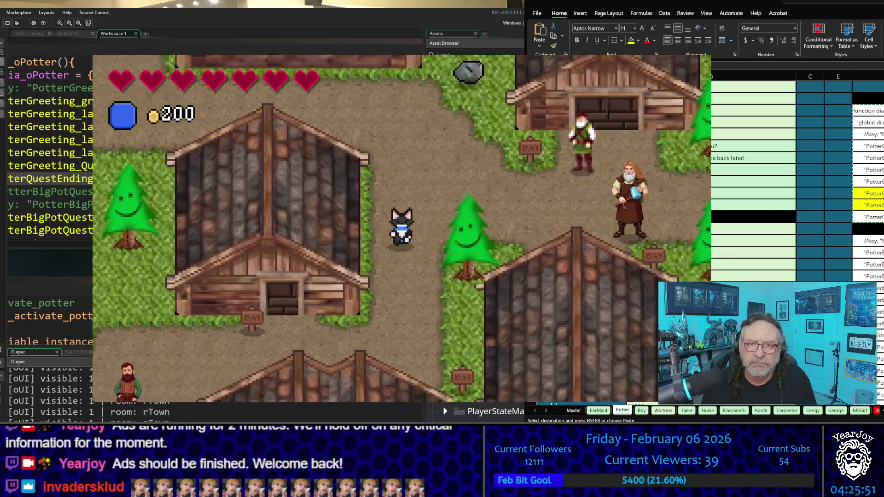
key("Left")
key("Up")
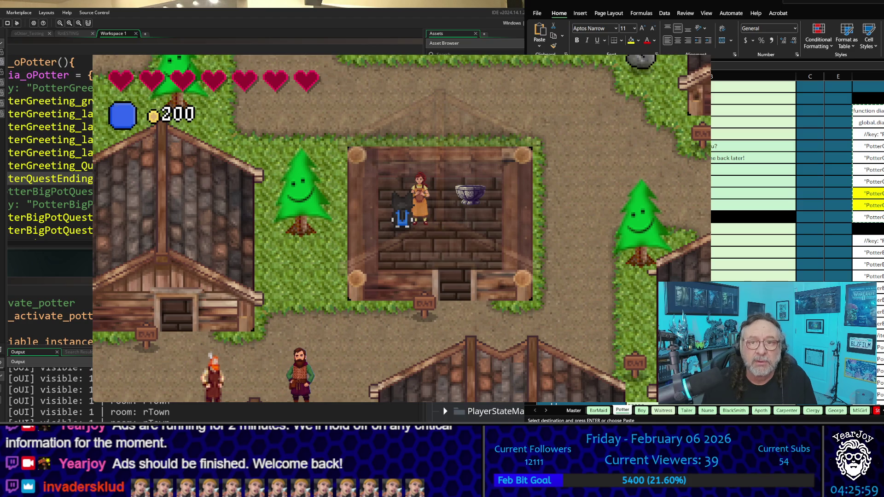
key("Right")
key("space")
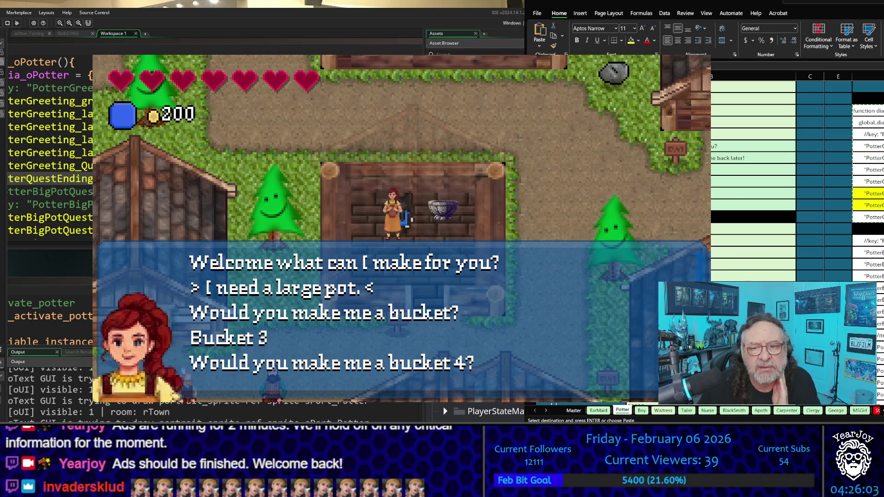
key("Down")
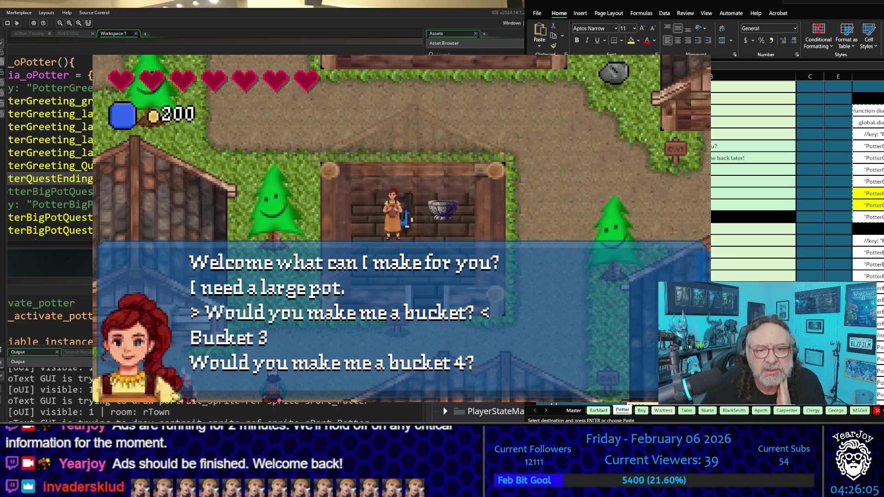
key("Down")
key("Down")
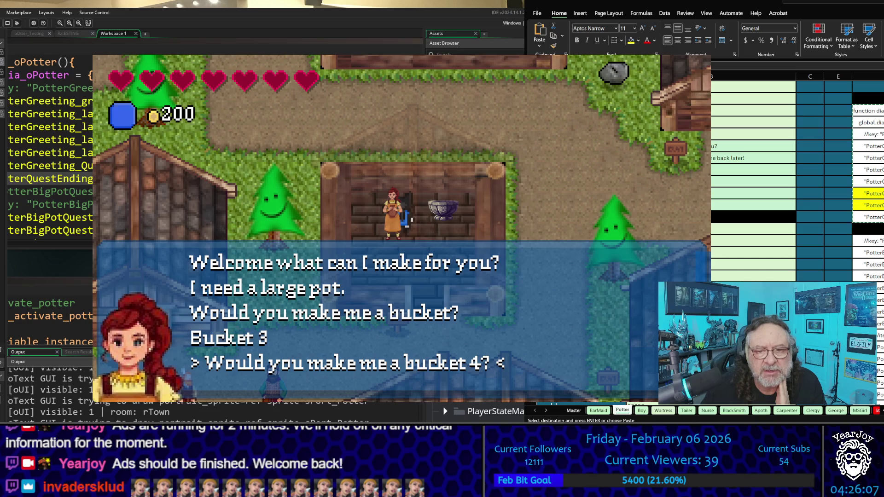
key("Down")
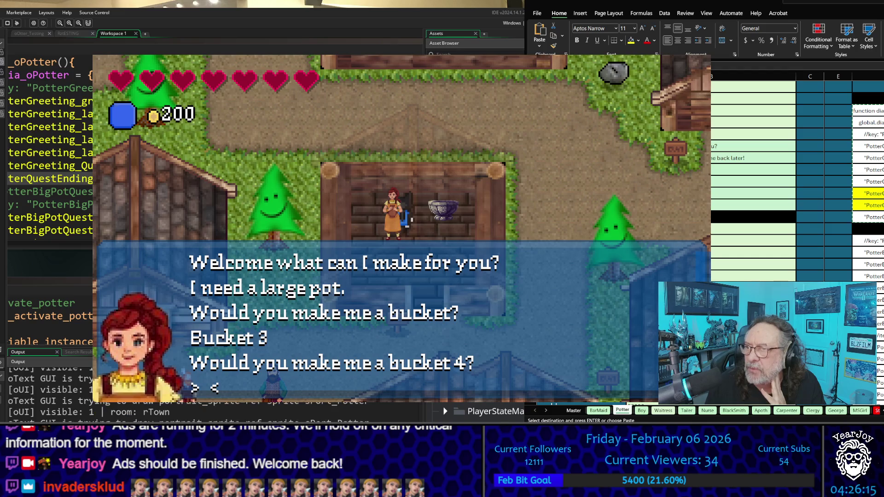
key("alt+Tab")
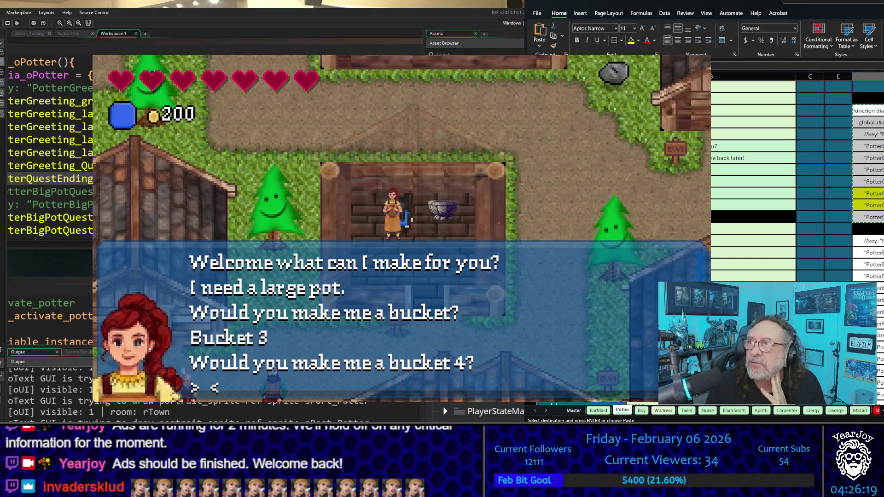
scroll(796, 184, "down", 2)
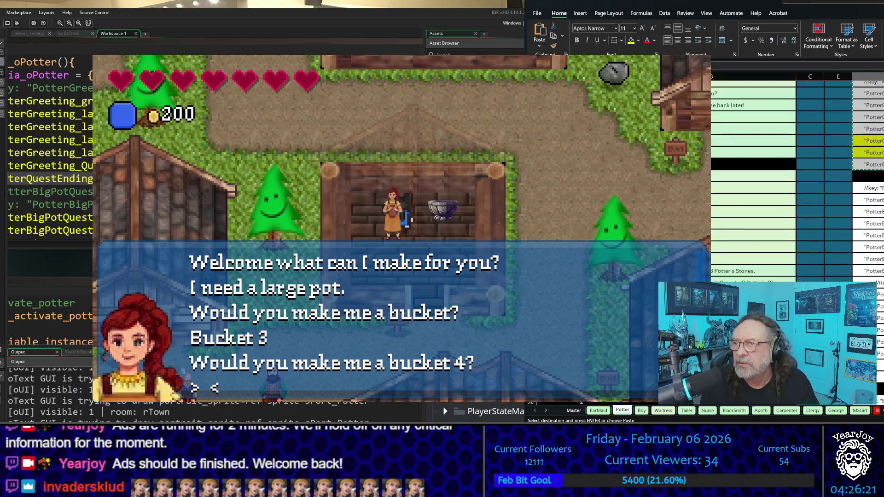
scroll(797, 185, "down", 5)
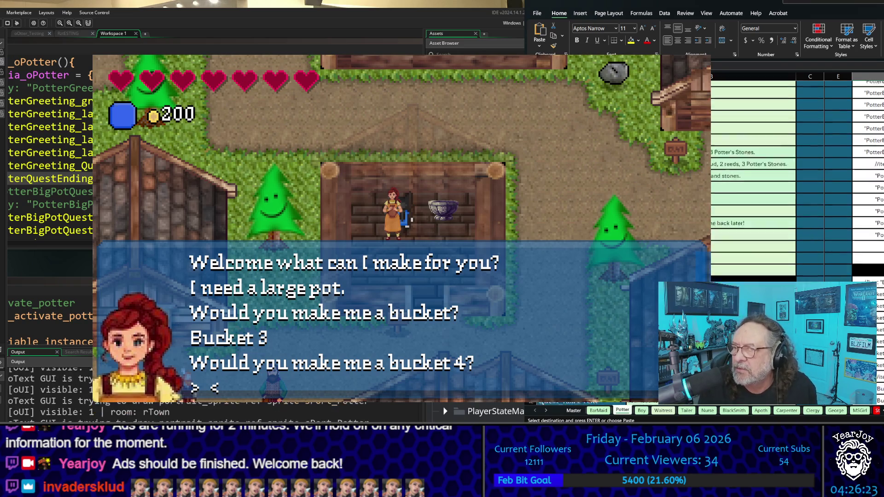
scroll(796, 184, "up", 4)
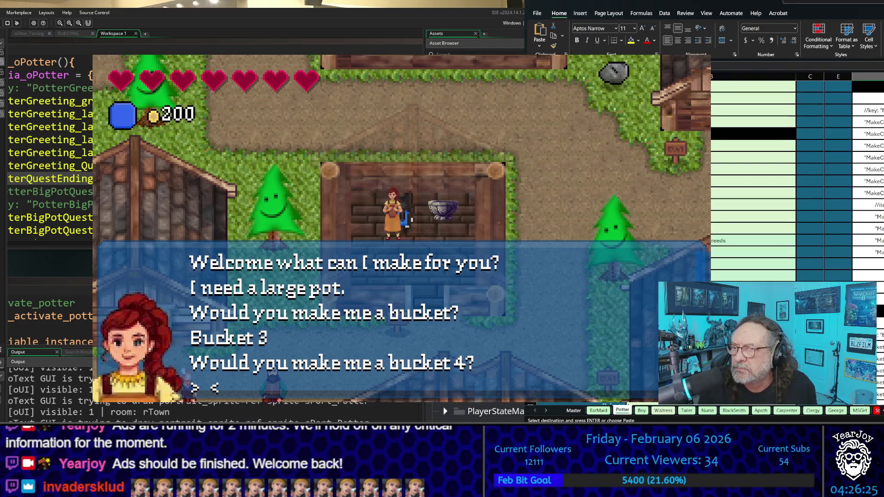
scroll(797, 184, "down", 4)
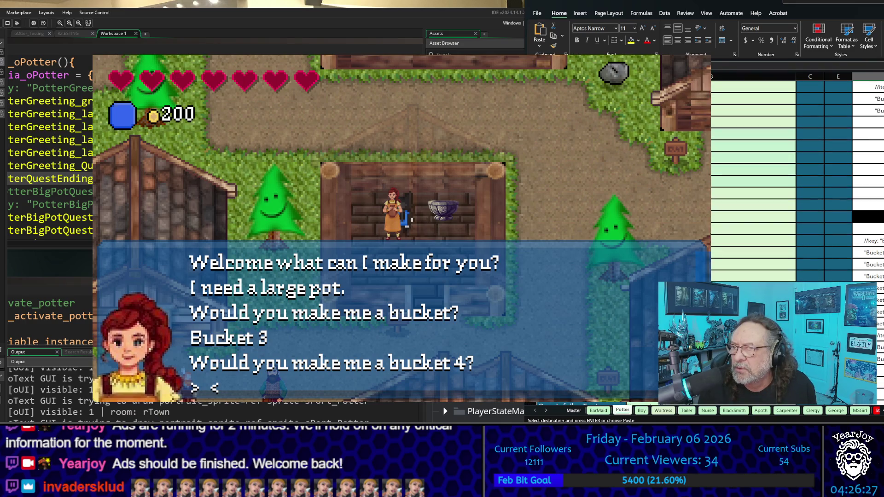
scroll(797, 185, "down", 3)
scroll(797, 184, "up", 2)
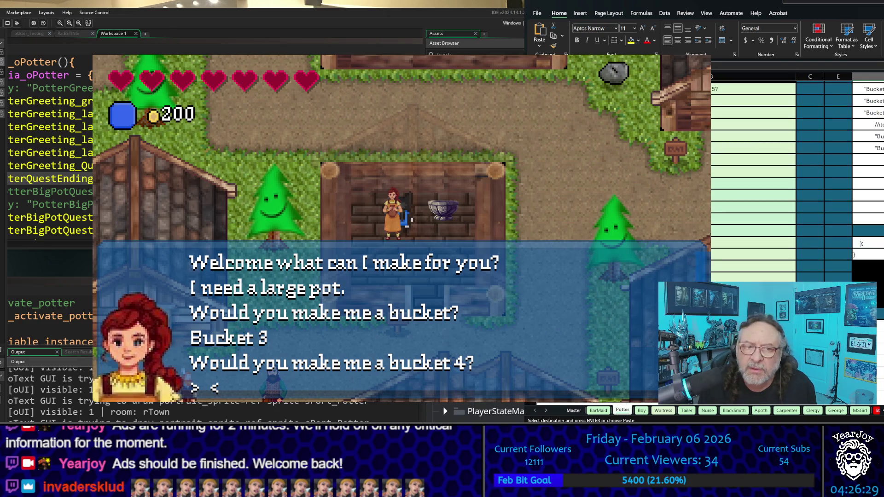
scroll(797, 184, "up", 3)
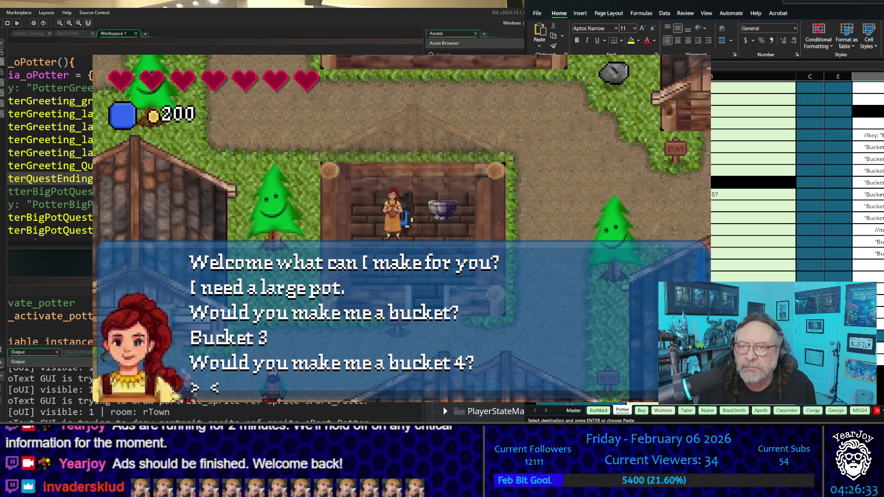
left_click(753, 194)
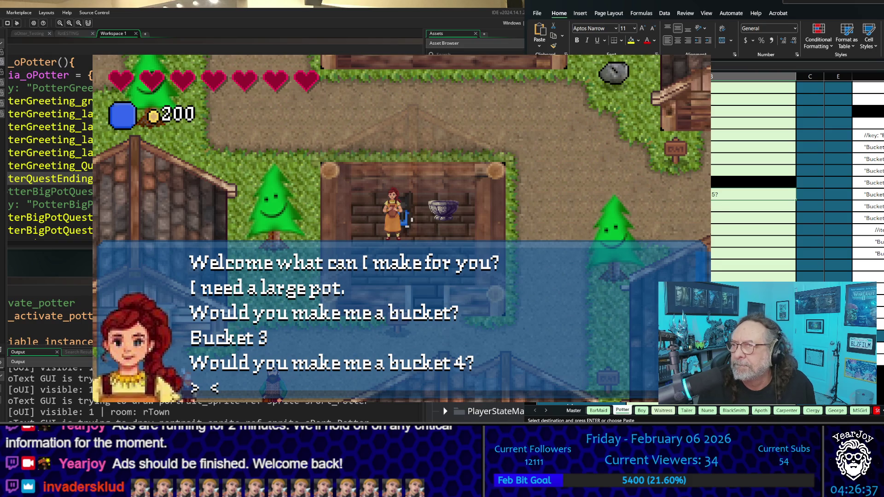
scroll(753, 204, "up", 5)
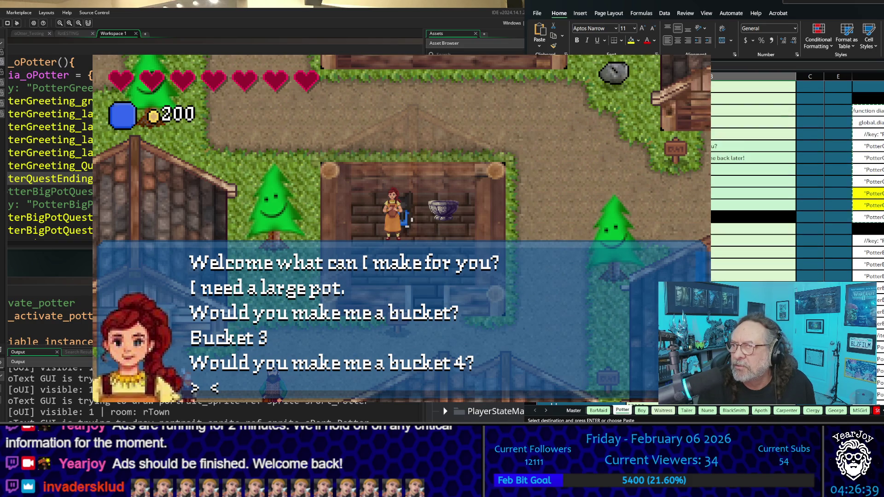
left_click(868, 205)
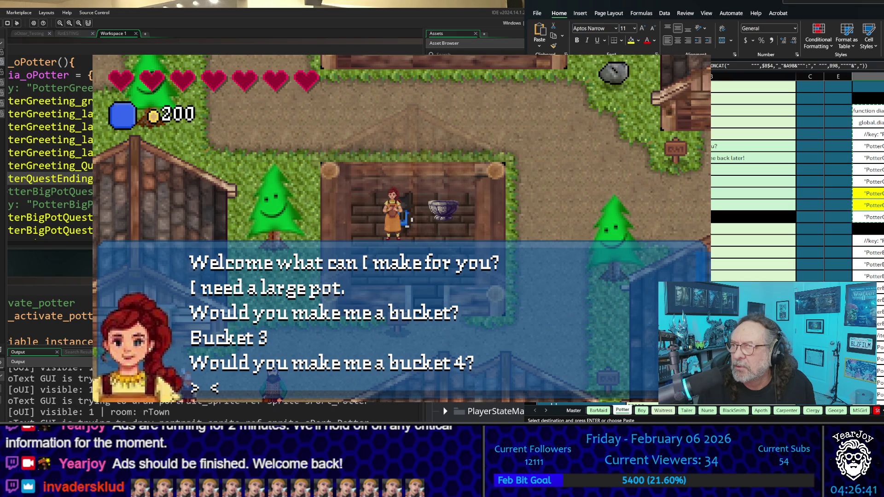
key("F2")
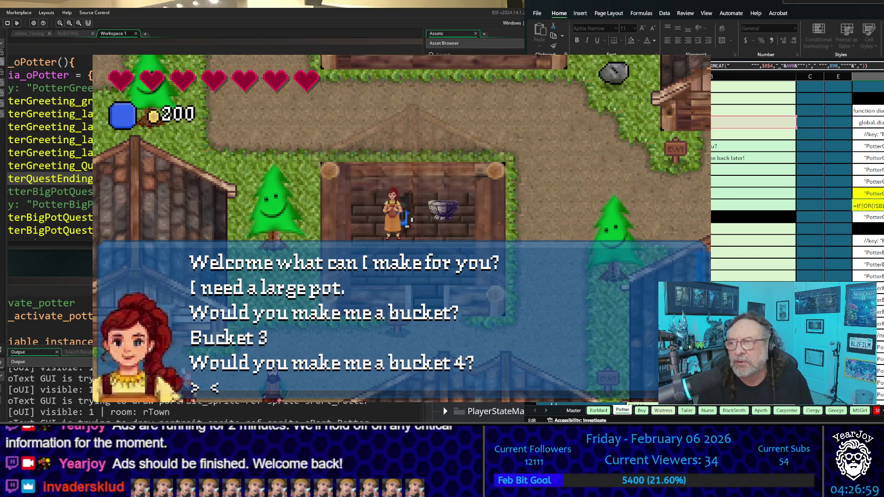
key("Return")
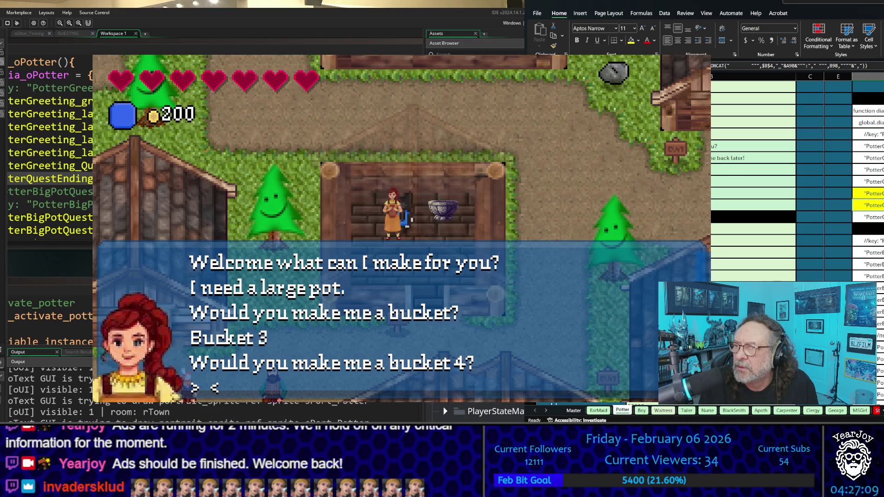
scroll(751, 276, "down", 10)
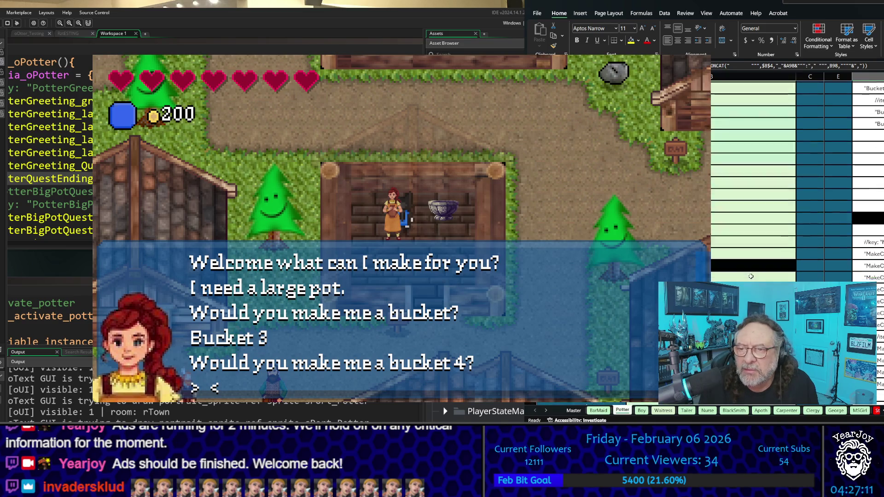
scroll(751, 277, "down", 5)
scroll(751, 276, "down", 5)
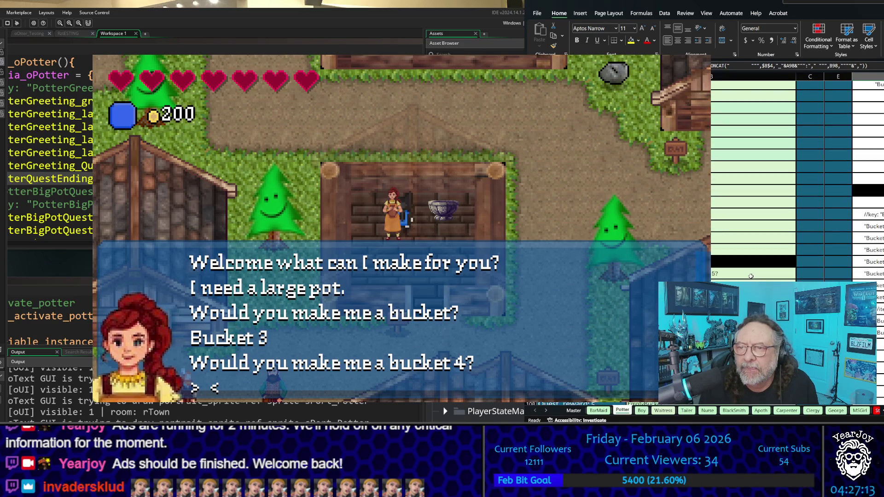
scroll(751, 276, "down", 2)
scroll(751, 274, "down", 2)
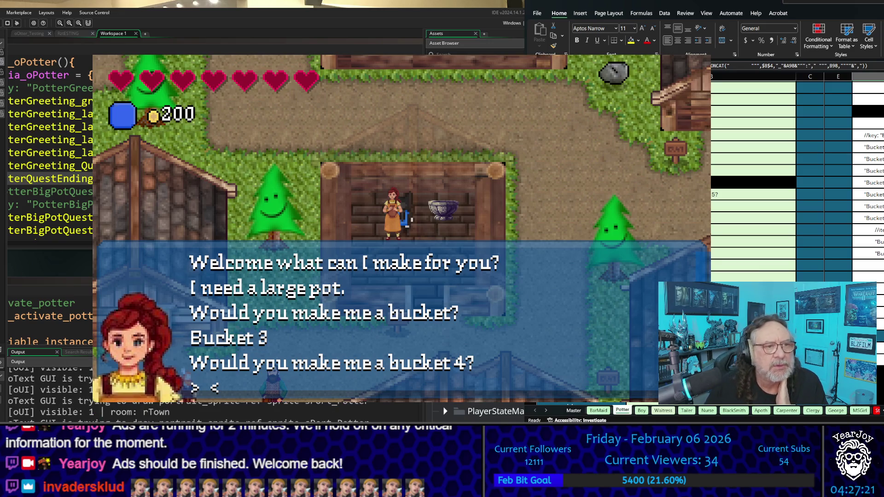
left_click(75, 164)
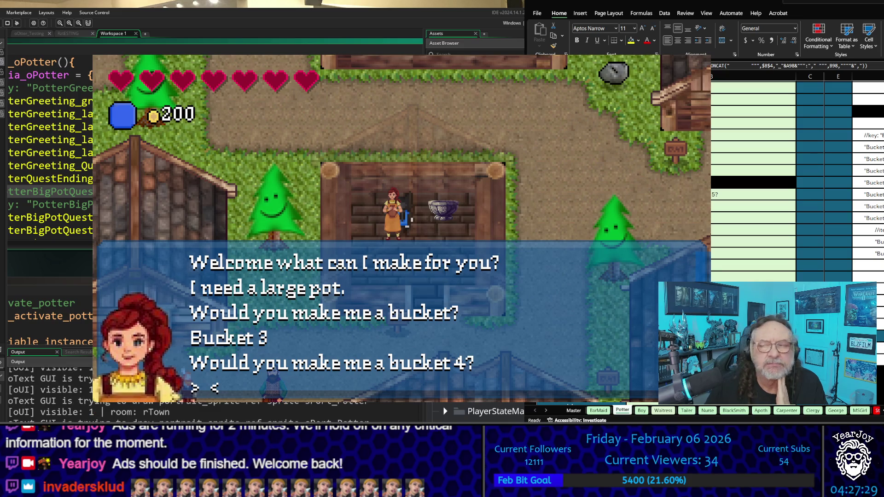
scroll(796, 184, "up", 4)
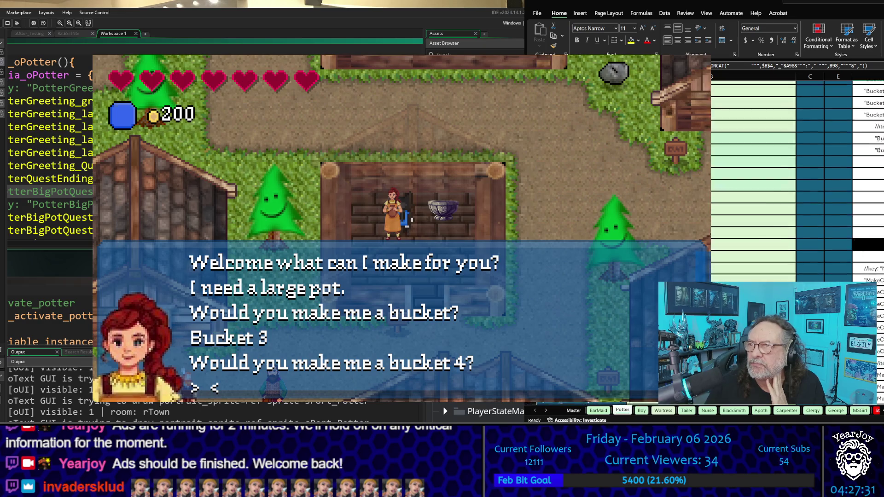
scroll(796, 184, "down", 1)
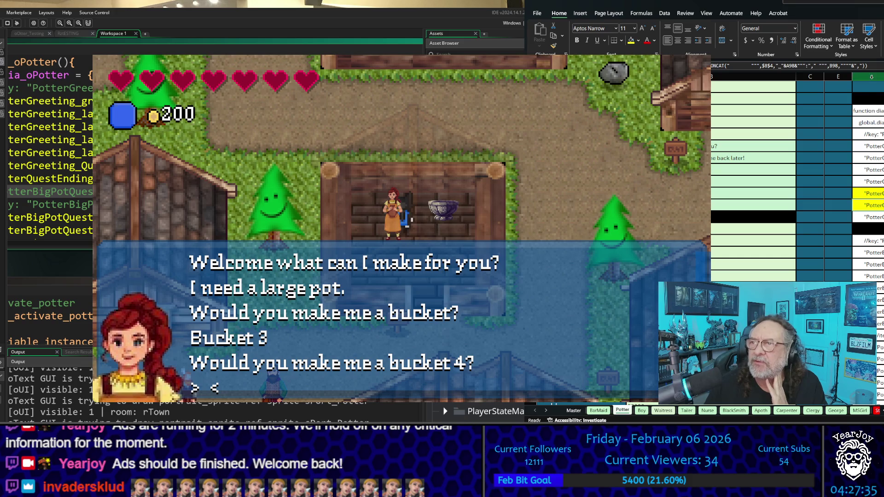
left_click(878, 66)
scroll(796, 179, "down", 5)
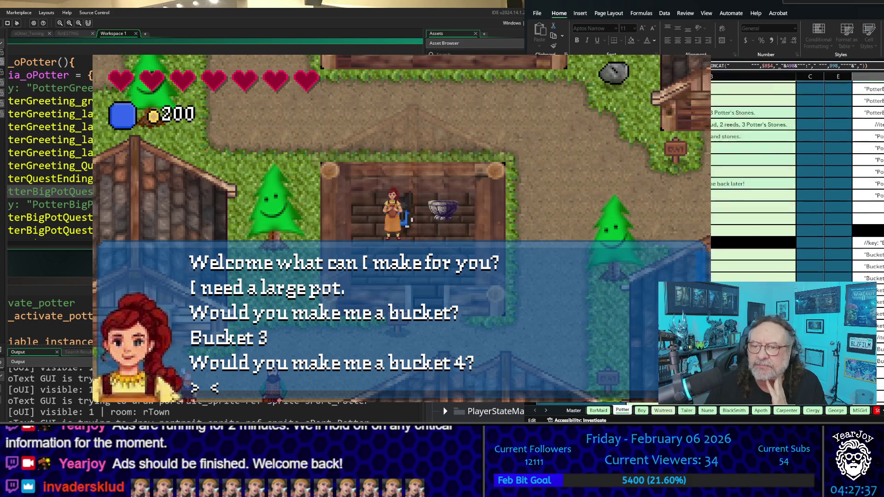
scroll(796, 180, "down", 5)
scroll(797, 180, "down", 5)
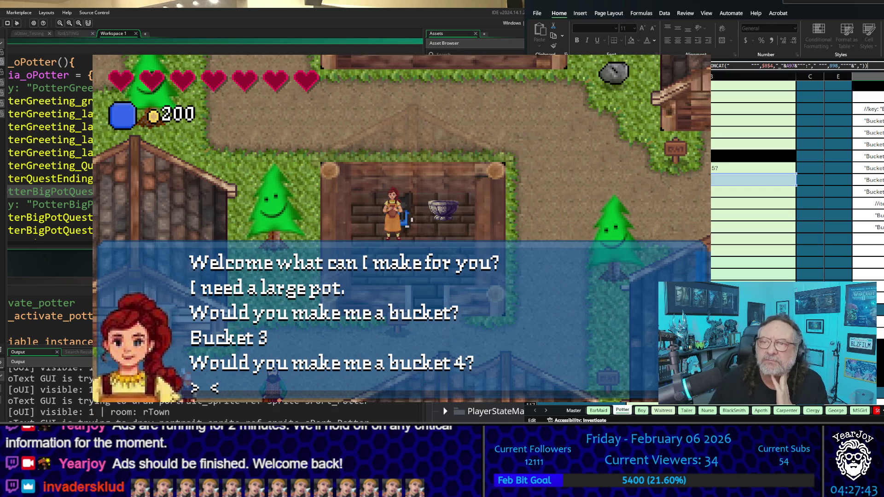
key("Return")
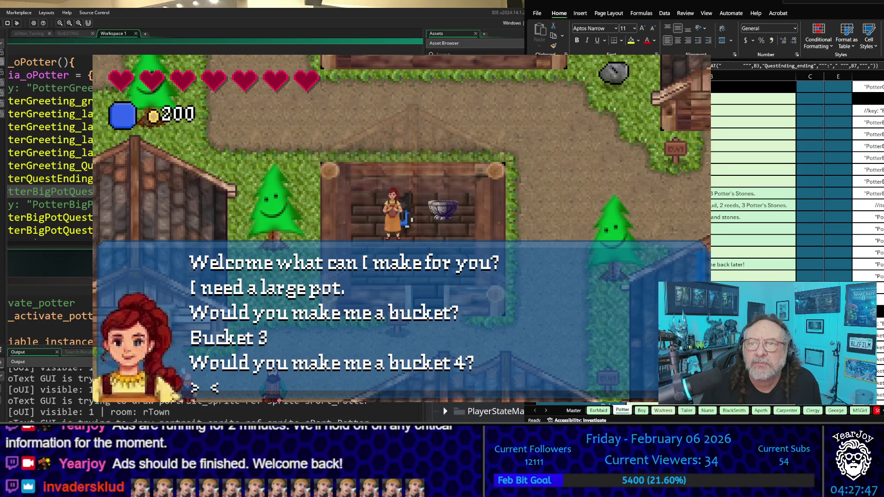
- Close the running game and paste 'label_' over 'Quest ' so the fifth greeting key reads label_5
key("alt+F4")
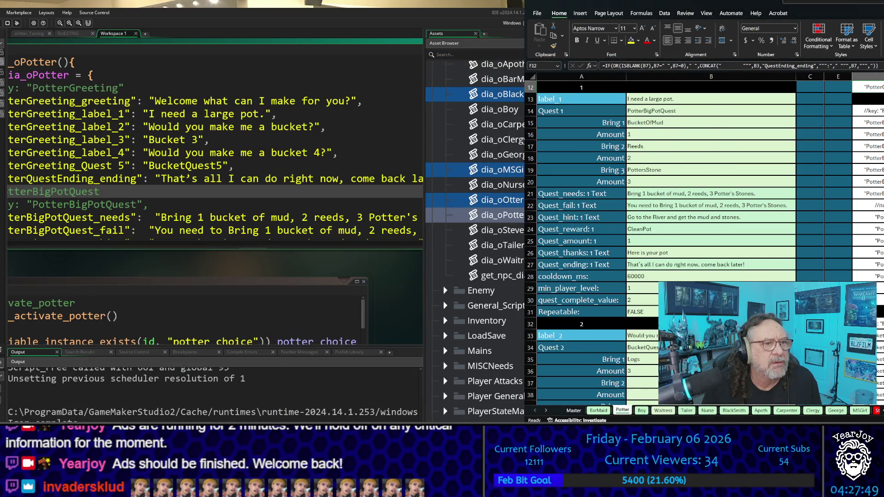
left_click(98, 140)
left_click_drag(81, 153, 113, 154)
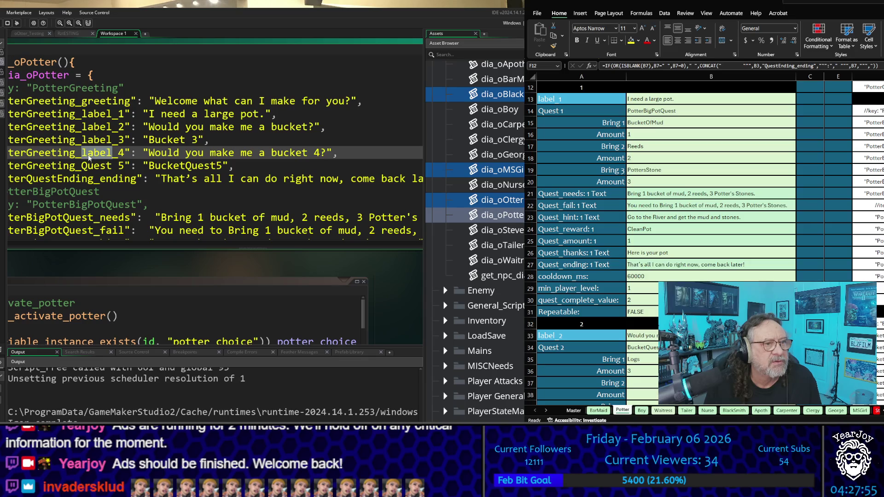
mouse_move(109, 153)
left_mouse_down()
mouse_move(119, 156)
mouse_move(111, 168)
mouse_move(120, 169)
left_mouse_up()
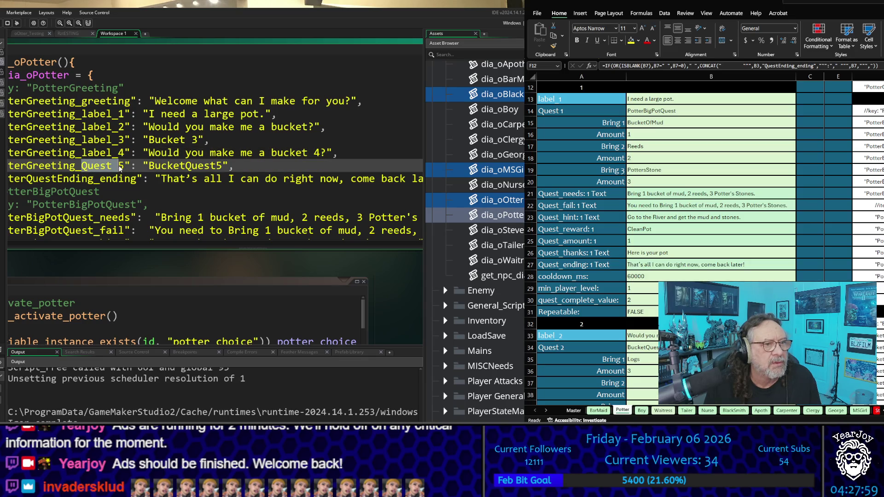
type("label_")
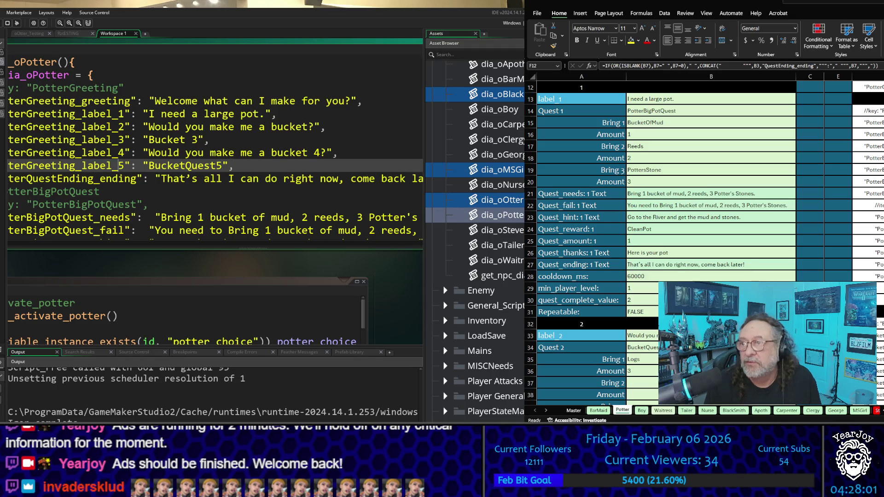
scroll(663, 184, "up", 4)
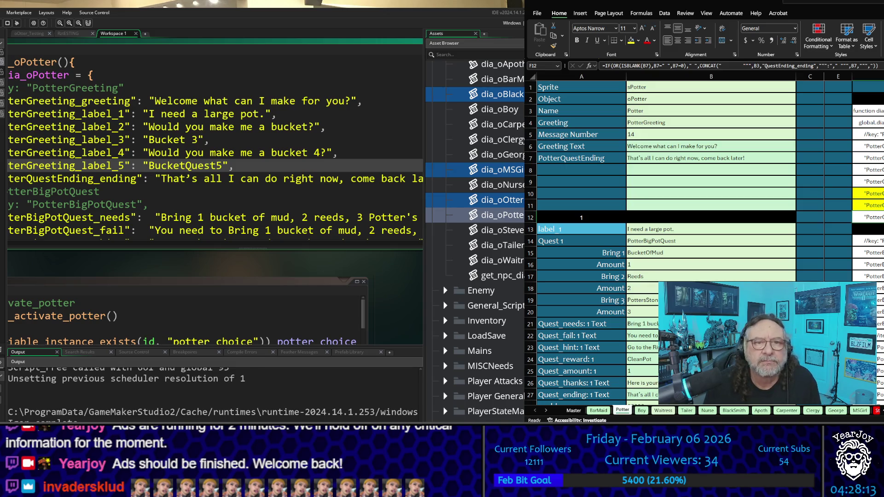
key("Up")
key("Up")
key("Up")
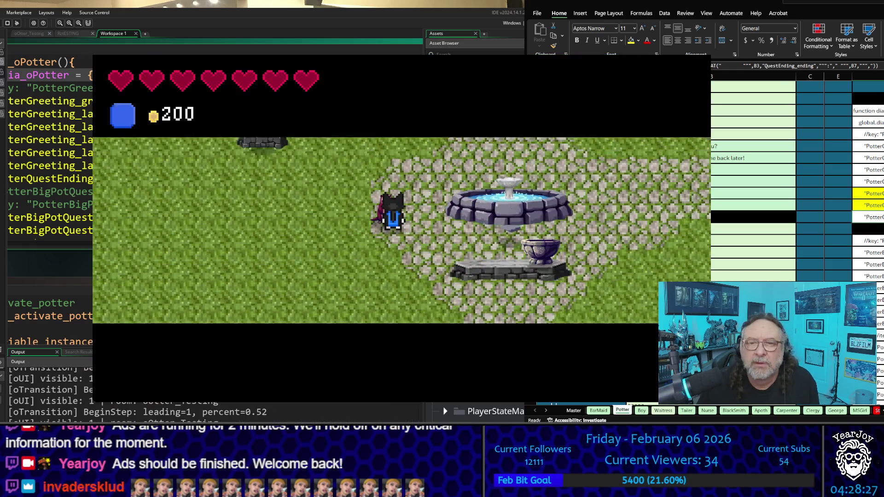
- Walk the player to the potter, start talking, and cycle through her dialogue choices
key("Down")
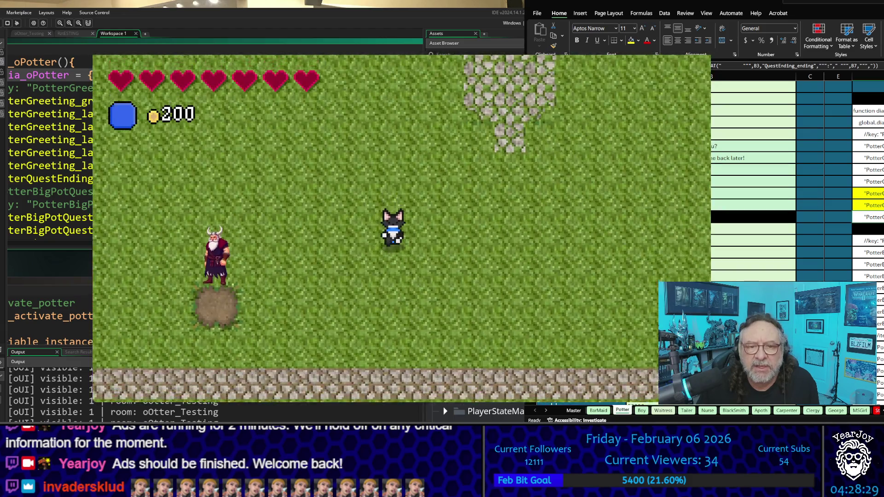
key("Left")
key("Left")
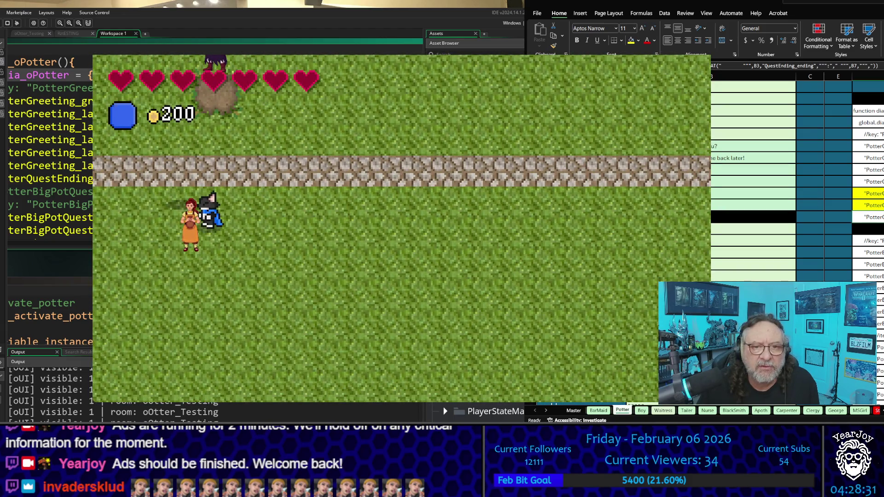
key("Down")
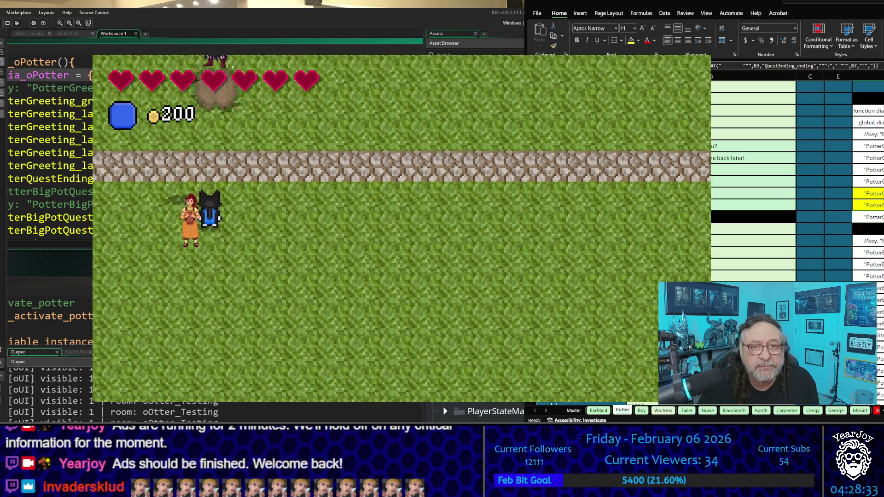
key("Left")
key("space")
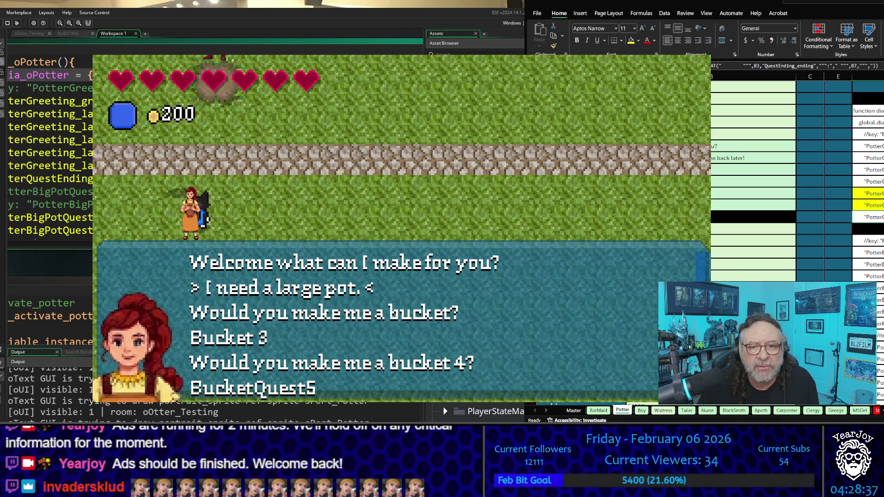
key("Down")
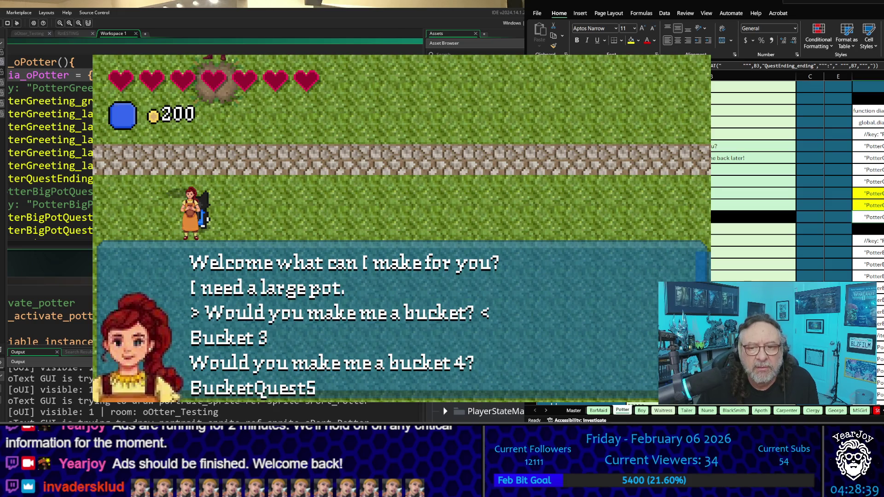
key("Down")
key("Down")
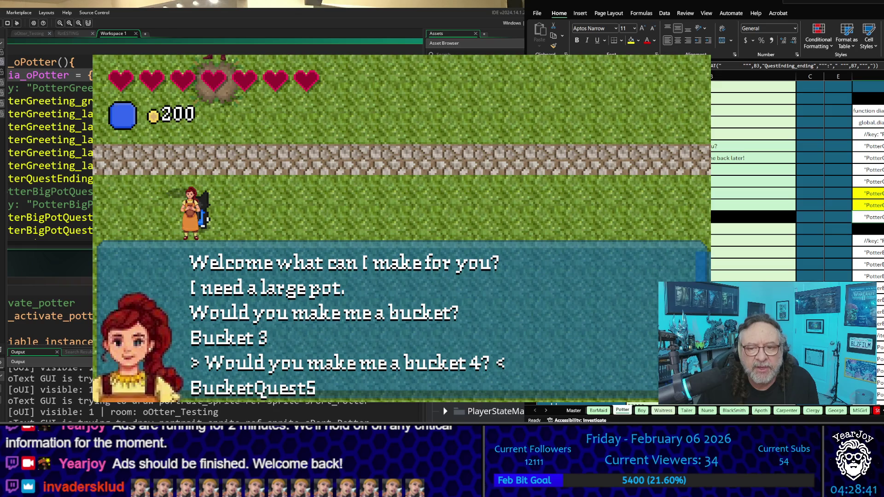
key("Down")
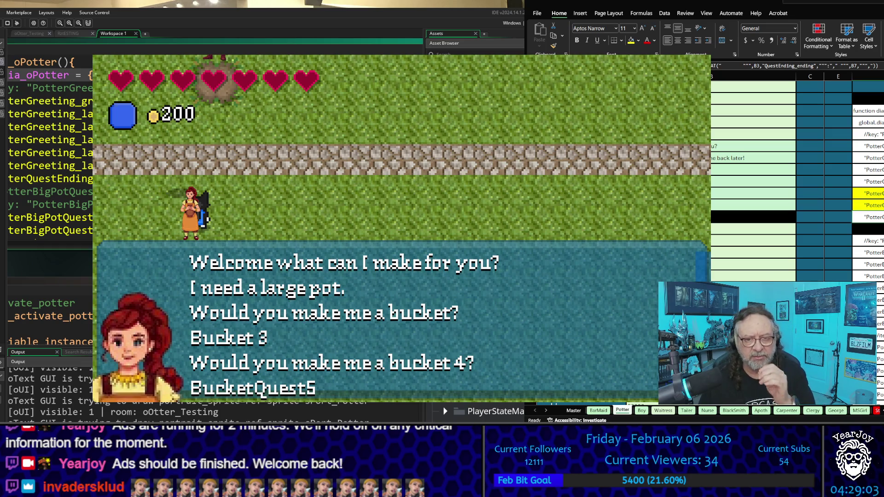
key("Down")
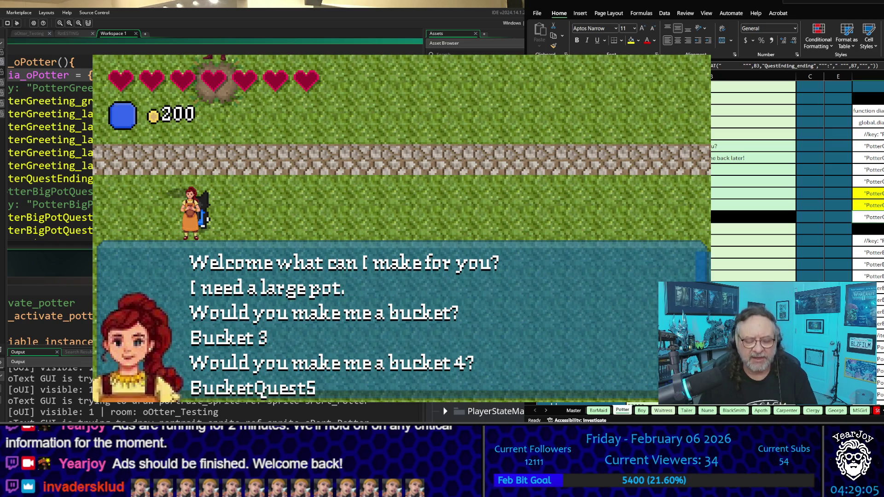
- Close the dialogue, dismiss the error, and start a new conversation with the potter
key("Escape")
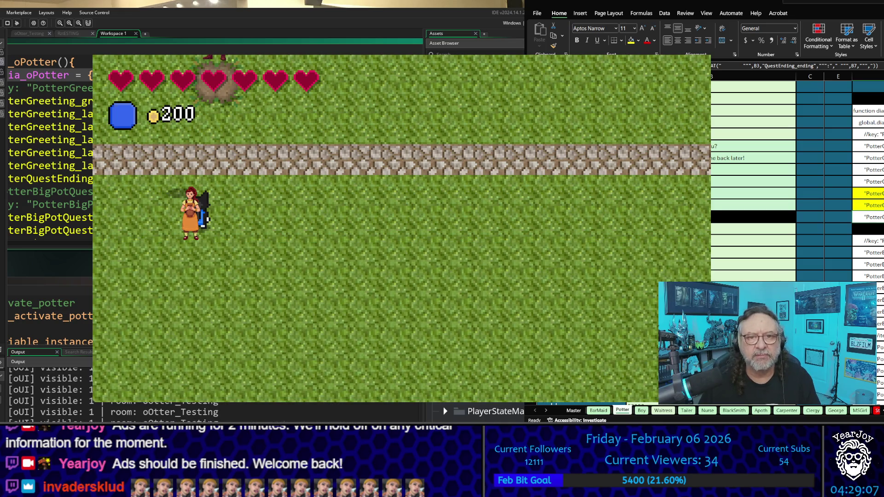
key("space")
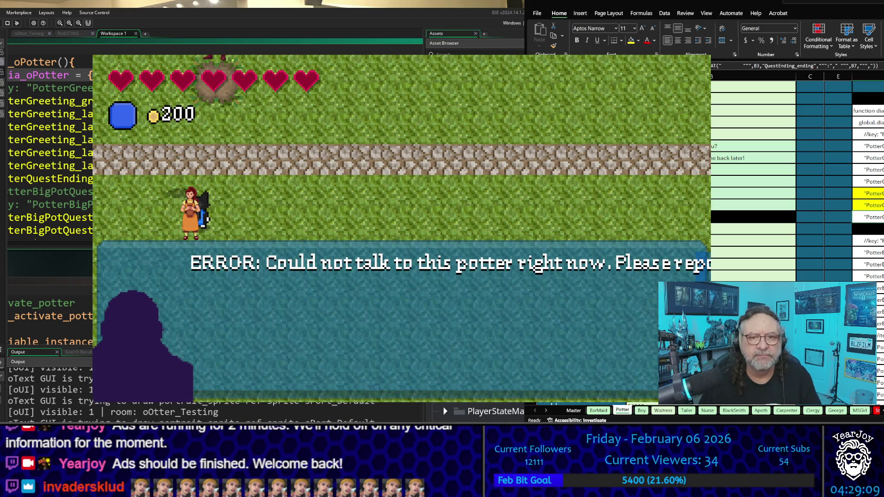
key("Escape")
key("Escape")
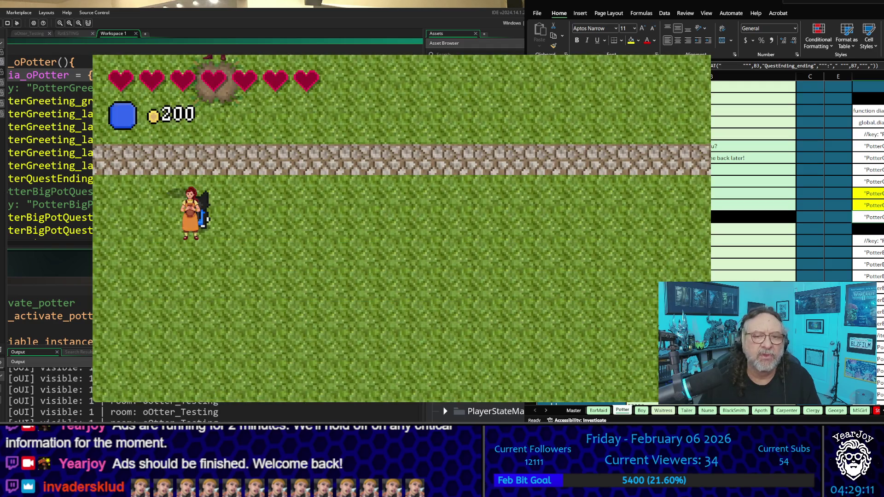
key("Up")
key("Down")
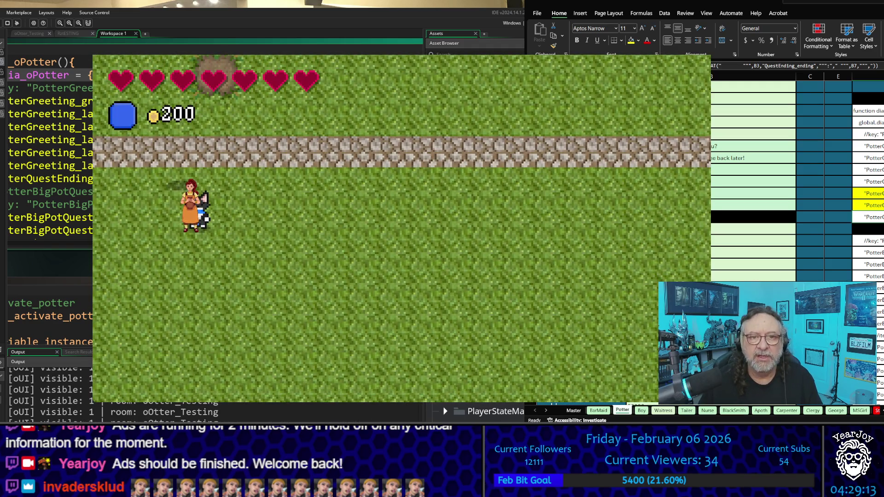
key("space")
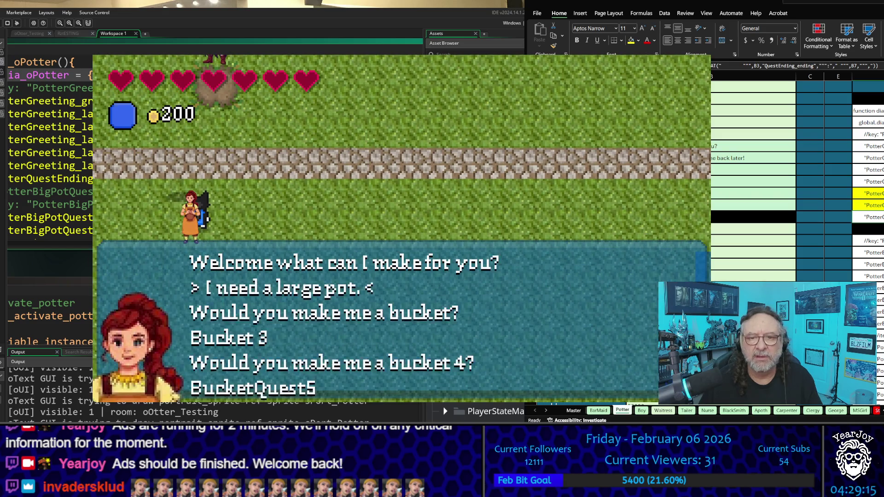
- Move through the options up to Bucket 3, then close the game window
key("Down")
key("Down")
key("Up")
key("Up")
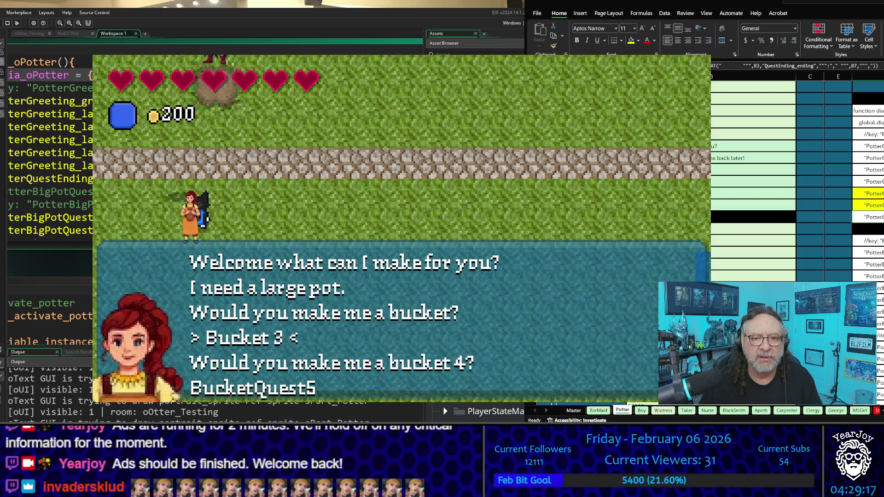
key("Up")
key("Up")
key("Down")
key("Down")
key("Down")
key("Up")
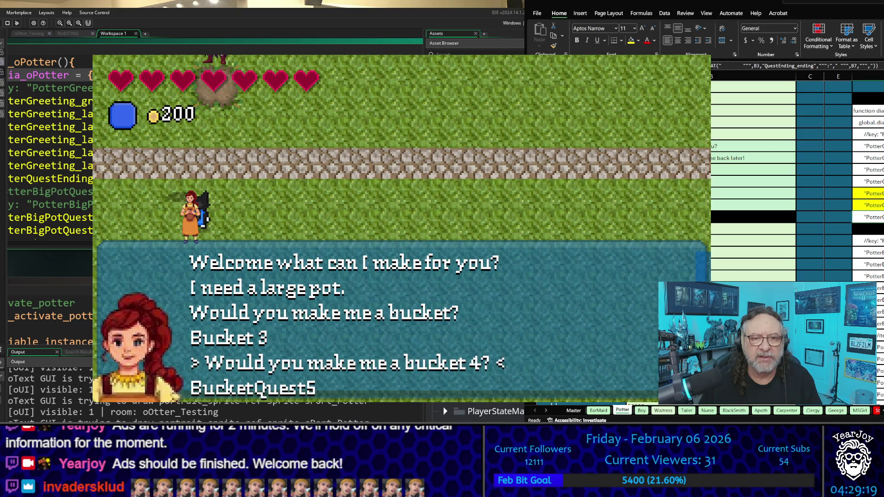
key("Up")
key("Escape")
key("Escape")
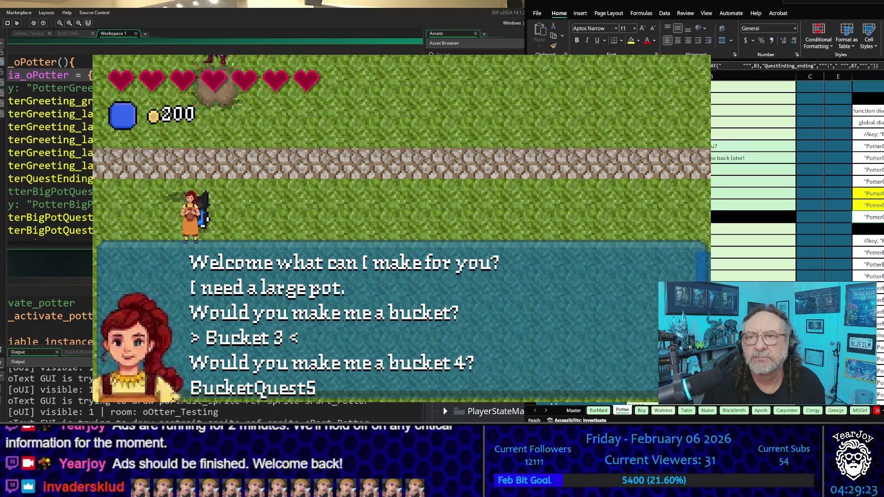
key("alt+F4")
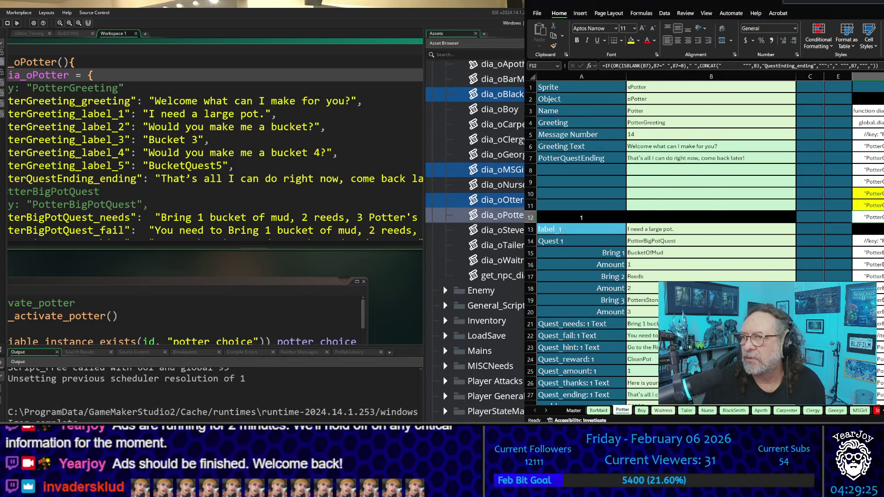
- Copy the formulas in F9:F11 on the Potter sheet
key("alt+Tab")
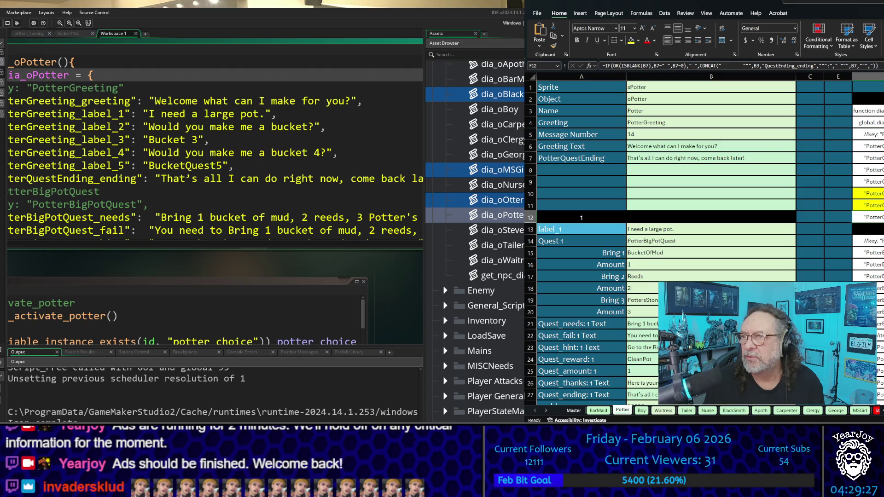
left_click_drag(867, 182, 868, 206)
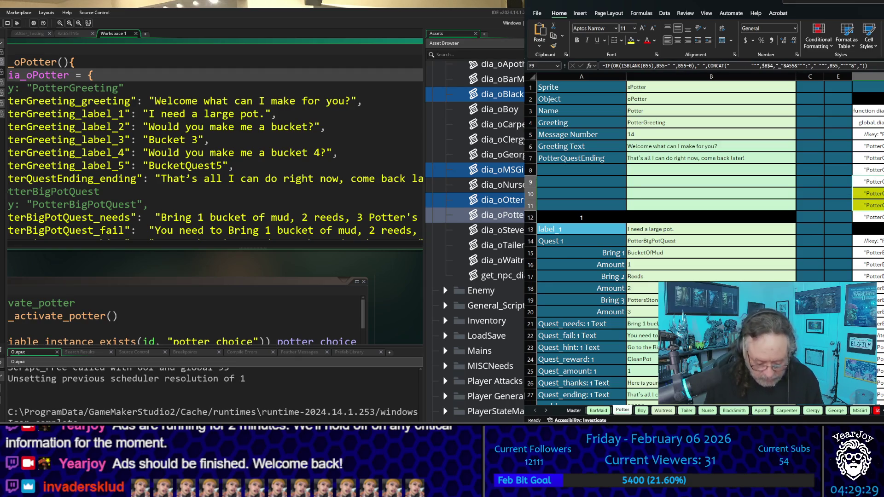
key("ctrl+c")
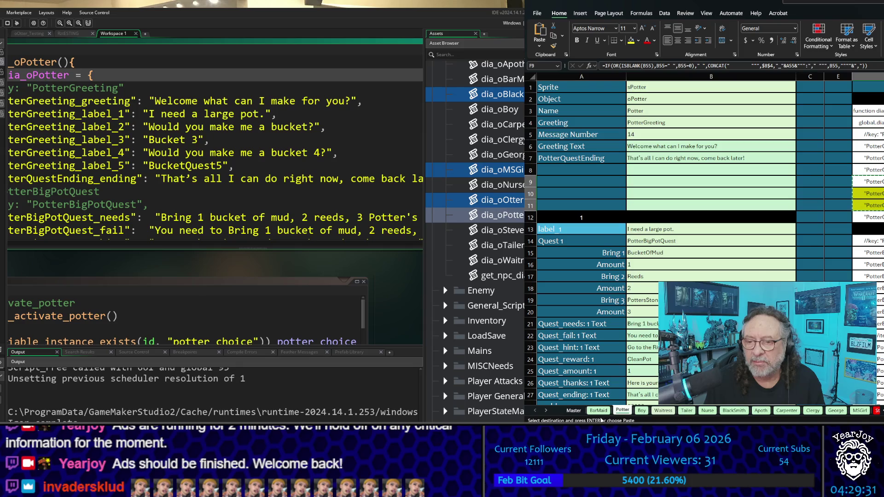
- Paste the formulas into F9:F11 on the BarMaid sheet and check the formulas in F8 and F7
left_click(598, 411)
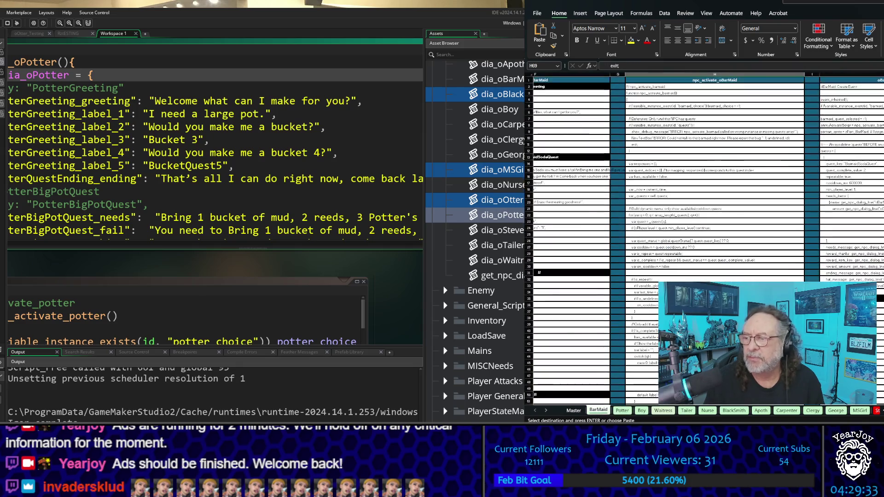
scroll(831, 164, "left", 3)
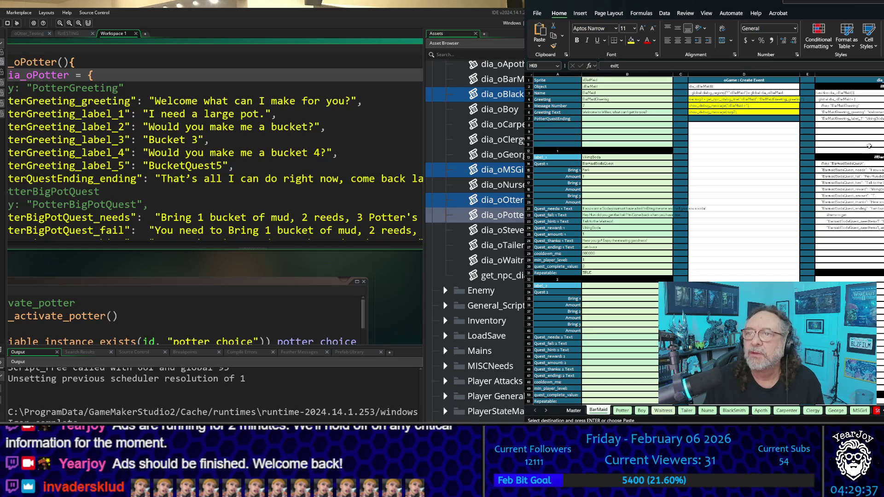
left_click(623, 410)
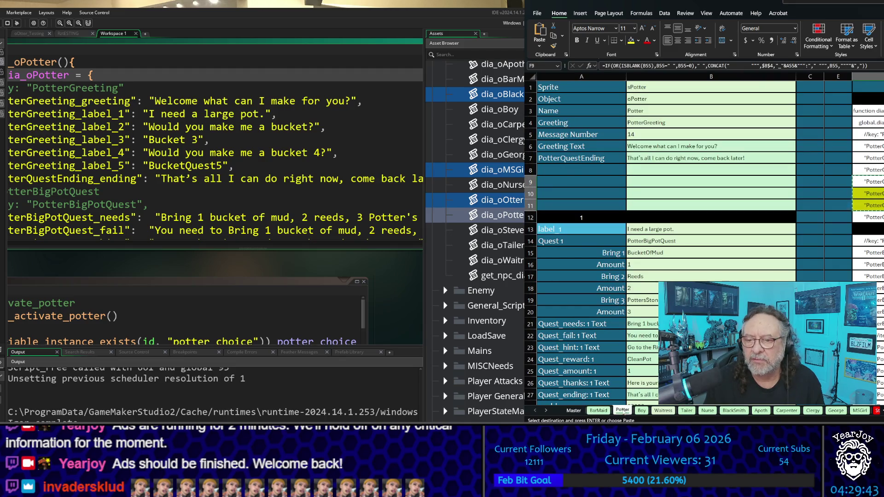
left_click(599, 410)
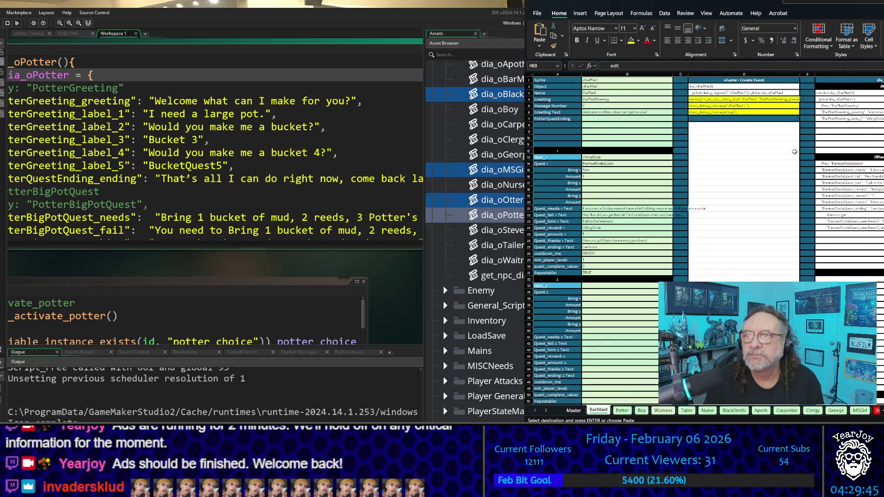
scroll(848, 114, "up", 5)
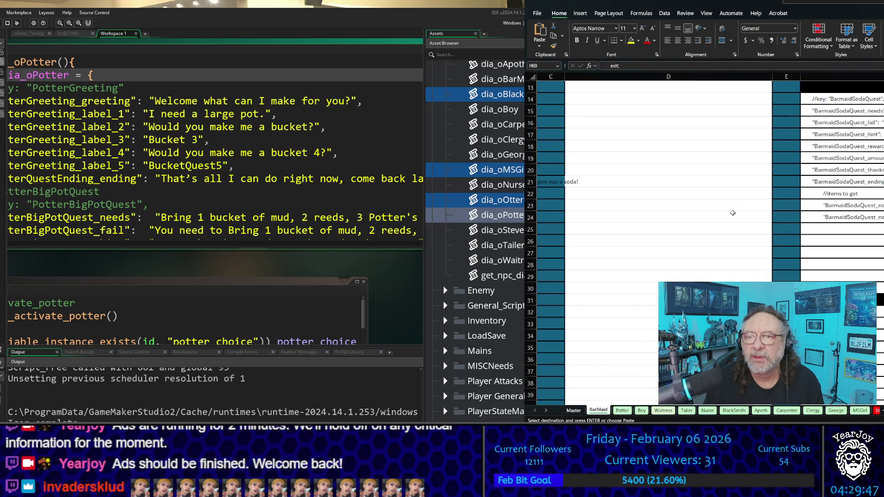
scroll(668, 184, "up", 1)
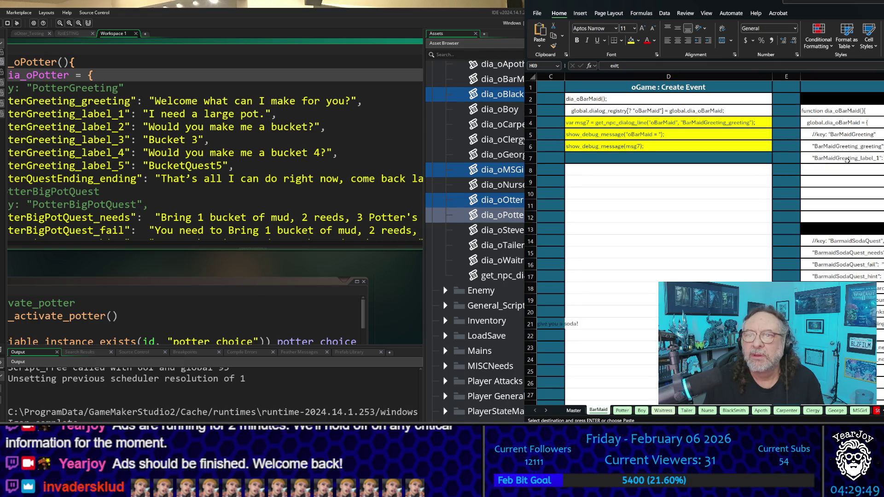
left_click(870, 183)
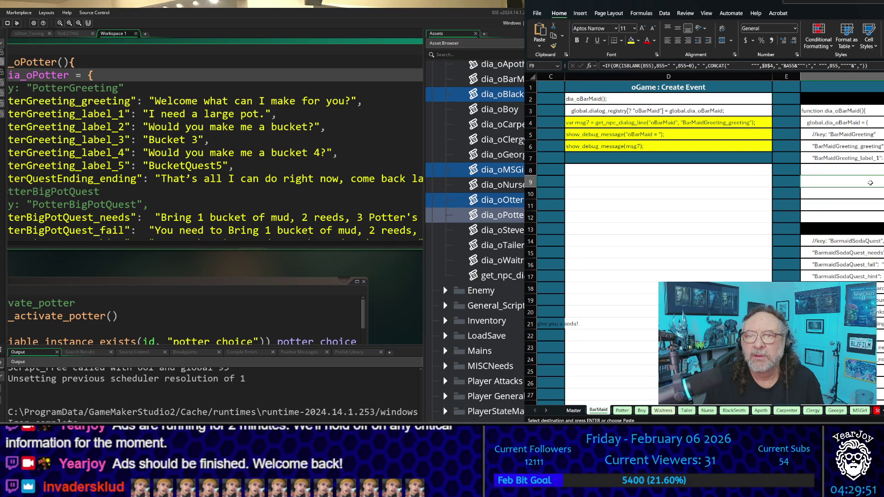
left_click_drag(866, 183, 871, 201)
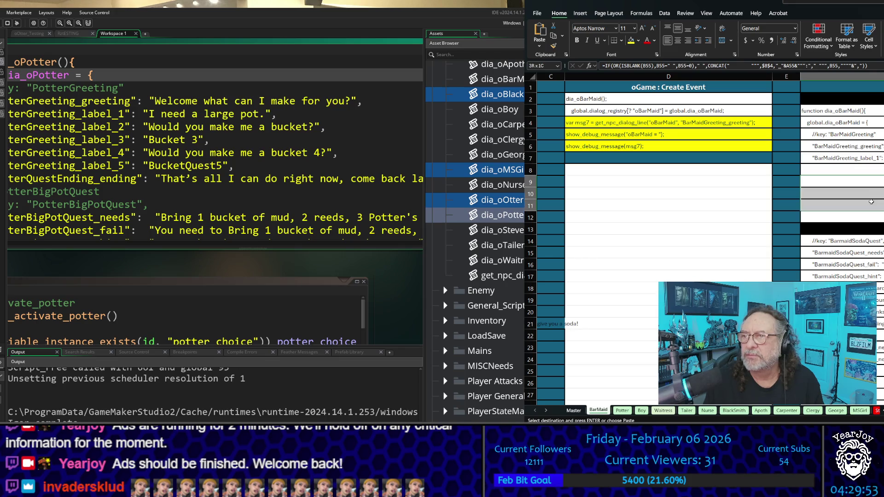
key("ctrl+v")
left_click(842, 170)
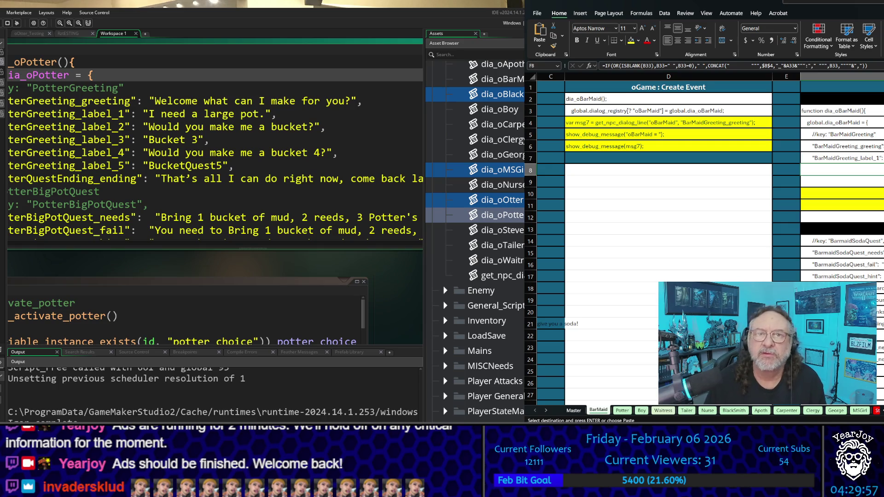
left_click(842, 158)
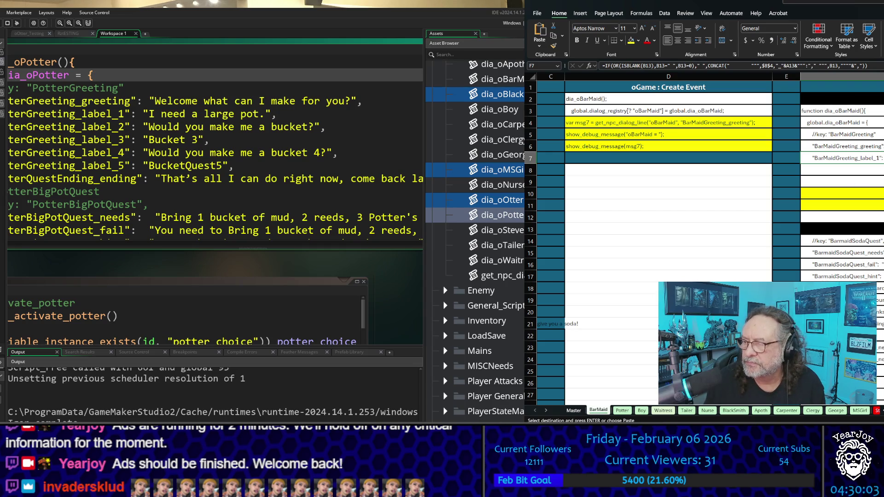
scroll(709, 240, "right", 5)
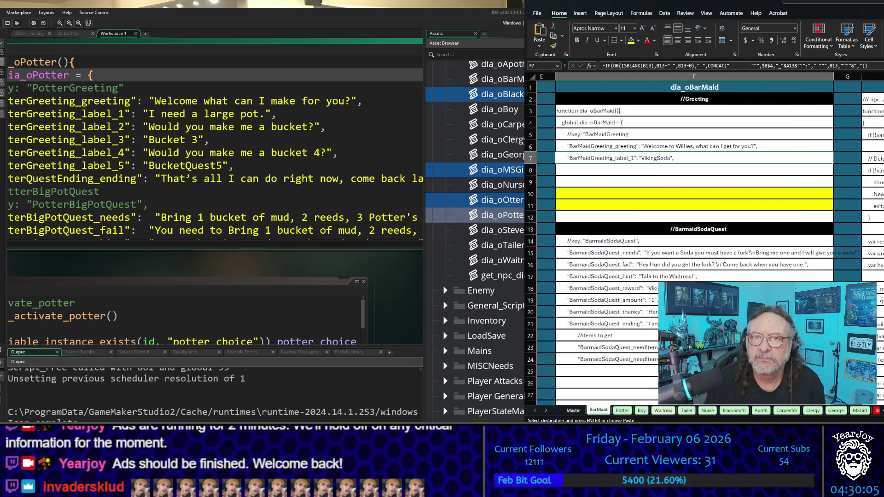
- Paste into column F again, then reselect F9:F11 on the Potter sheet
key("ctrl+v")
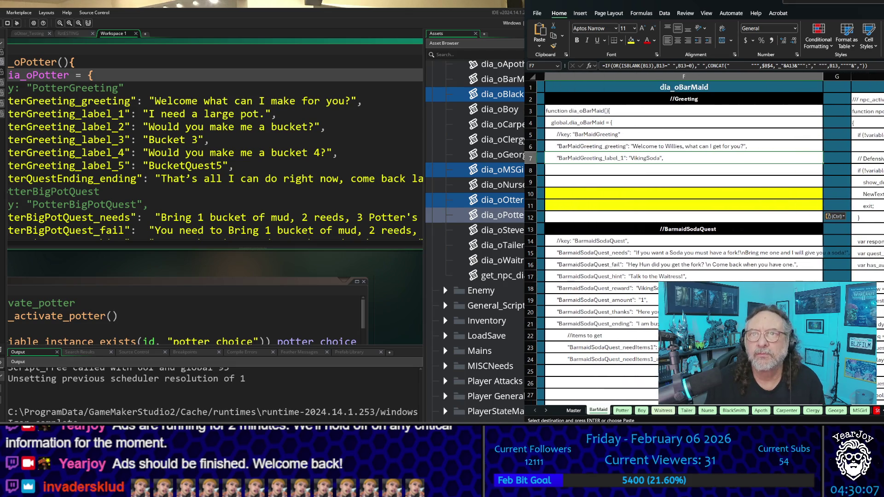
key("alt+Tab")
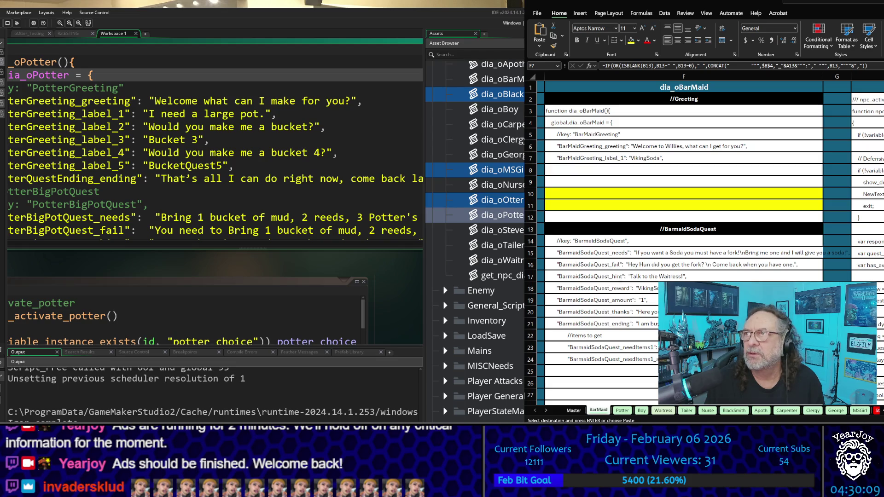
key("alt+Tab")
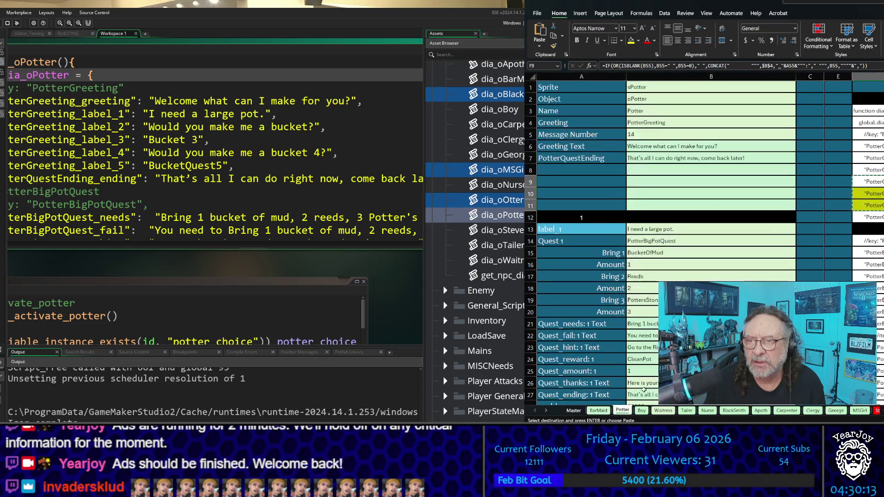
left_click(622, 410)
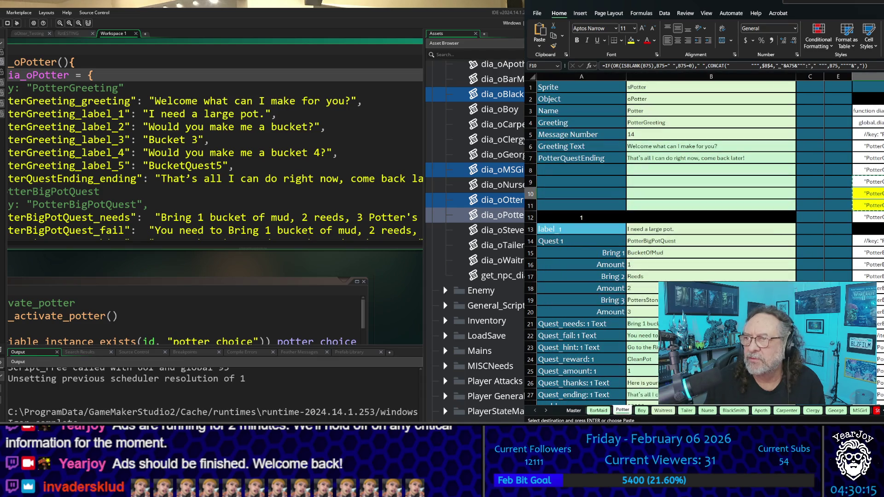
key("Up")
key("shift+Down")
key("shift+Down")
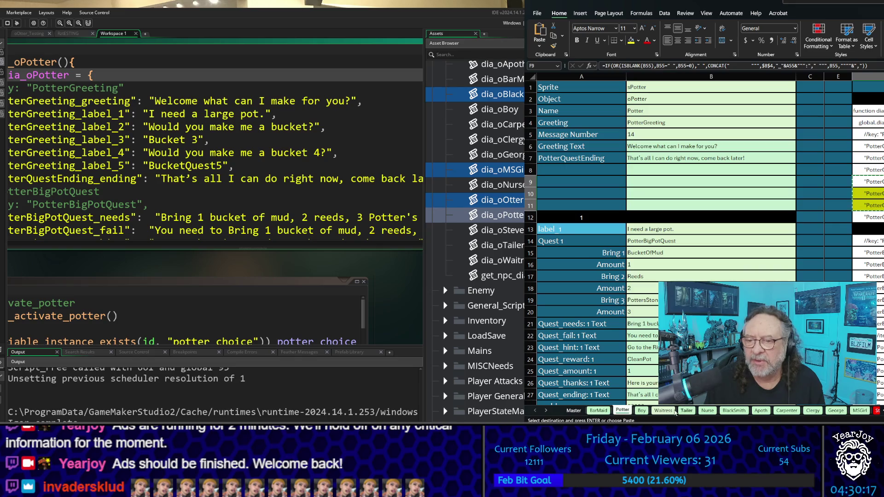
- Paste the formulas into F9:F11 on the Boy and Waitress sheets
left_click(641, 410)
scroll(759, 222, "up", 20)
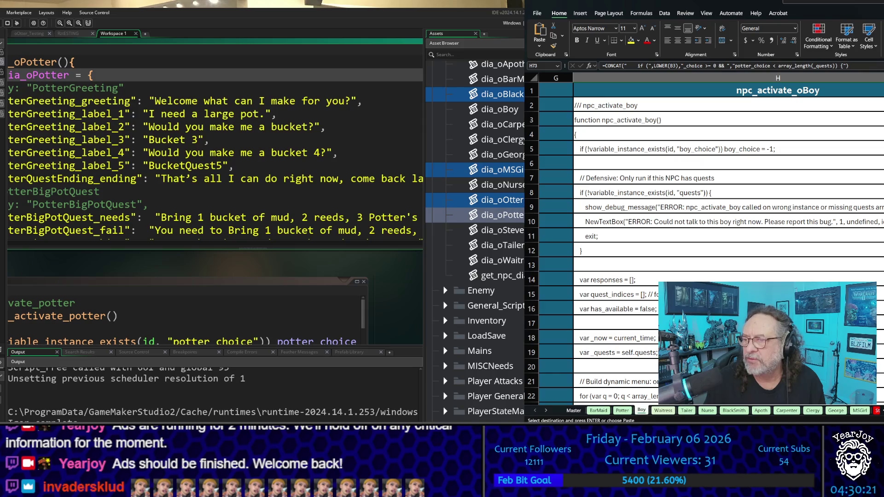
scroll(711, 239, "left", 6)
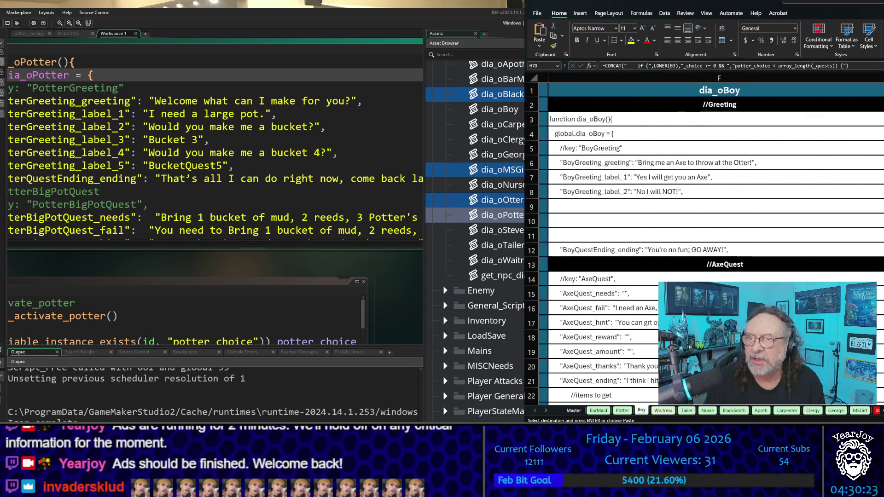
scroll(684, 207, "right", 4)
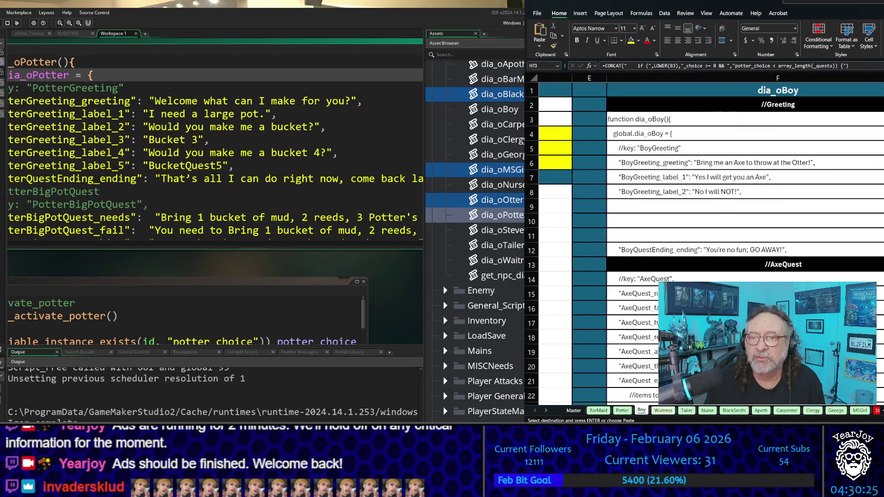
left_click(685, 207)
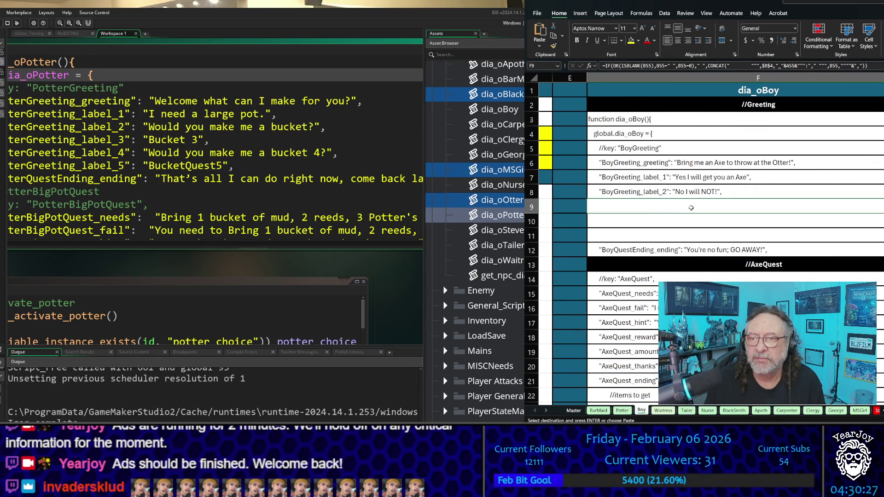
left_click(663, 410)
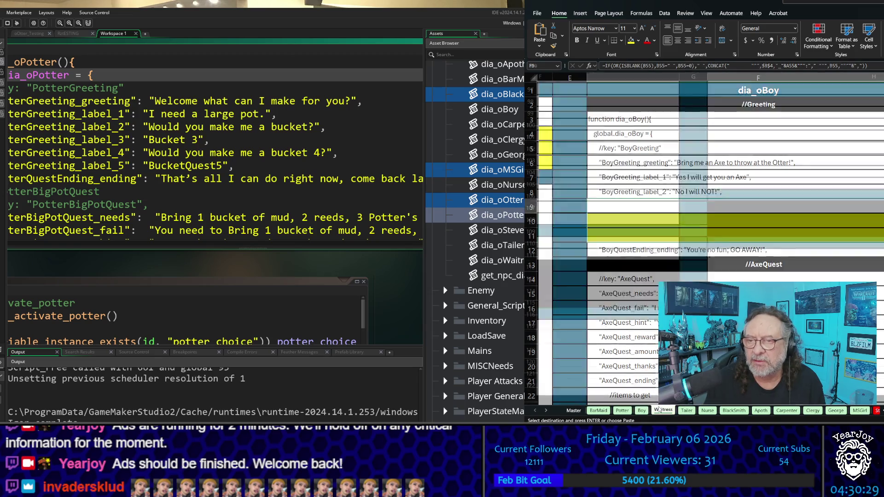
scroll(704, 230, "up", 6)
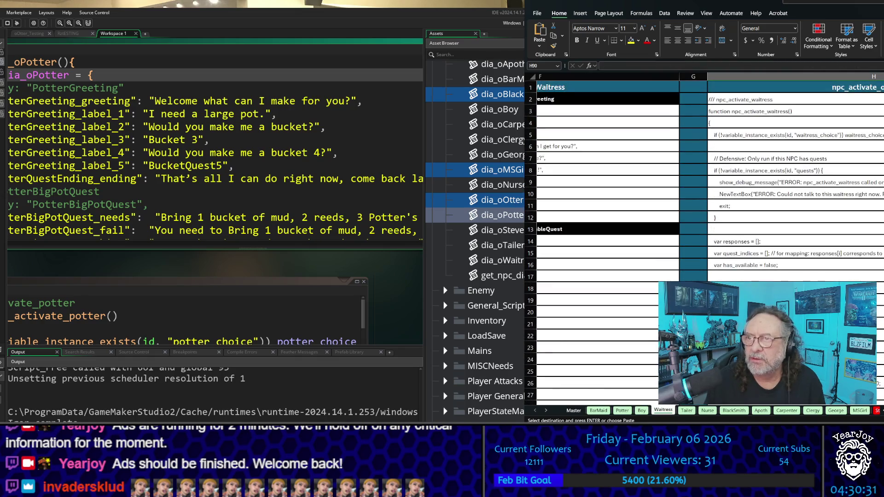
scroll(642, 196, "left", 4)
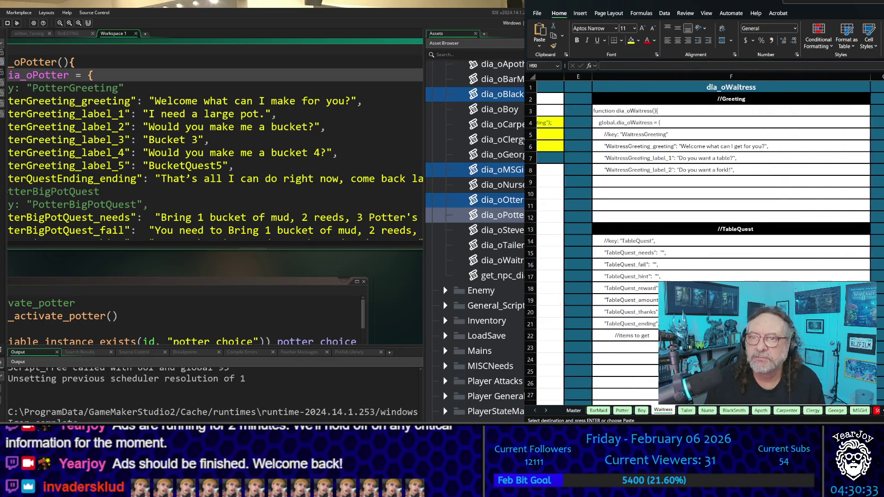
left_click(659, 183)
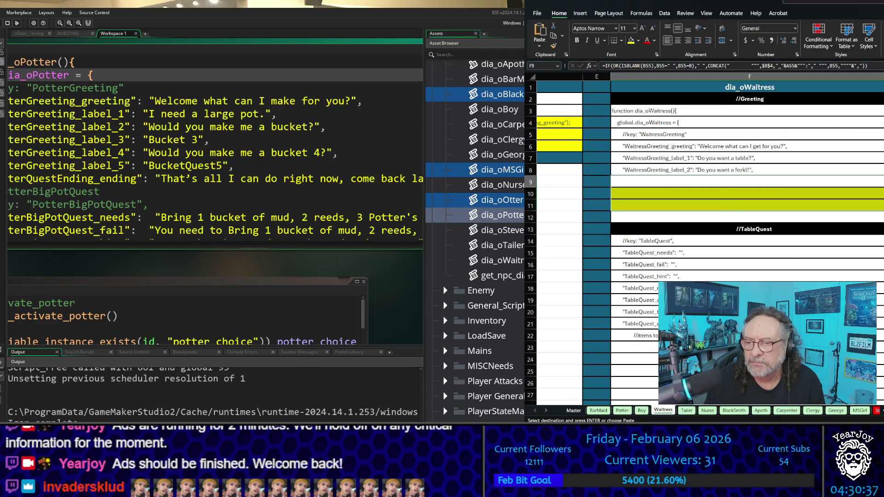
- Move past the Tailer sheet and paste the formulas into F9:F11 on the Nurse sheet
left_click(688, 411)
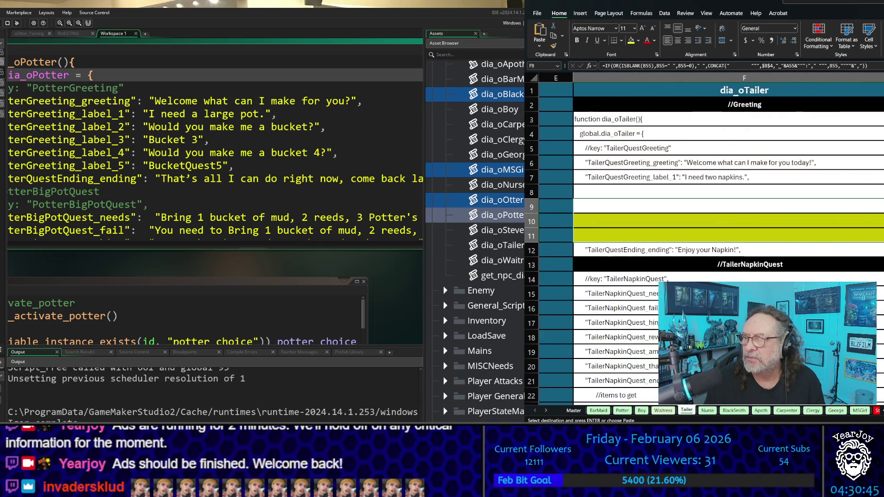
left_click(707, 410)
scroll(688, 182, "up", 2)
scroll(689, 183, "up", 8)
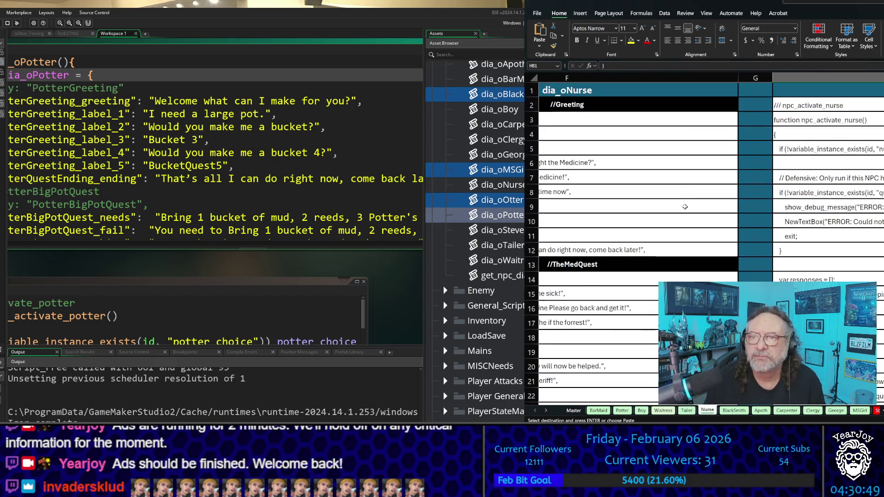
scroll(689, 183, "left", 2)
scroll(708, 235, "left", 3)
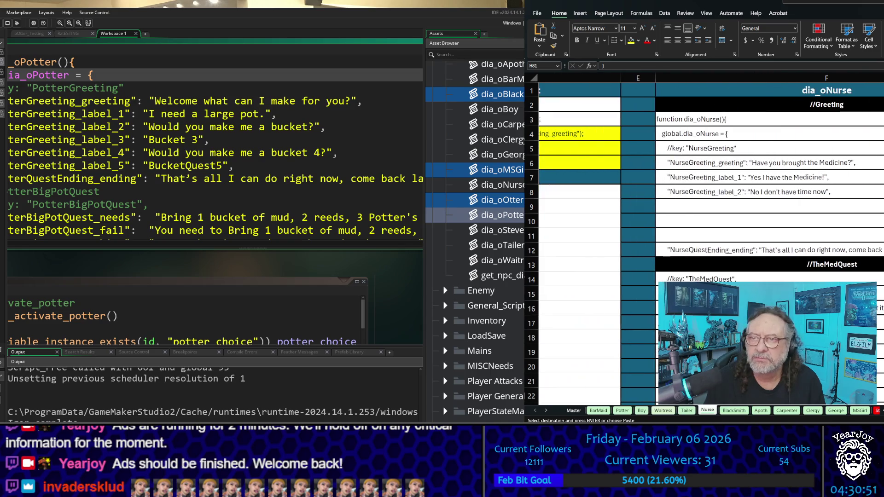
left_click(683, 206)
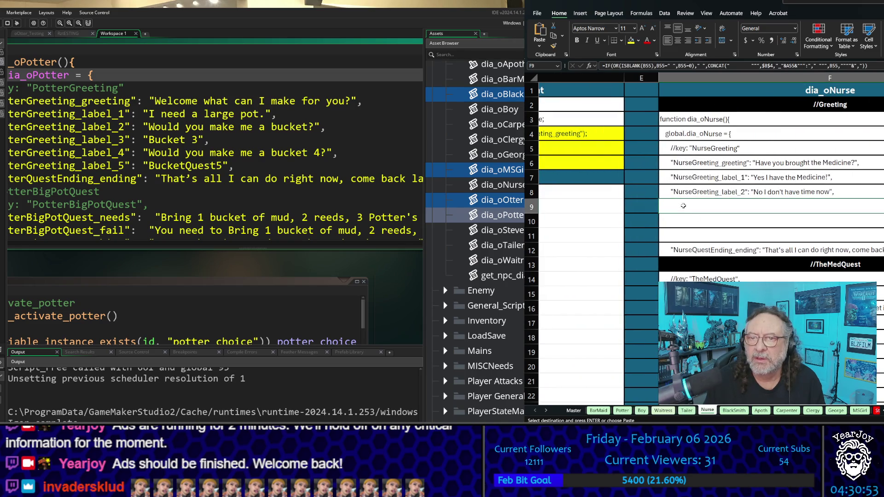
left_click(844, 217)
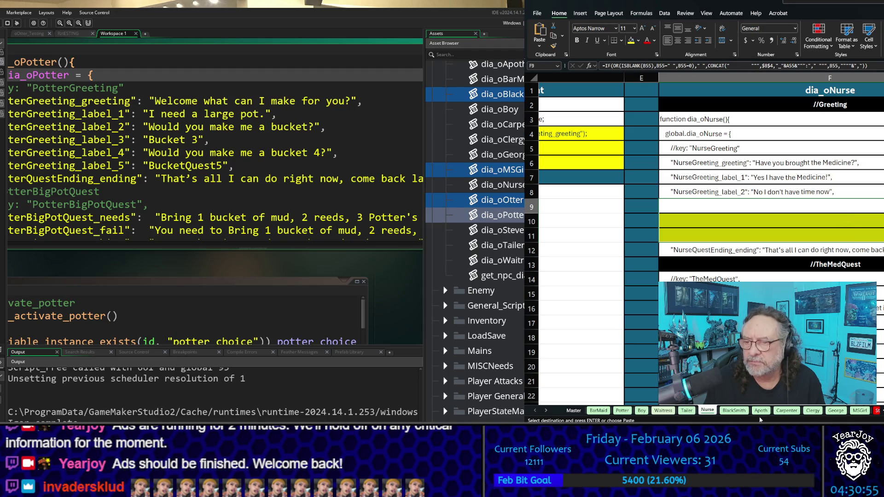
- Paste the formulas into F9:F11 on the BlackSmith and Apoth sheets
left_click(734, 411)
scroll(705, 239, "up", 20)
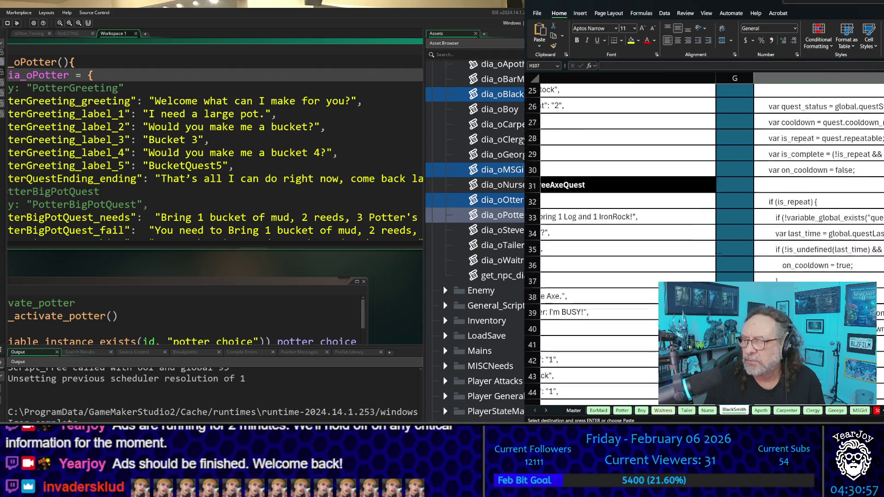
scroll(817, 224, "left", 6)
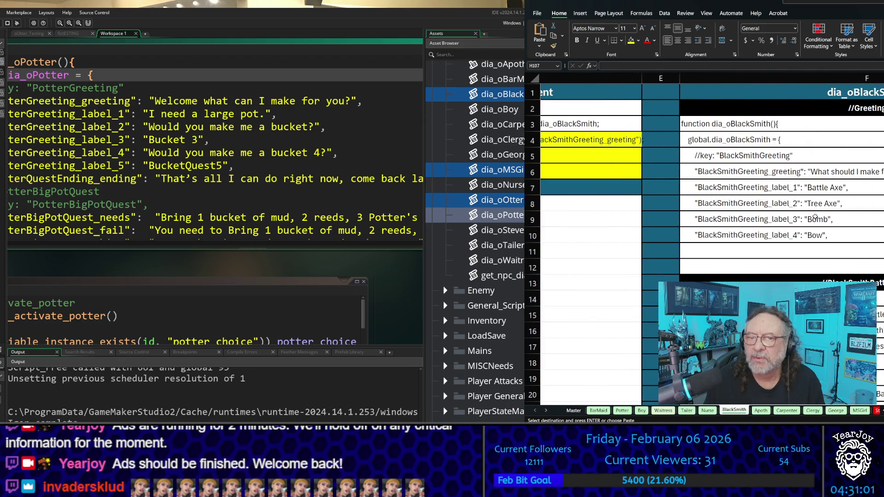
left_click(815, 217)
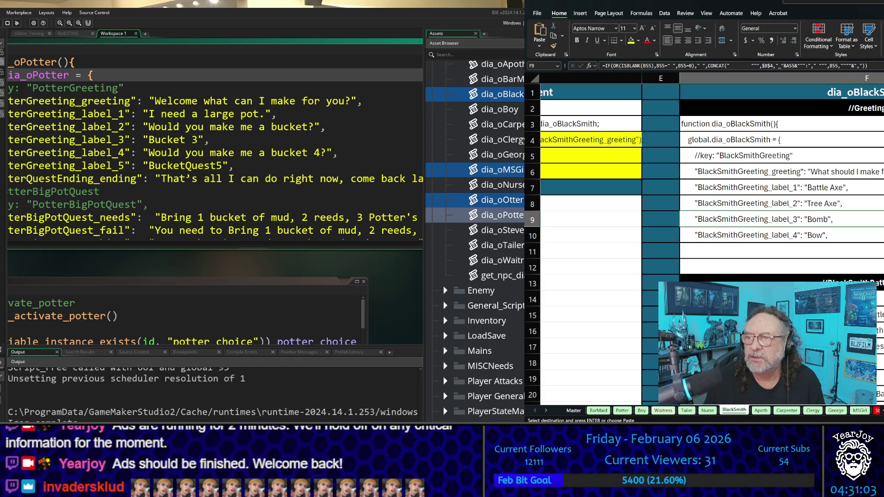
left_click_drag(783, 234, 783, 251)
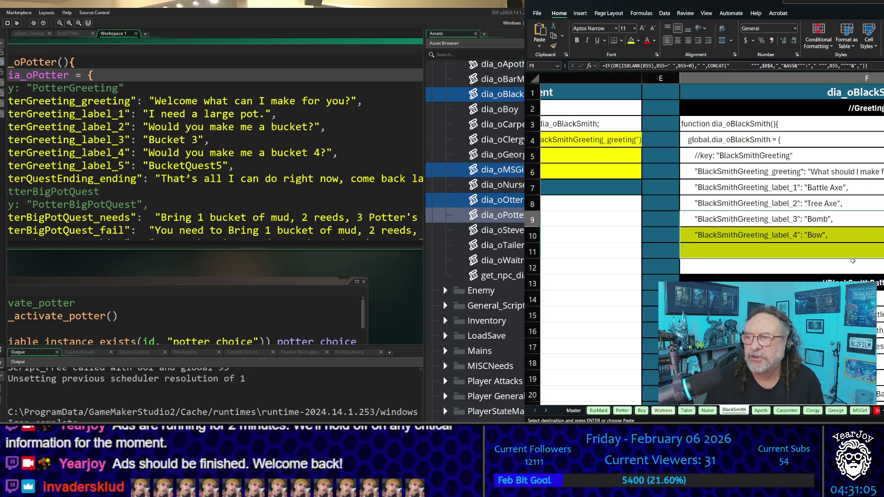
left_click(761, 410)
scroll(682, 231, "up", 20)
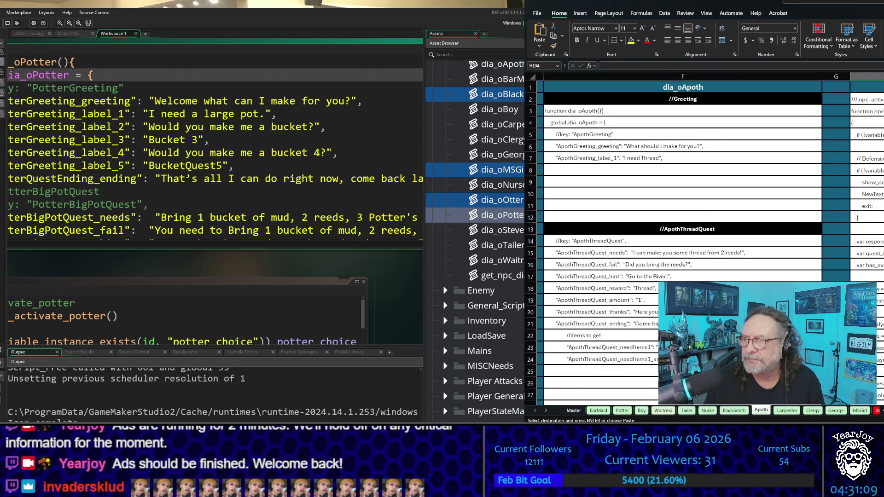
scroll(821, 255, "left", 4)
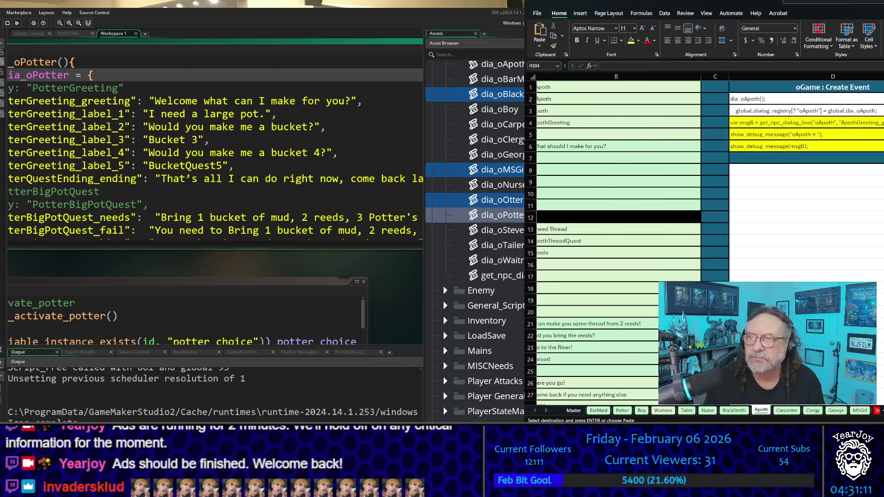
left_click(741, 194)
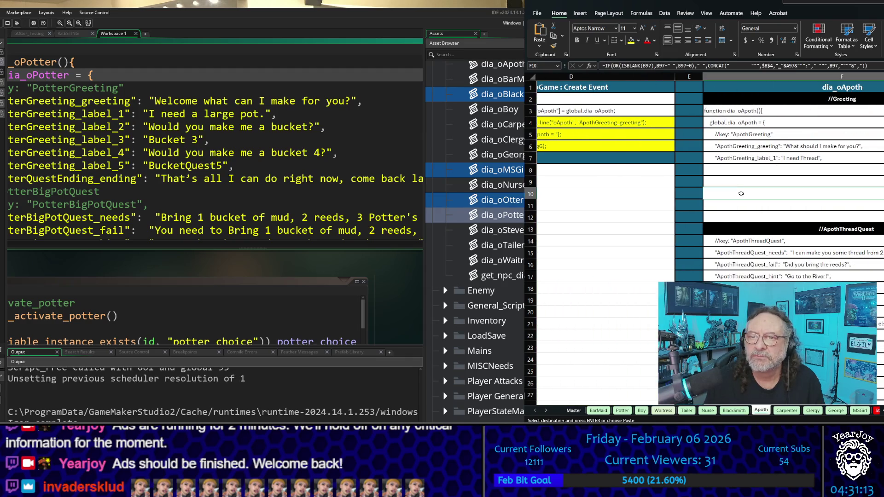
left_click_drag(737, 183, 736, 206)
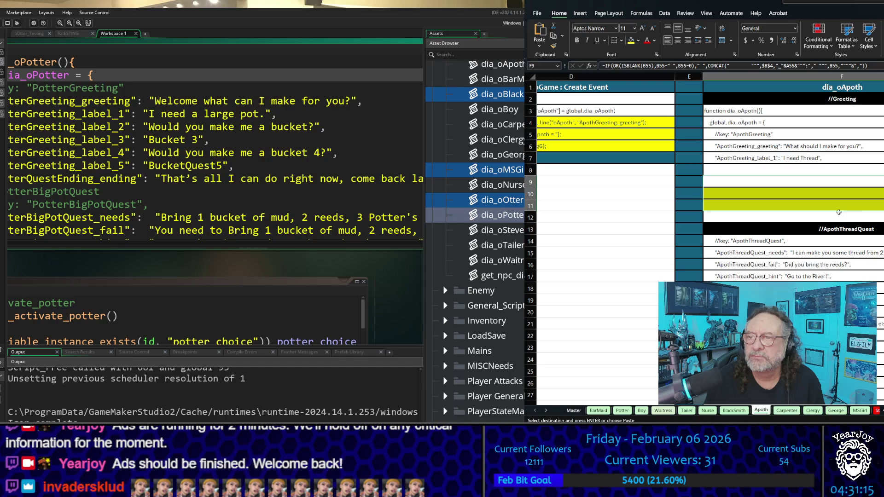
left_click(787, 410)
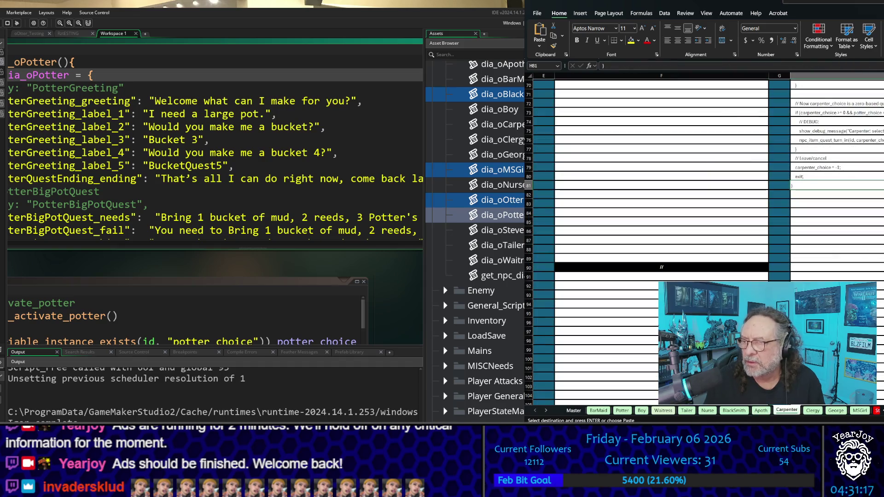
- Paste the formulas into F9:F11 on the Carpenter and Clergy sheets
scroll(704, 230, "up", 6)
scroll(704, 230, "left", 2)
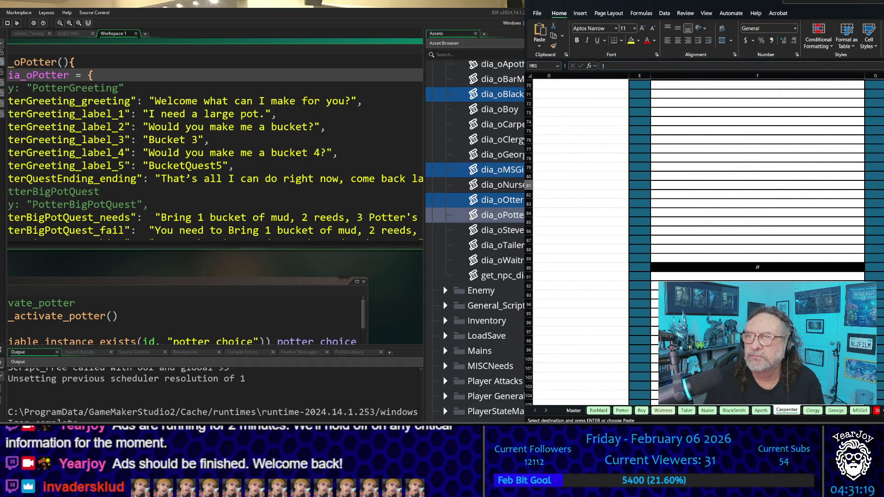
scroll(705, 230, "up", 17)
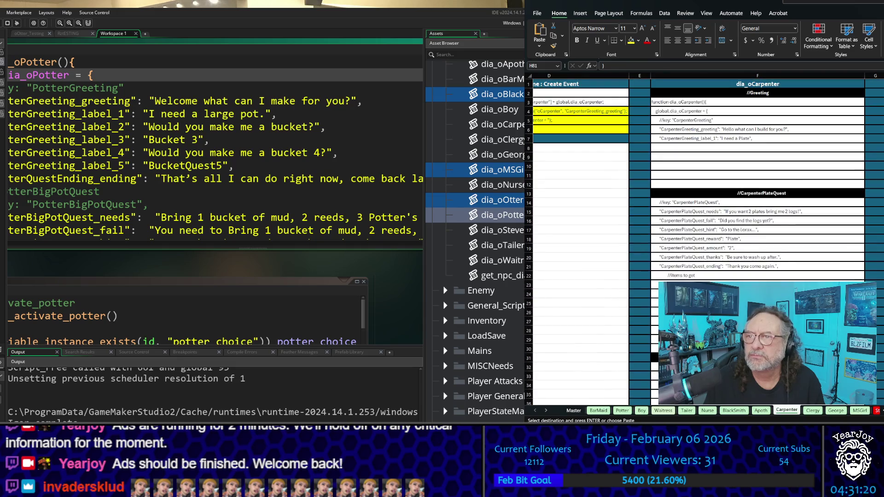
left_click(691, 157)
key("ctrl+v")
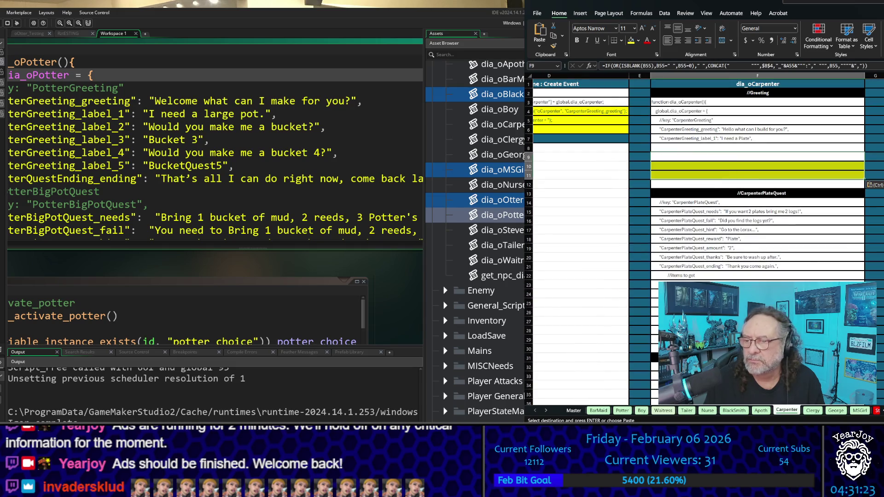
left_click(812, 410)
scroll(685, 223, "up", 20)
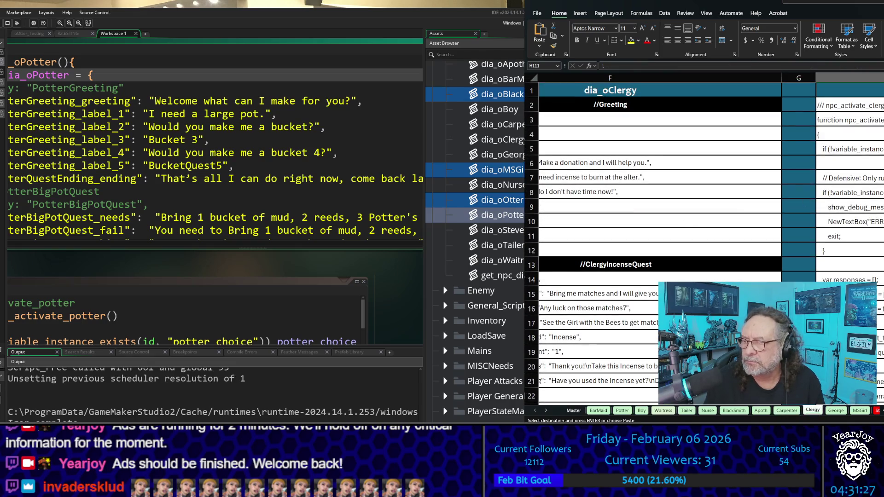
scroll(814, 223, "left", 5)
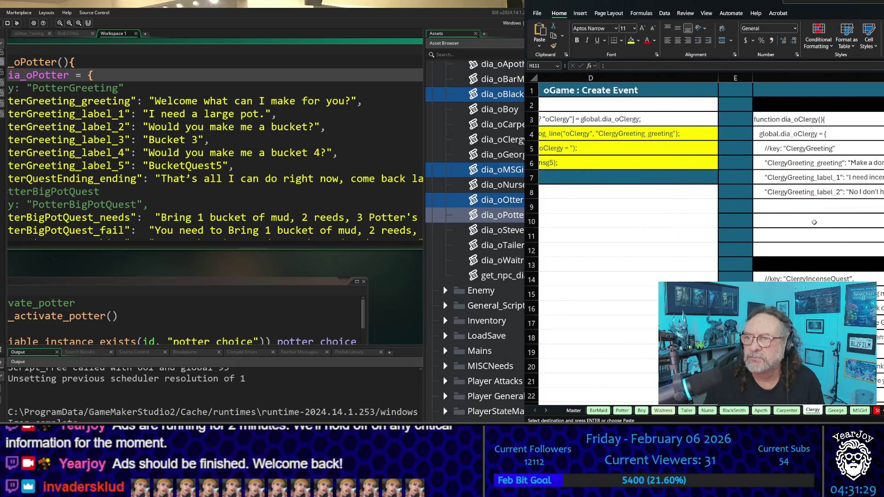
left_click(808, 205)
left_click_drag(811, 202, 828, 236)
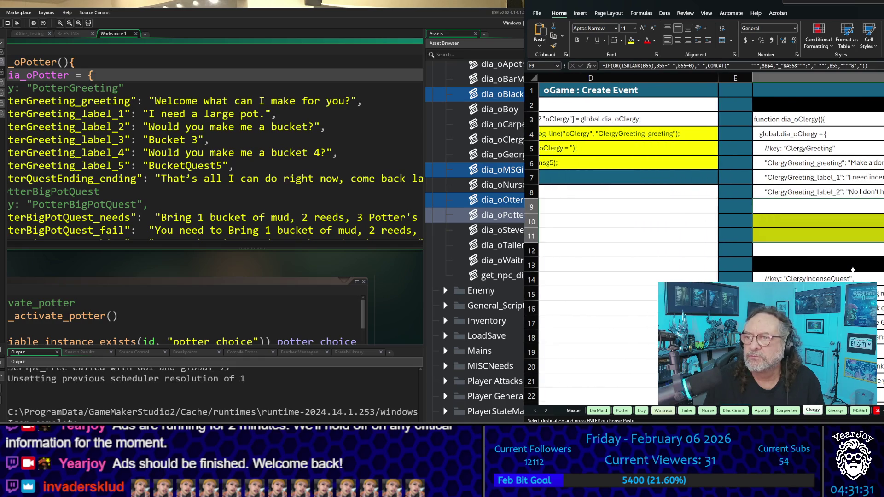
- Paste the formulas into column F rows 9–11 on the George and MSGirl sheets
left_click(835, 410)
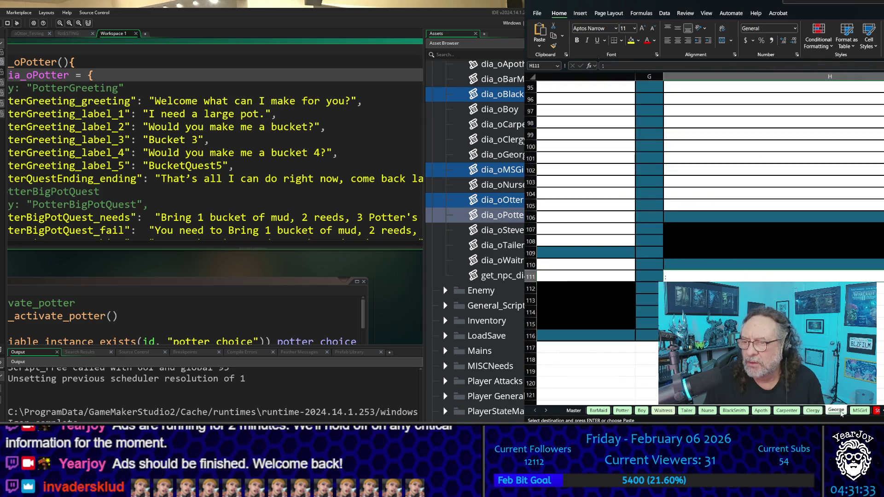
scroll(755, 211, "up", 20)
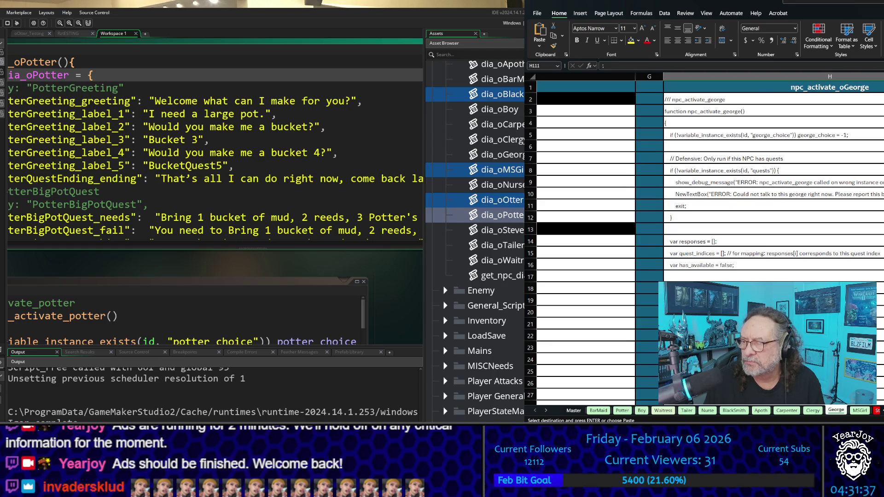
scroll(755, 212, "left", 2)
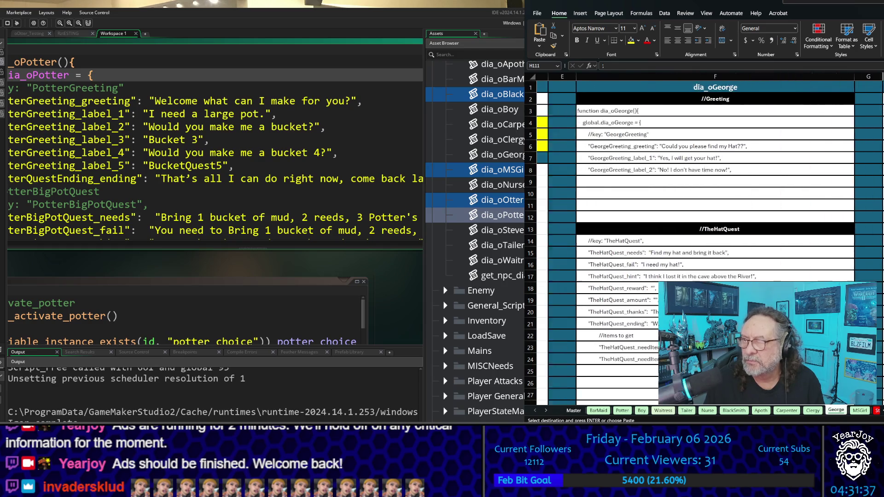
left_click(719, 184)
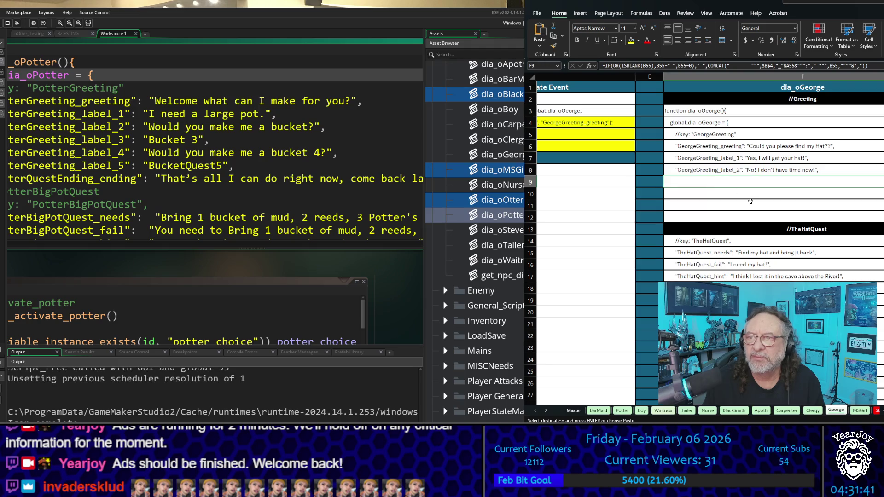
left_click(737, 194)
key("ctrl+v")
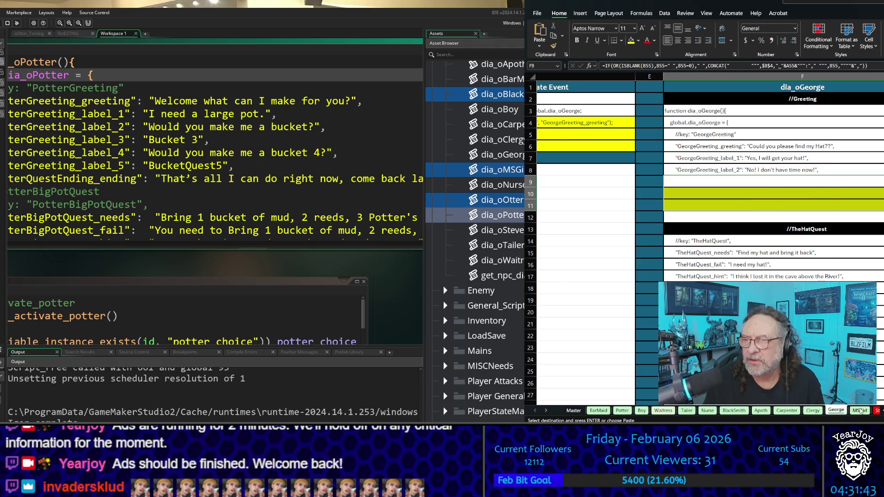
left_click(860, 411)
scroll(784, 231, "up", 10)
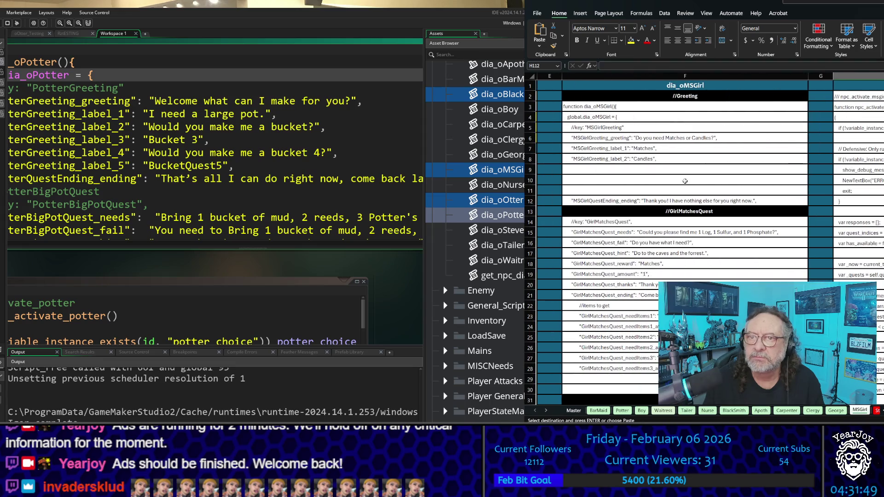
left_click(600, 166)
key("ctrl+v")
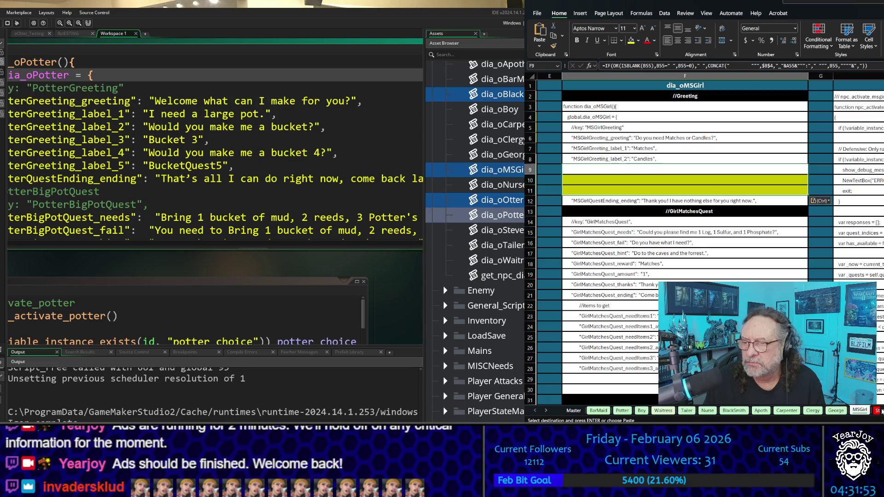
- Paste the formulas into F9:F11 on the Steve sheet, then open Master_DataSheet
left_click(877, 412)
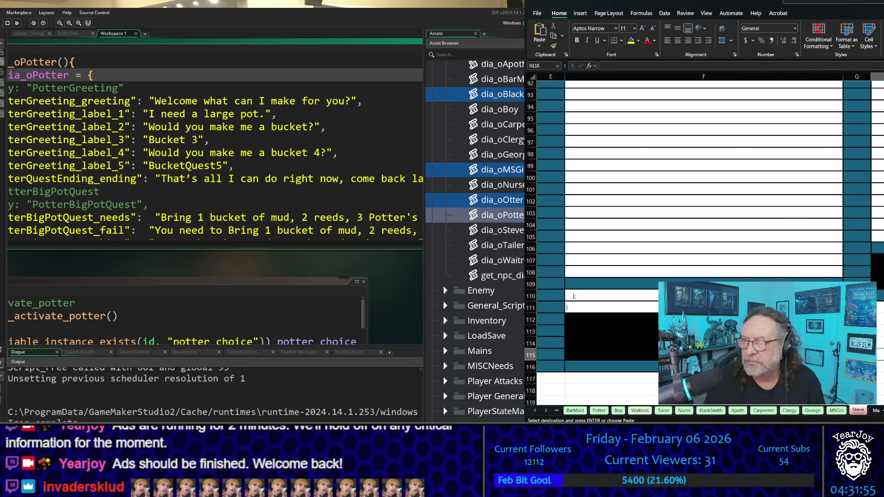
scroll(616, 174, "up", 20)
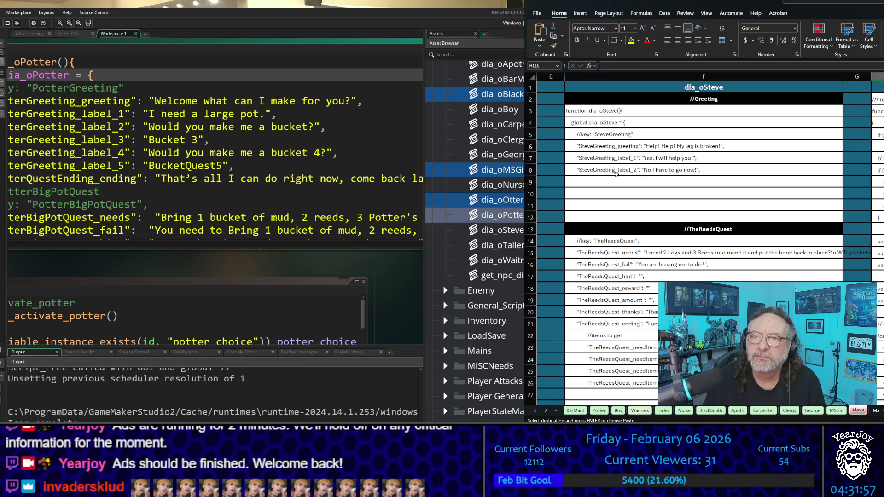
left_click(631, 182)
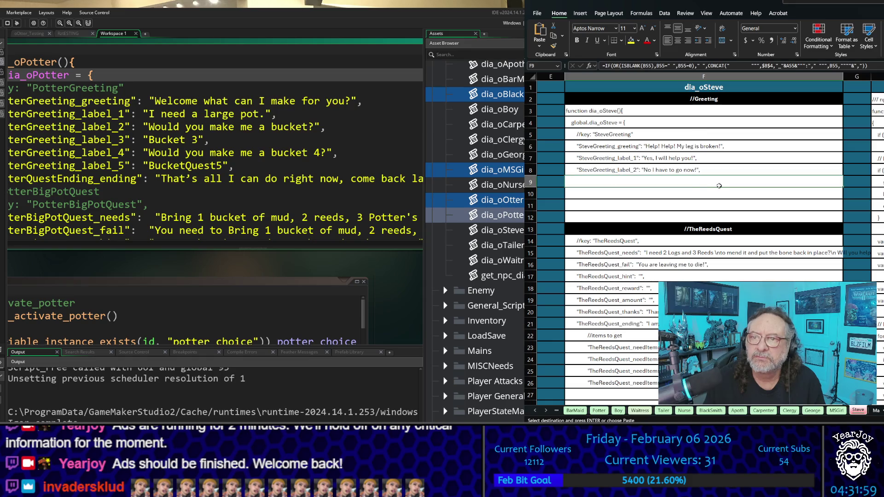
key("ctrl+v")
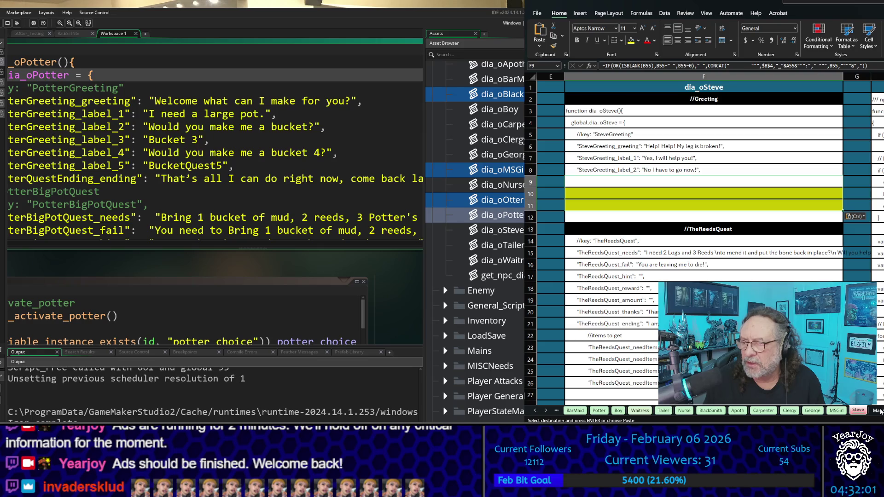
left_click(876, 411)
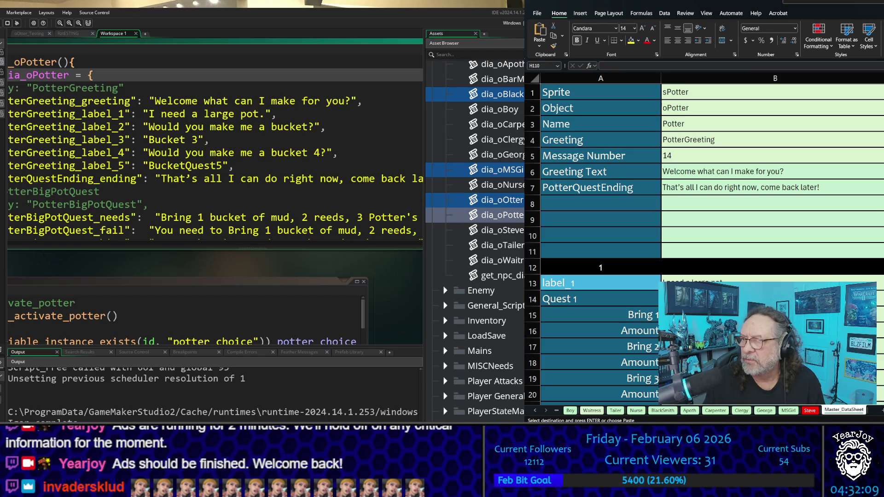
- Select F8 on Master_DataSheet, cancel the pending copy, and check the label_4 line in the Potter script
left_click(881, 220)
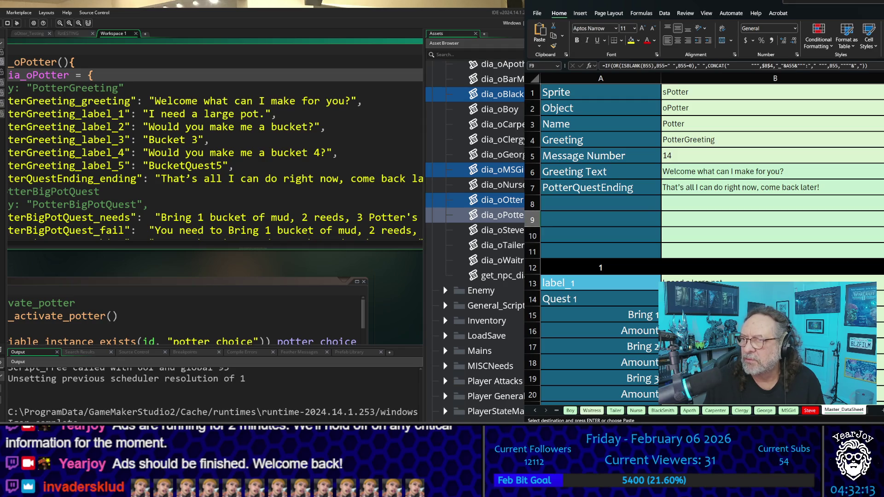
key("shift+Down")
key("shift+Down")
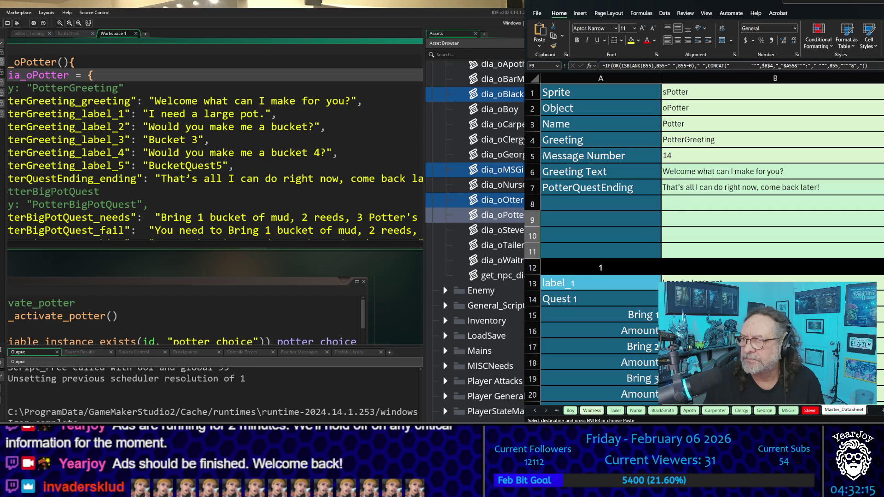
left_click(882, 204)
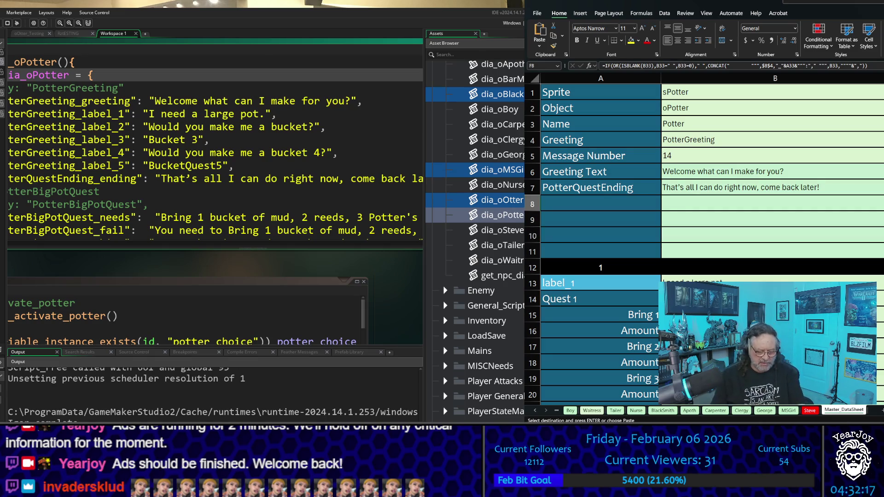
key("Escape")
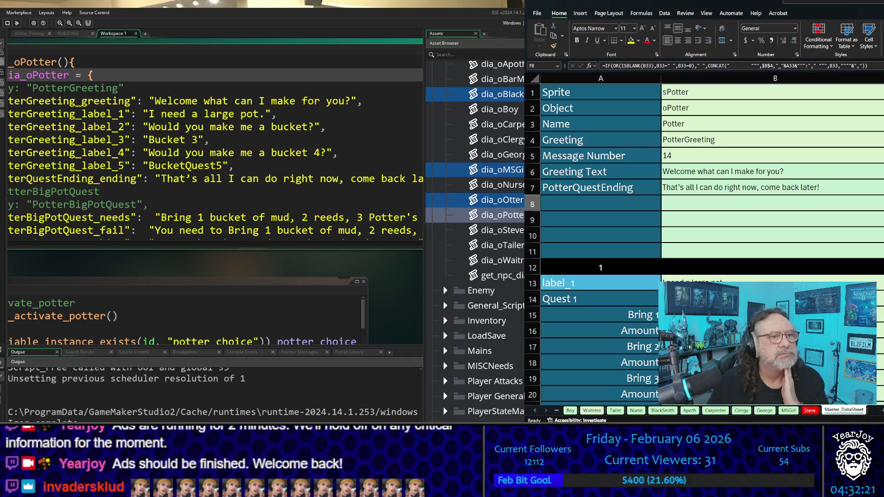
left_click(205, 153)
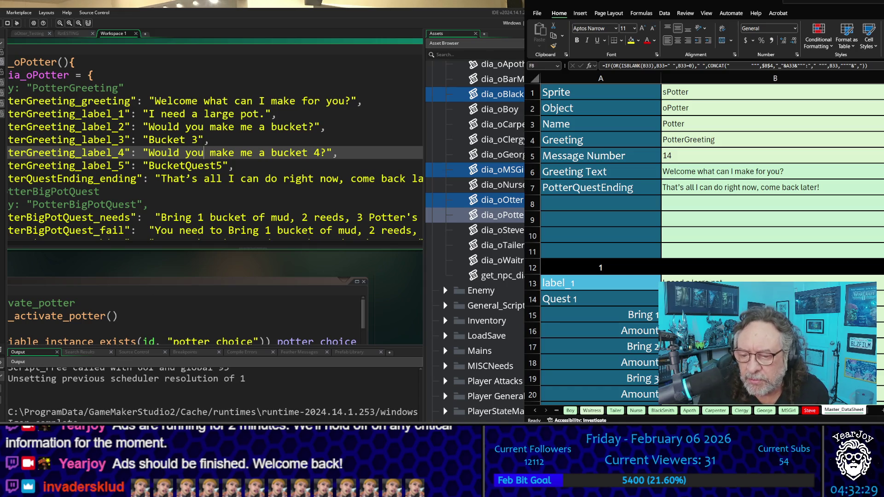
- Back in Excel, view the Potter, BarMaid and Boy sheets in turn
left_click(536, 410)
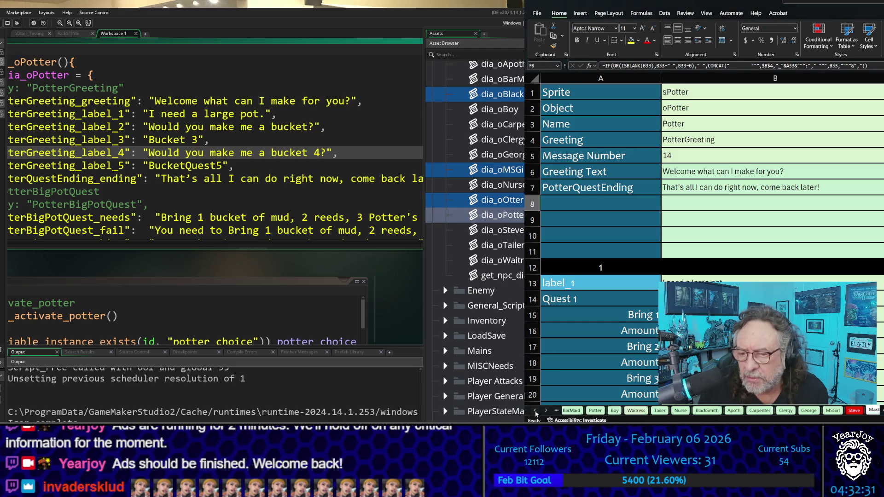
left_click(535, 411)
left_click(535, 411)
left_click(629, 412)
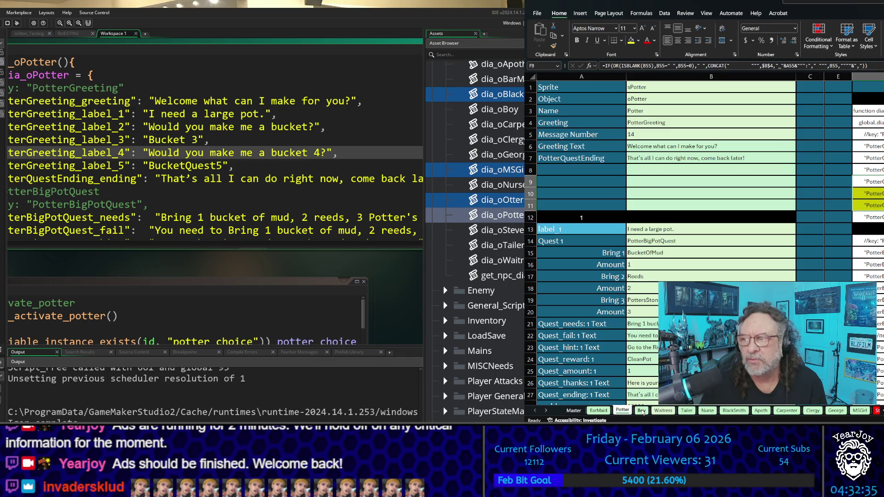
left_click(599, 411)
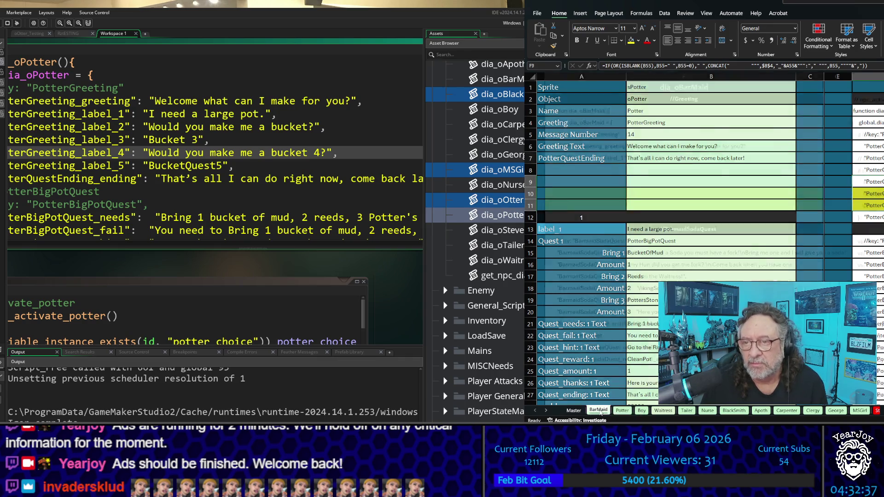
left_click(625, 411)
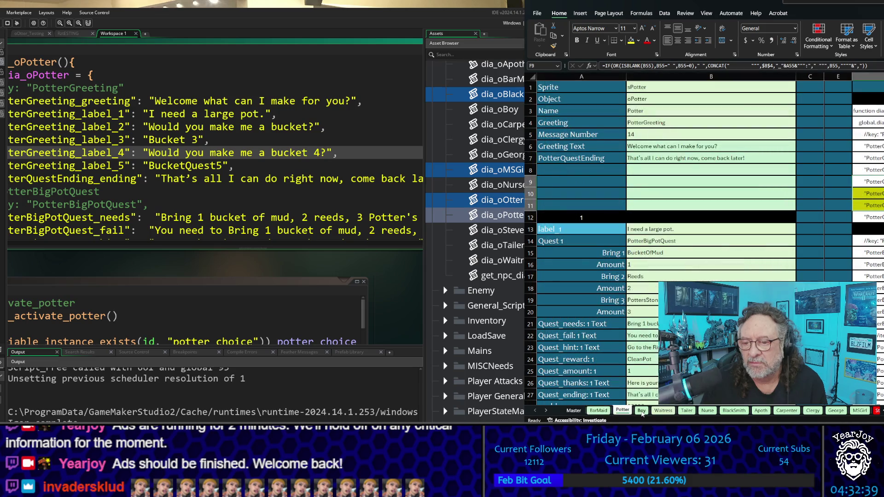
left_click(641, 411)
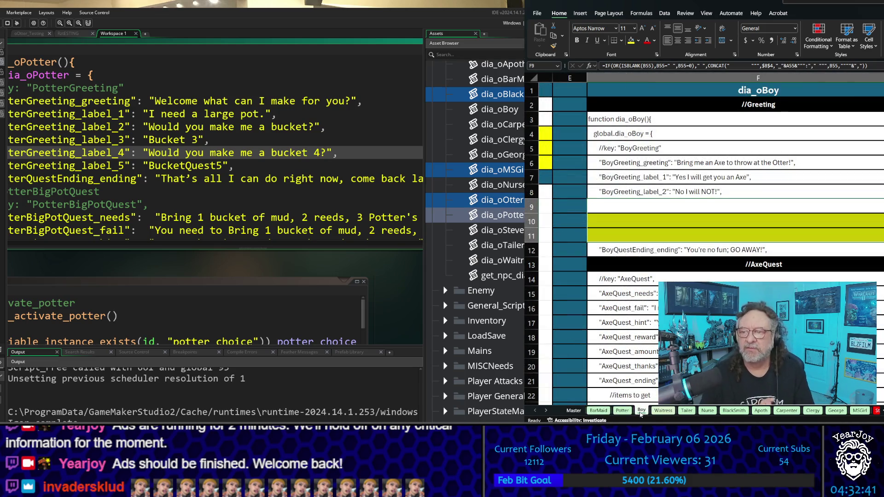
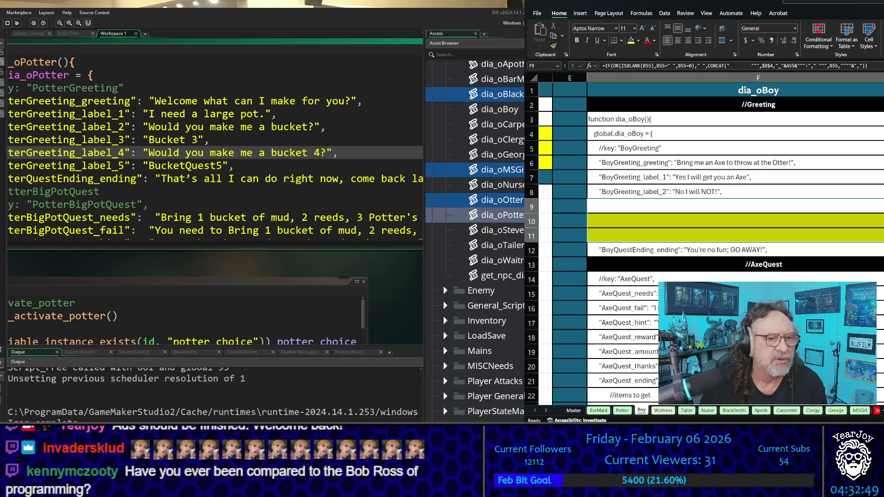
- Close the potter dialogue and startup script code windows
left_click(184, 235)
scroll(184, 235, "down", 2, "ctrl")
scroll(184, 235, "down", 4, "ctrl")
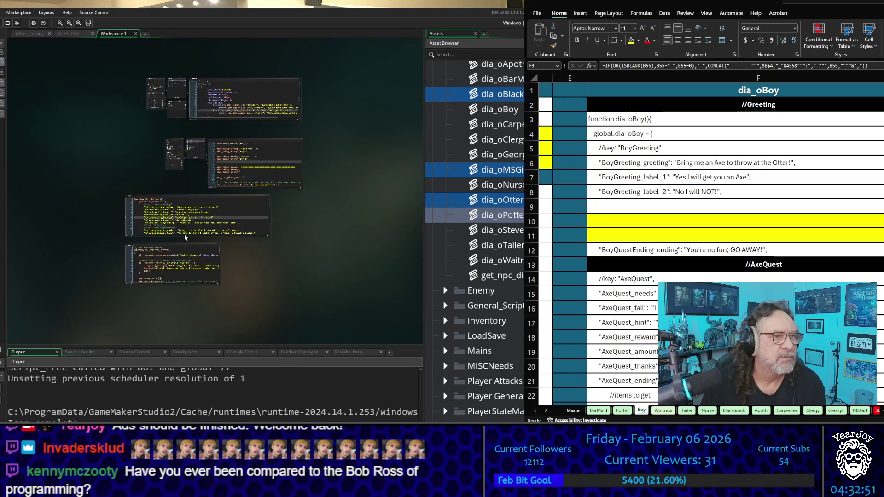
scroll(265, 202, "up", 6, "ctrl")
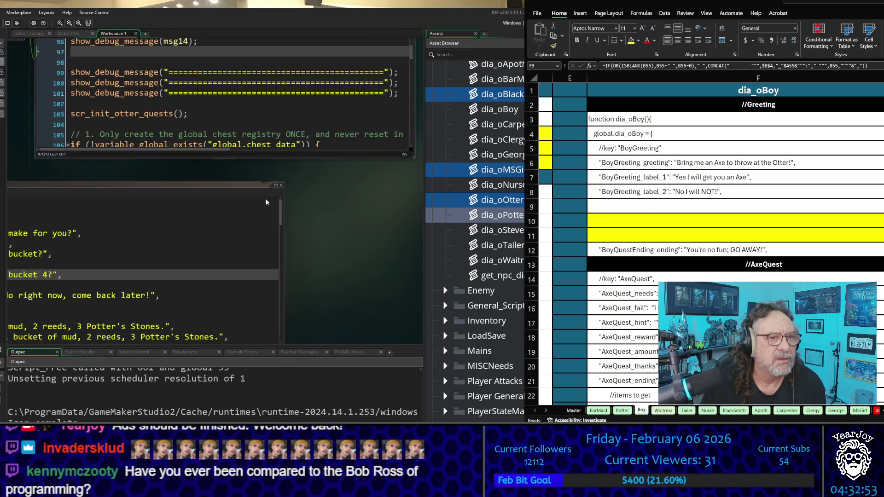
left_click(282, 185)
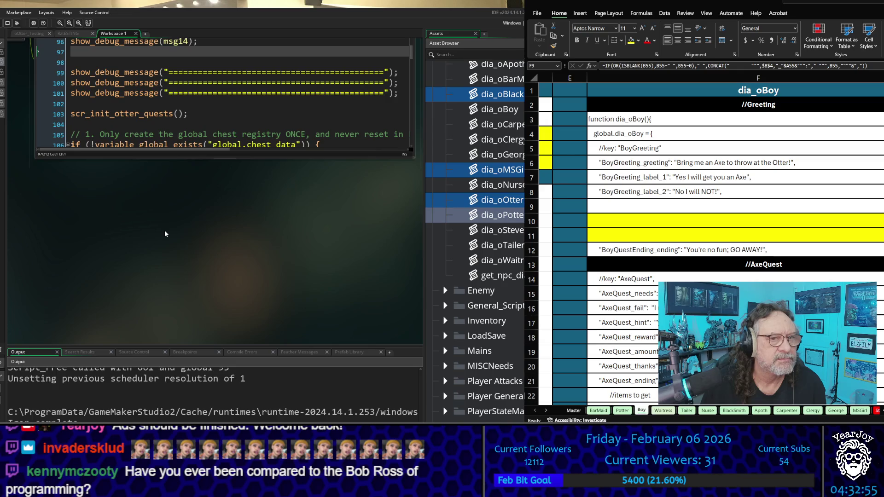
scroll(166, 233, "down", 1)
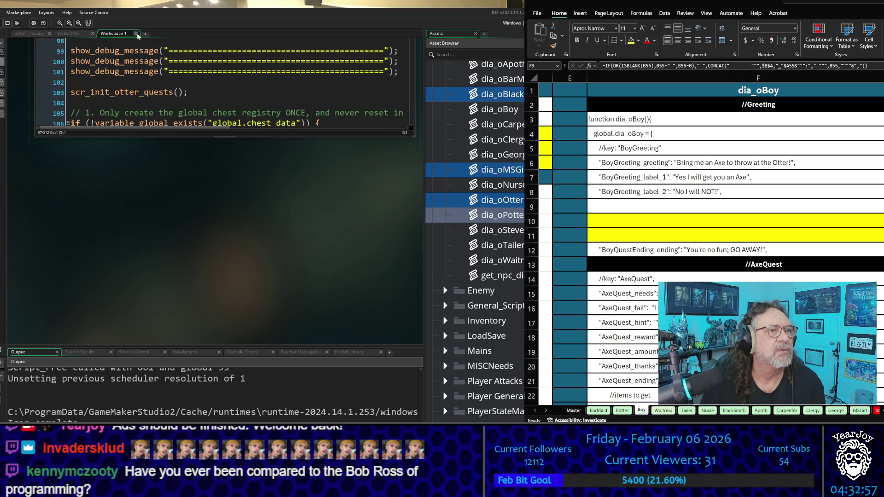
- Replace Workspace 1 with a fresh empty workspace and bring Objects > Managers into view
left_click(136, 34)
left_click(102, 34)
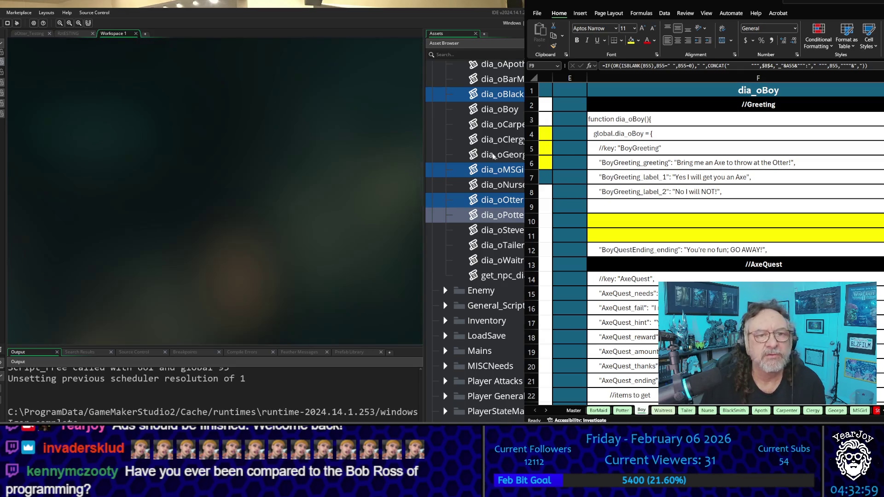
scroll(487, 156, "up", 10)
scroll(487, 157, "up", 10)
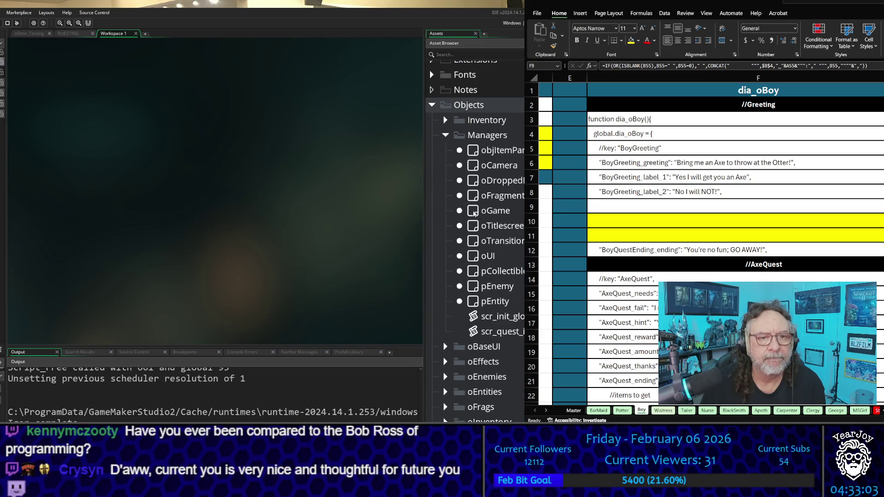
- In oGame's Create event, replace line 12's dia_oBoy(); call with the generated line from cell D2
double_click(488, 210)
double_click(281, 100)
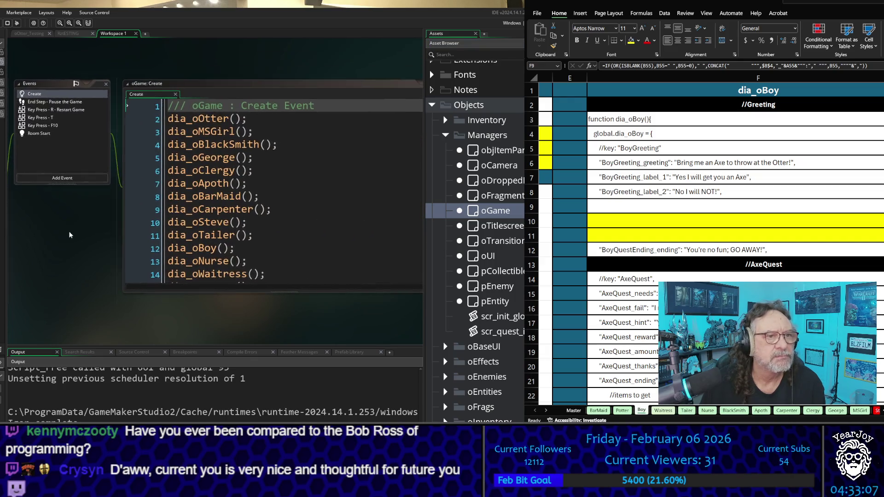
left_click_drag(719, 207, 718, 235)
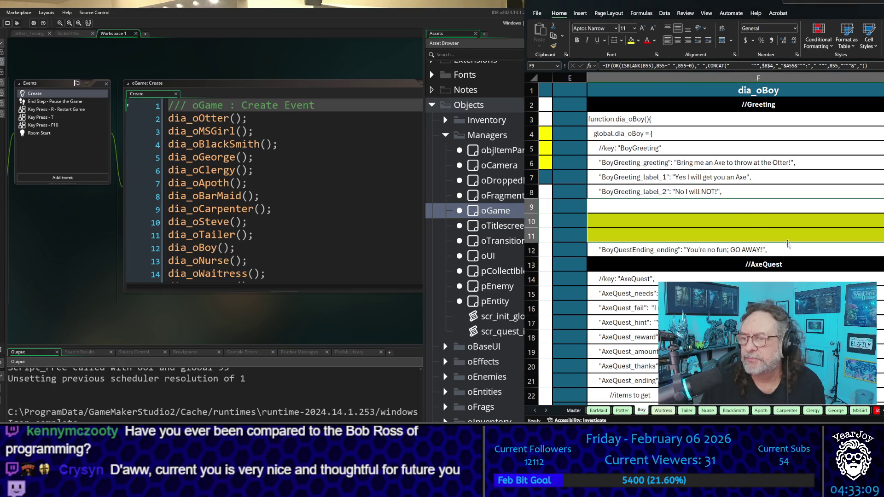
scroll(643, 127, "left", 3)
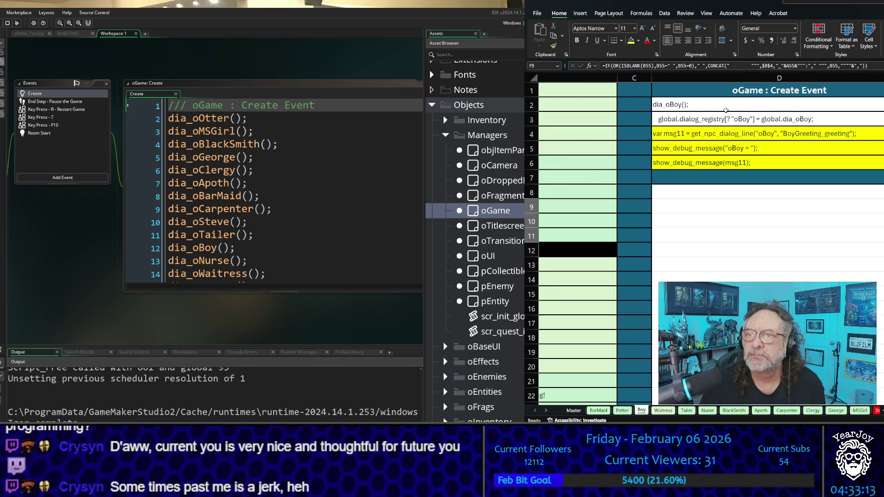
left_click(725, 107)
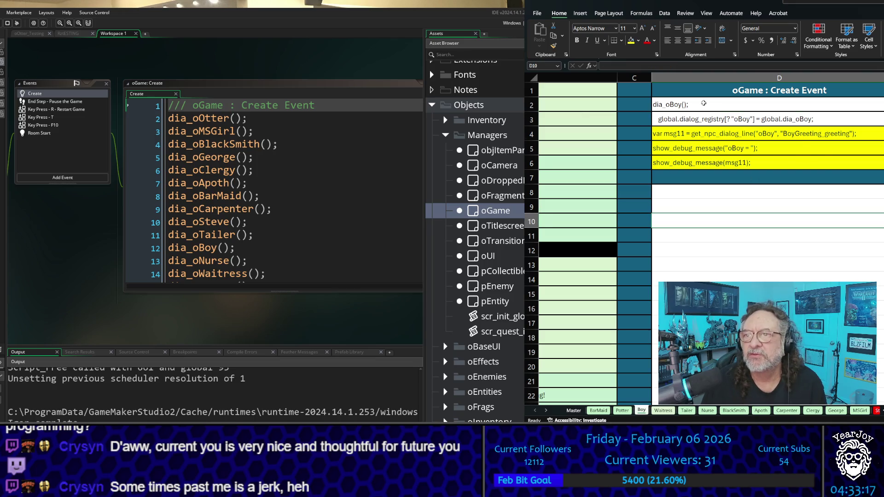
key("ctrl+c")
left_click(278, 224)
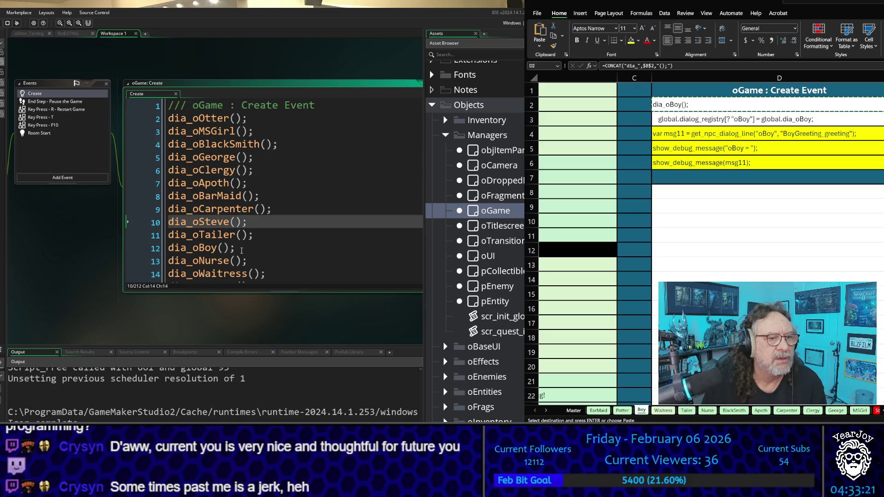
left_click_drag(237, 249, 167, 252)
key("ctrl+v")
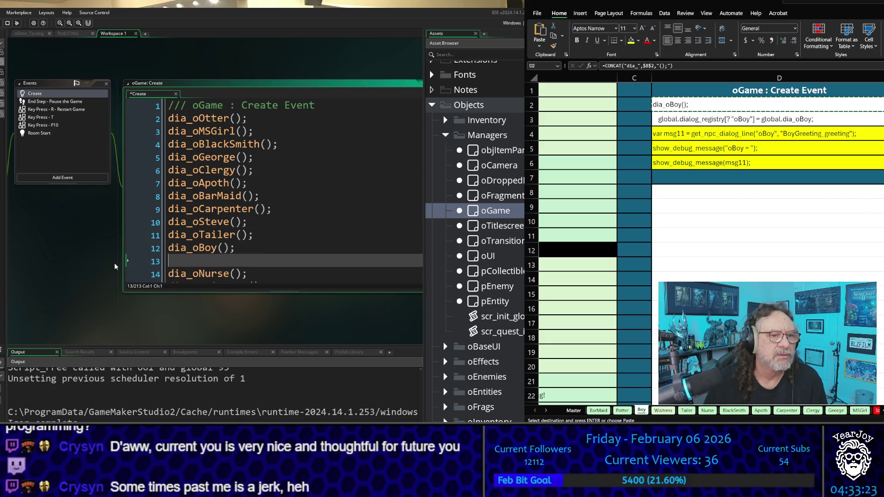
key("Delete")
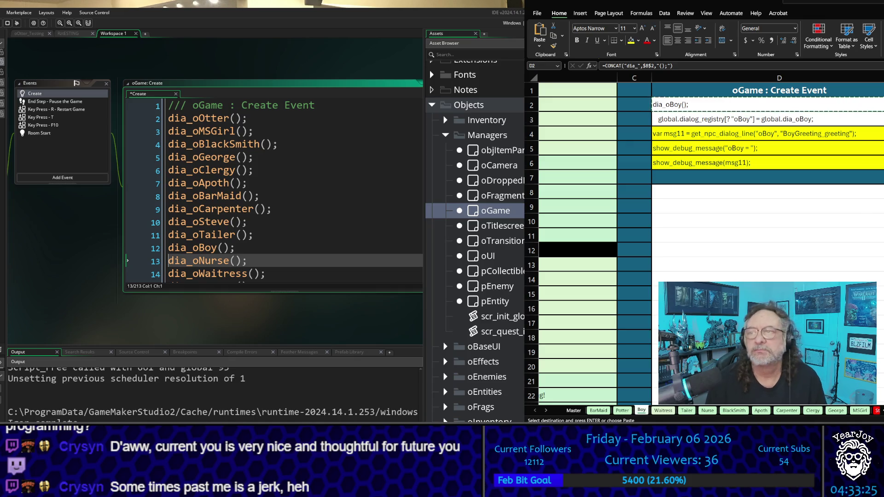
- Enlarge the Create event editor wider and taller to show the full dialog_registry block
left_click(693, 119)
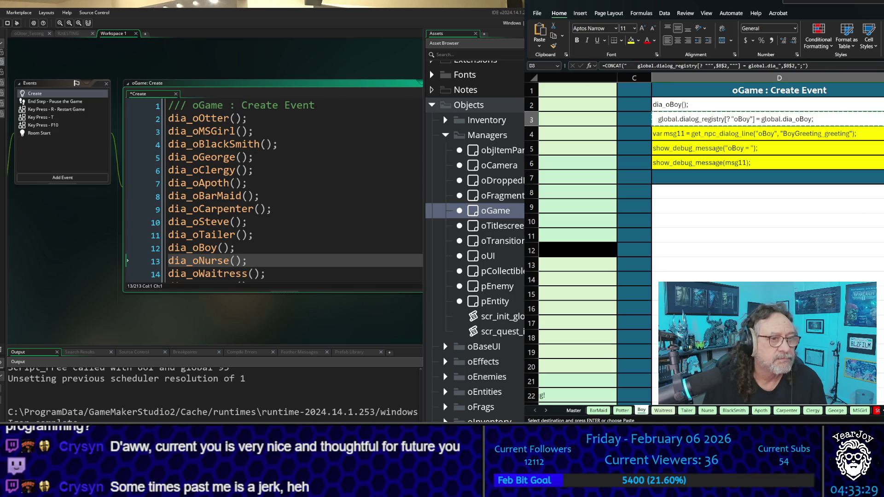
scroll(215, 184, "down", 3)
scroll(361, 245, "up", 1)
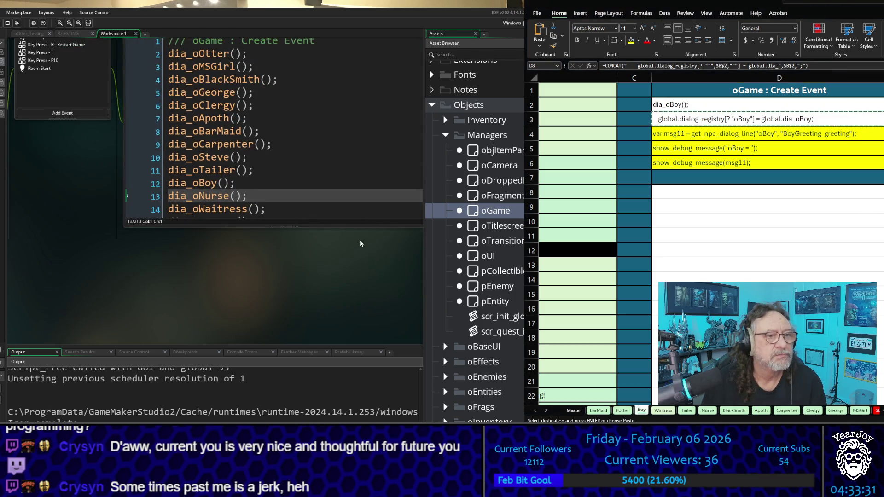
scroll(237, 239, "right", 3)
scroll(249, 239, "left", 1)
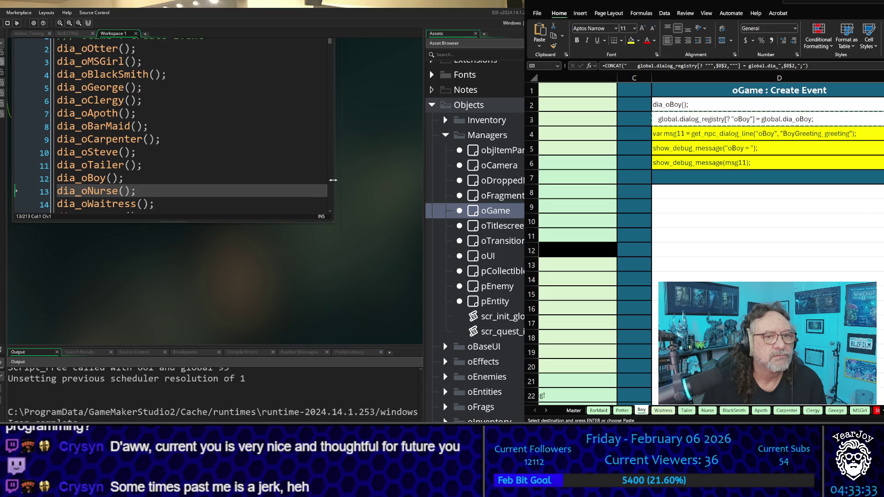
left_click_drag(334, 181, 422, 184)
scroll(159, 111, "down", 4)
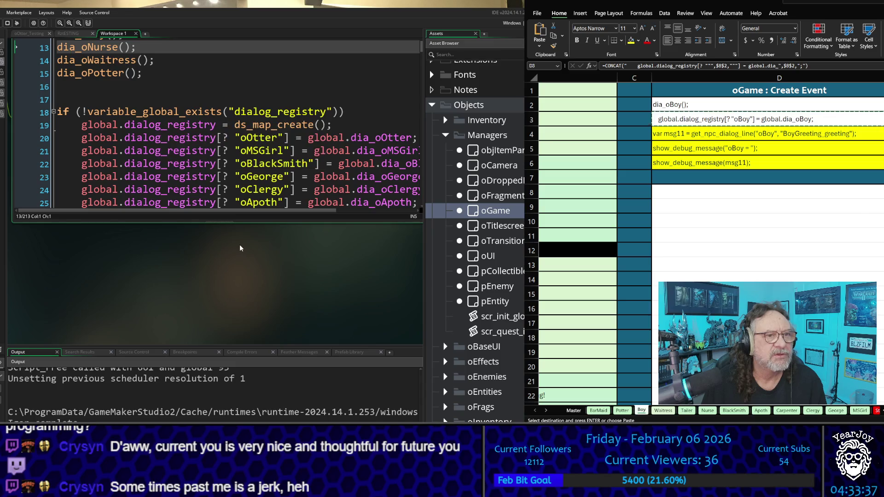
scroll(279, 133, "down", 2)
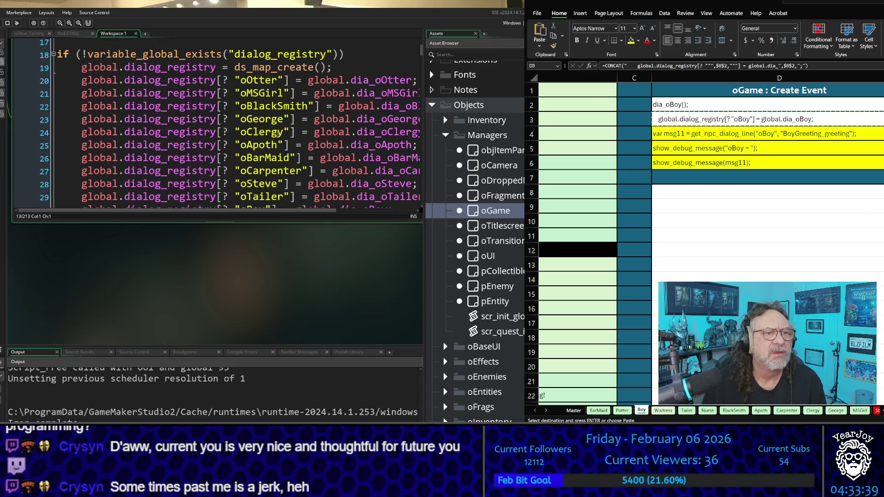
mouse_move(292, 225)
left_mouse_down()
mouse_move(287, 322)
mouse_move(284, 303)
left_mouse_up()
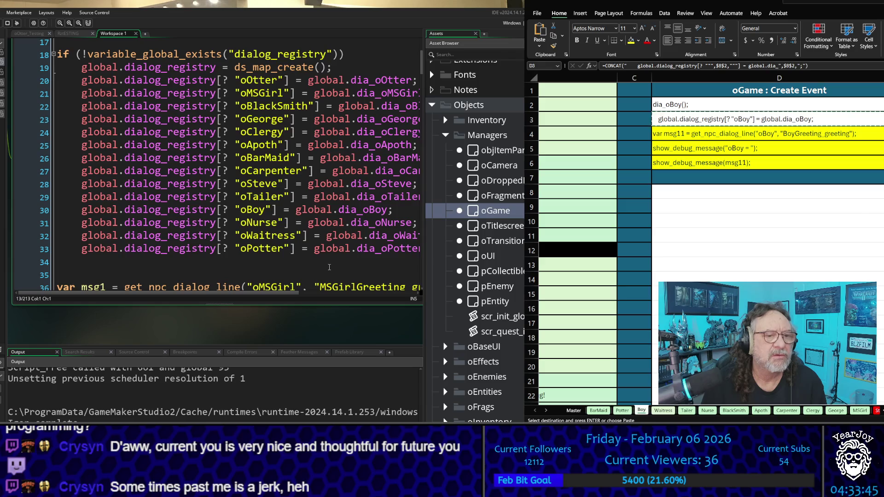
left_click(329, 266)
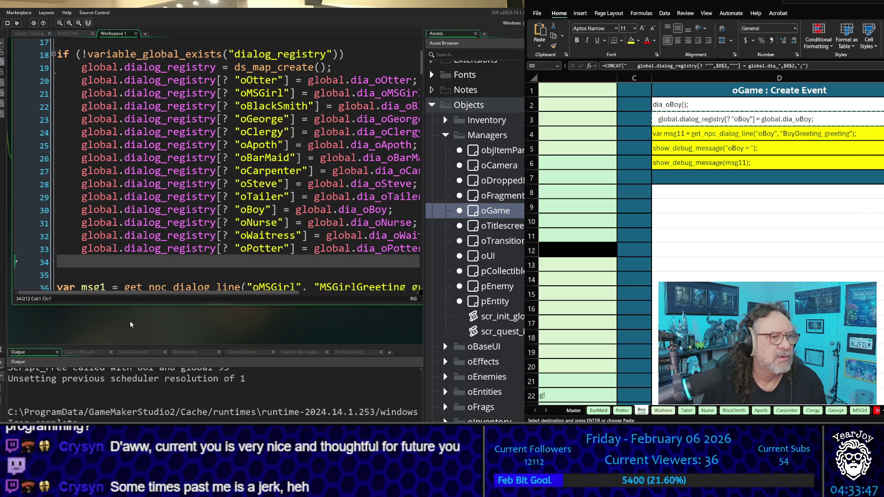
scroll(224, 331, "down", 2)
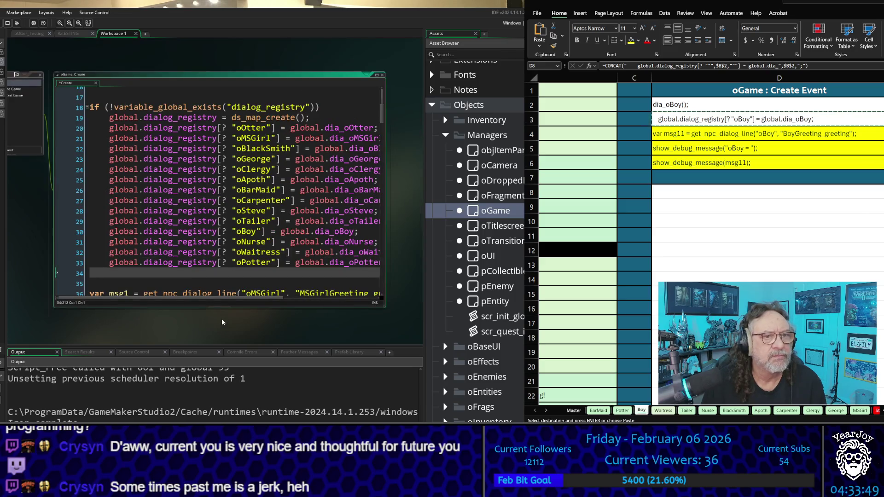
left_click_drag(384, 207, 429, 212)
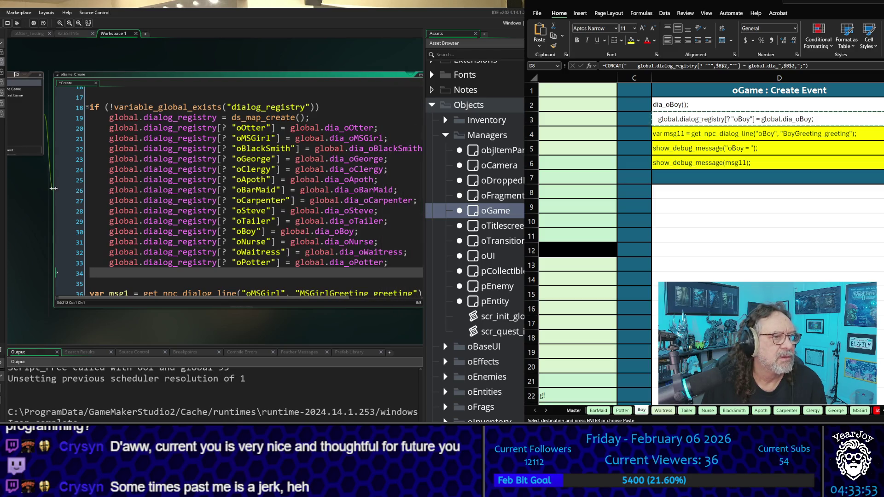
left_click_drag(53, 192, 7, 189)
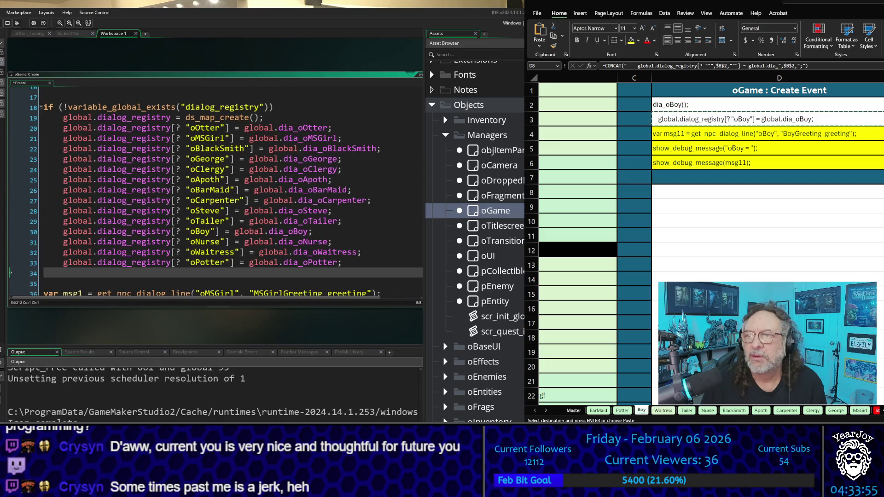
left_click(787, 138)
left_click(774, 131)
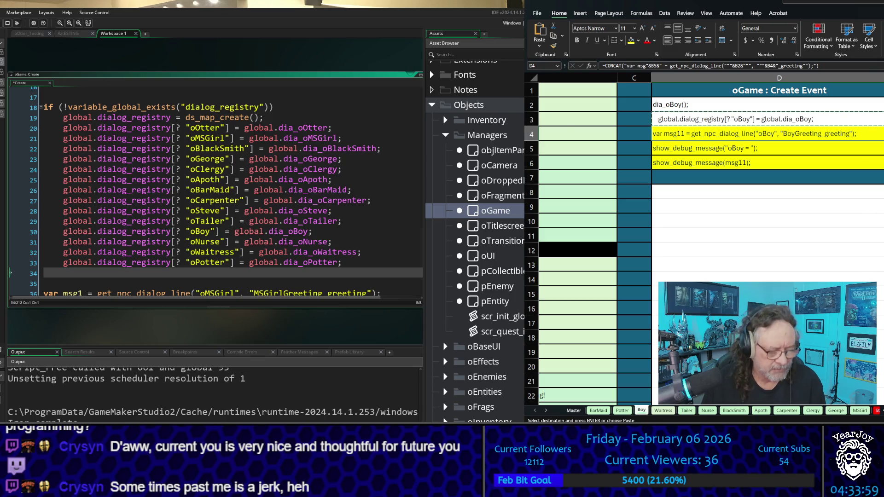
- Copy the generated msg11 line from D4 and add a blank line after the oBoy registry entry
key("ctrl+c")
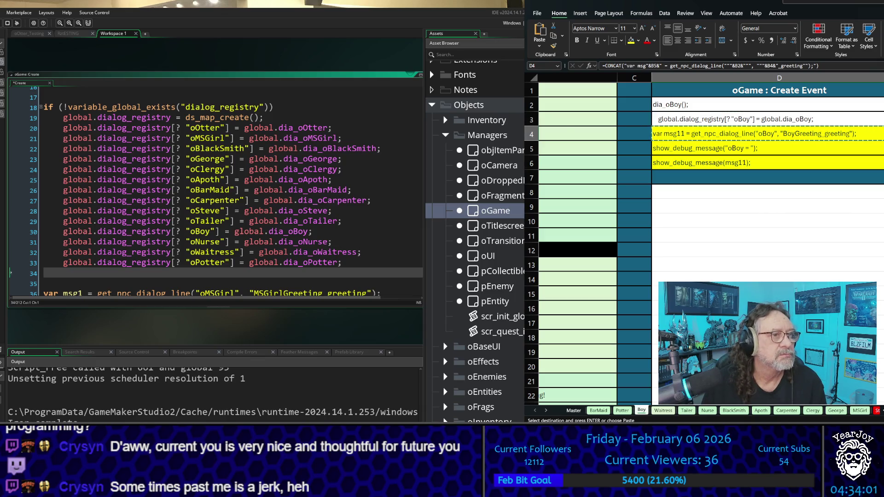
scroll(216, 188, "up", 3)
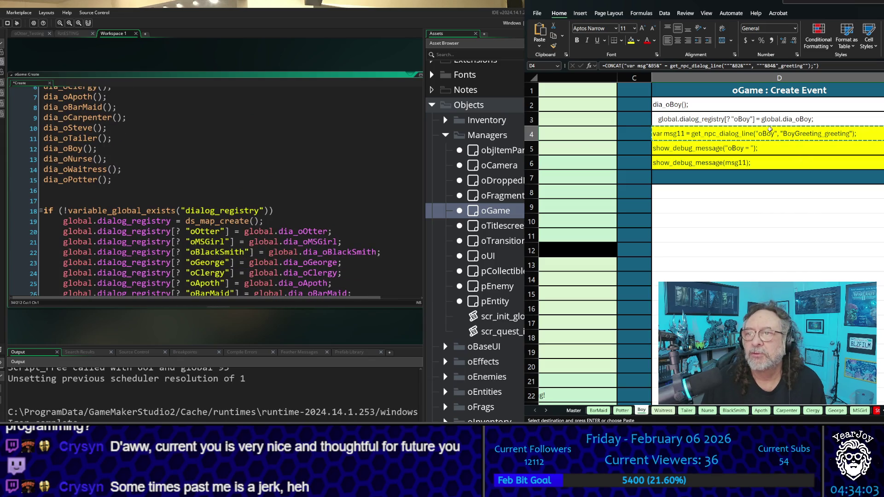
left_click(769, 119)
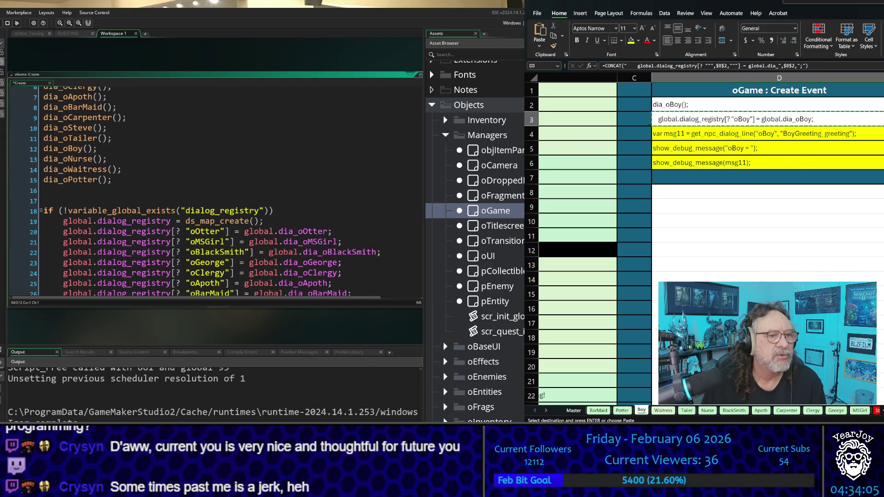
scroll(217, 191, "down", 3)
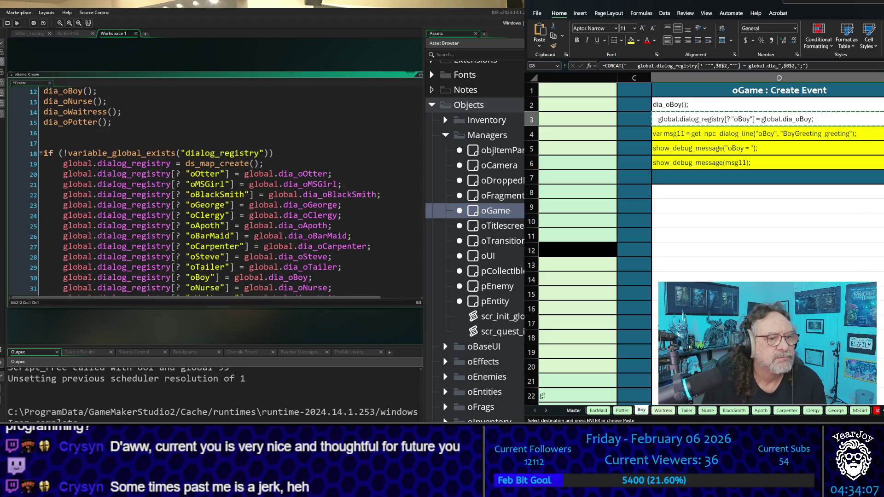
left_click_drag(313, 267, 36, 275)
key("End")
key("Return")
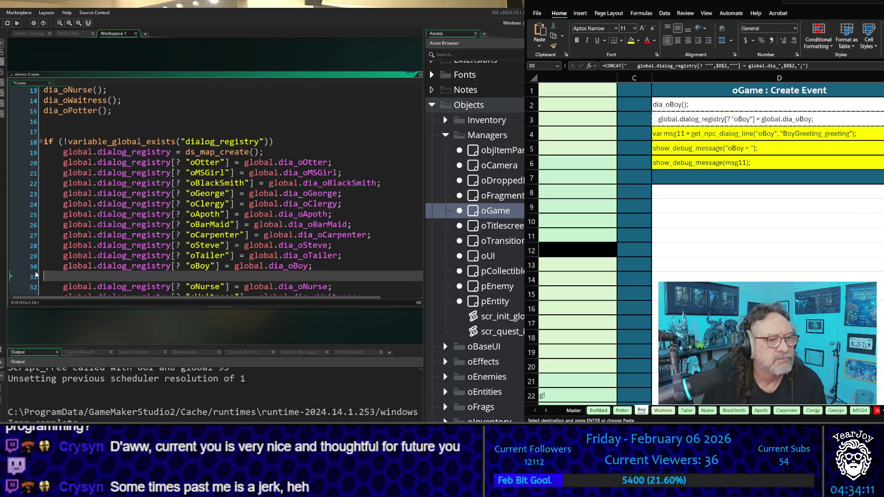
scroll(225, 236, "down", 6)
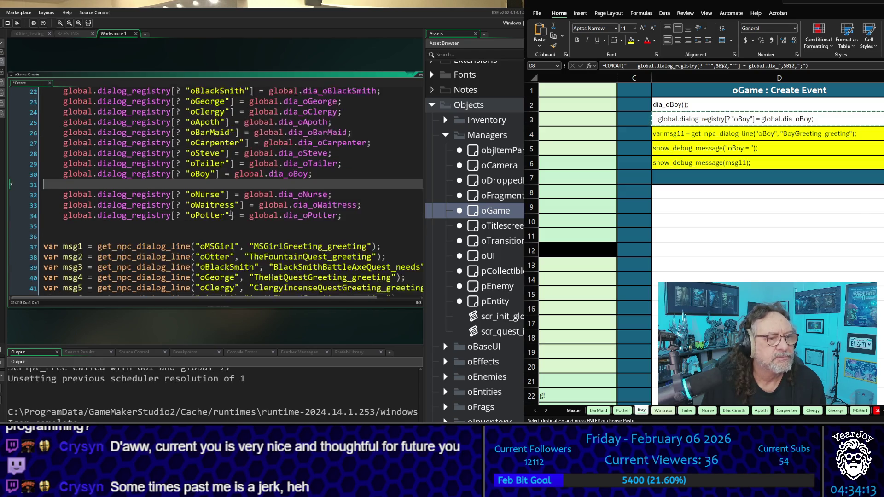
scroll(230, 213, "down", 1)
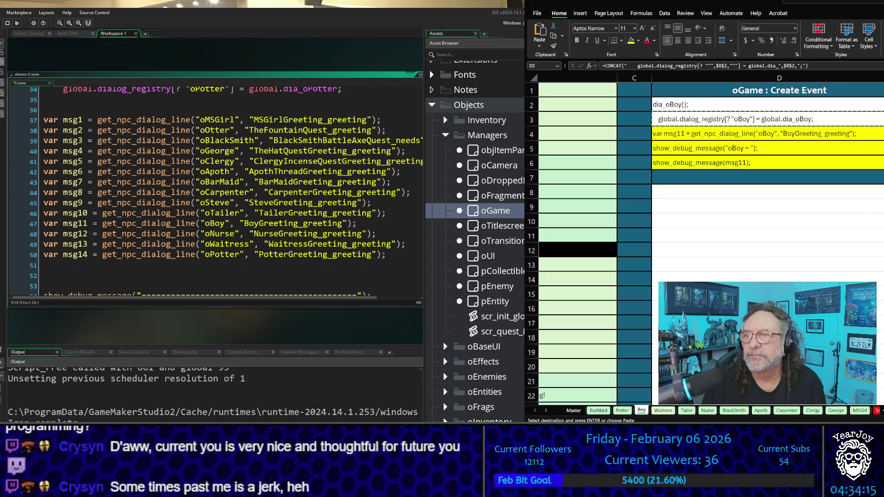
- Replace oBoy's msg11 line with the generated copy and remove leftover blank lines
left_click(740, 134)
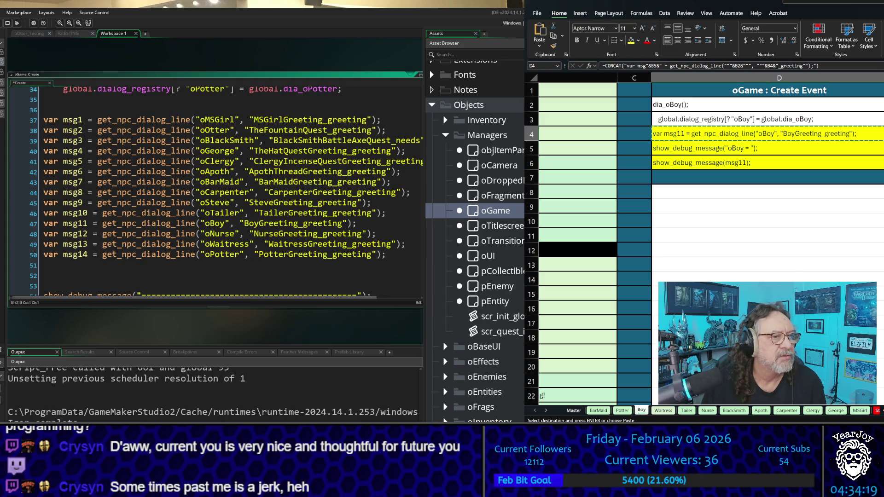
left_click_drag(352, 223, 43, 223)
key("ctrl+v")
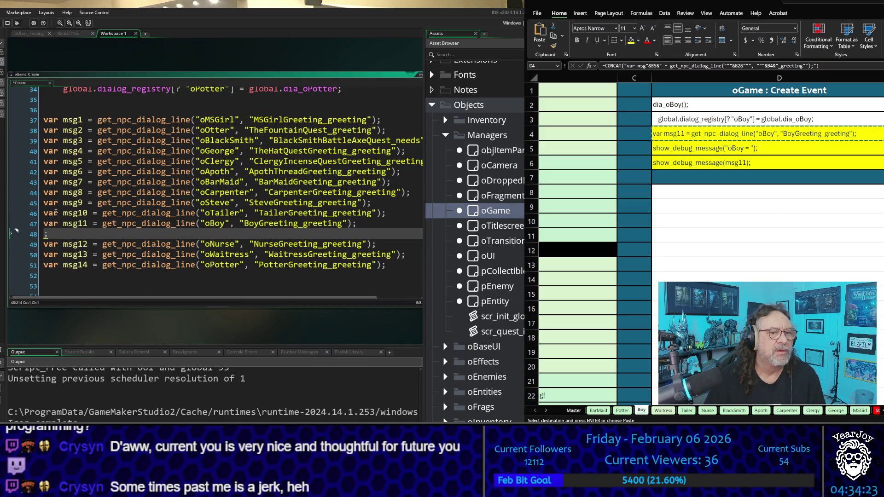
key("Up")
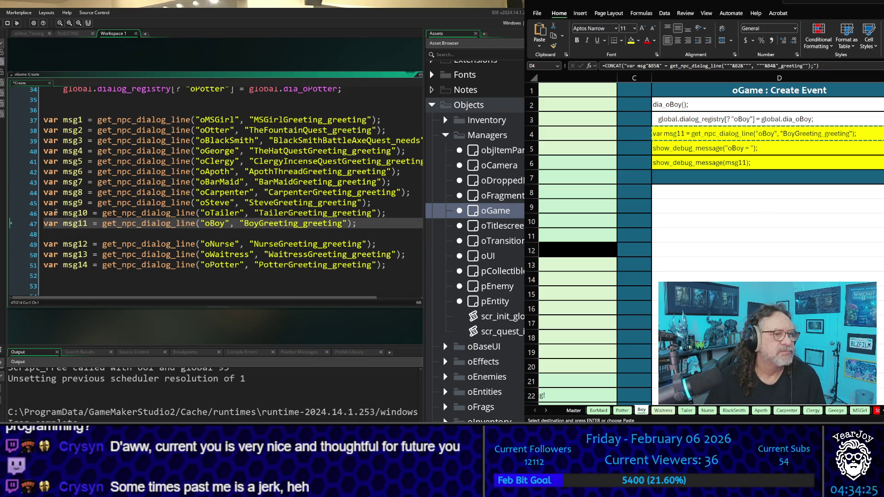
key("Down")
key("Delete")
key("Up")
key("Up")
key("Up")
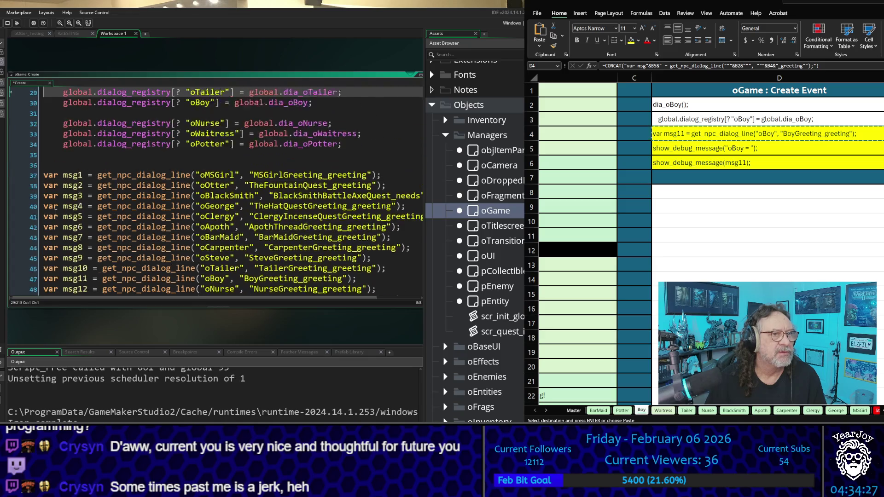
key("Up")
key("Up")
key("Up")
key("Down")
key("Down")
key("Down")
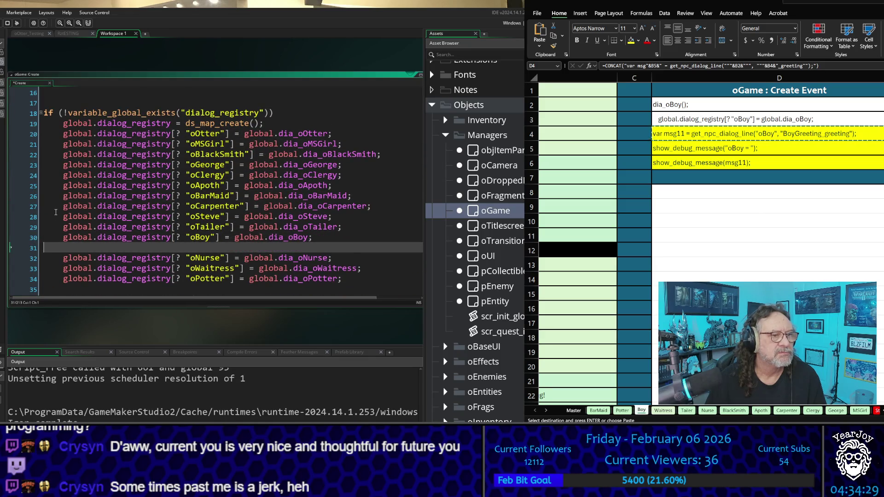
key("Delete")
- Paste the generated D5:D6 lines over oBoy's show_debug_message lines
key("Down")
key("Down")
key("Down")
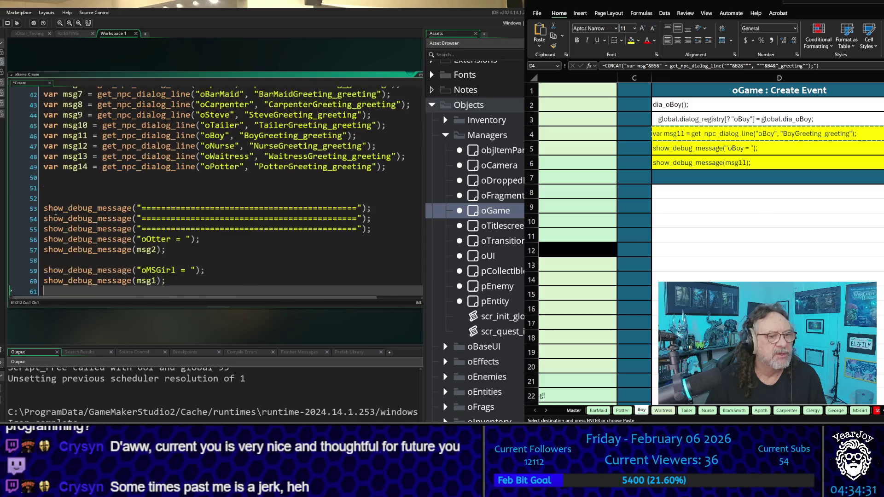
scroll(56, 212, "down", 5)
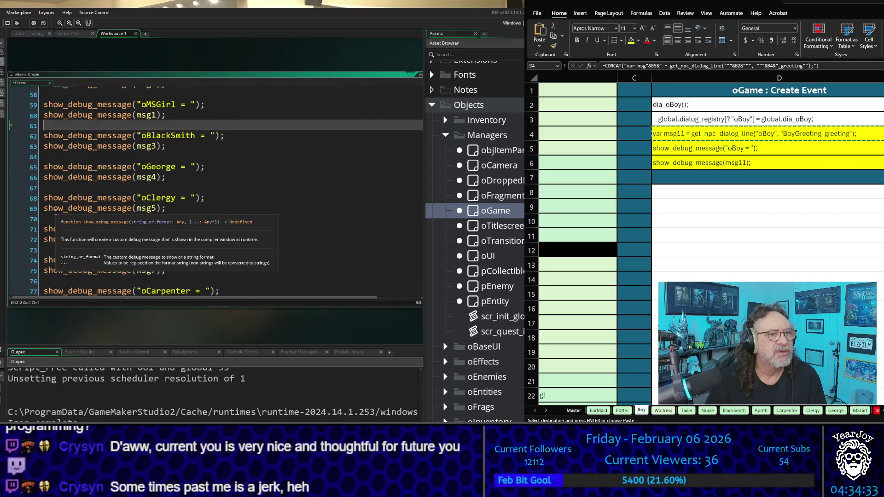
key("Up")
key("Up")
key("Up")
key("Down")
key("Down")
key("Down")
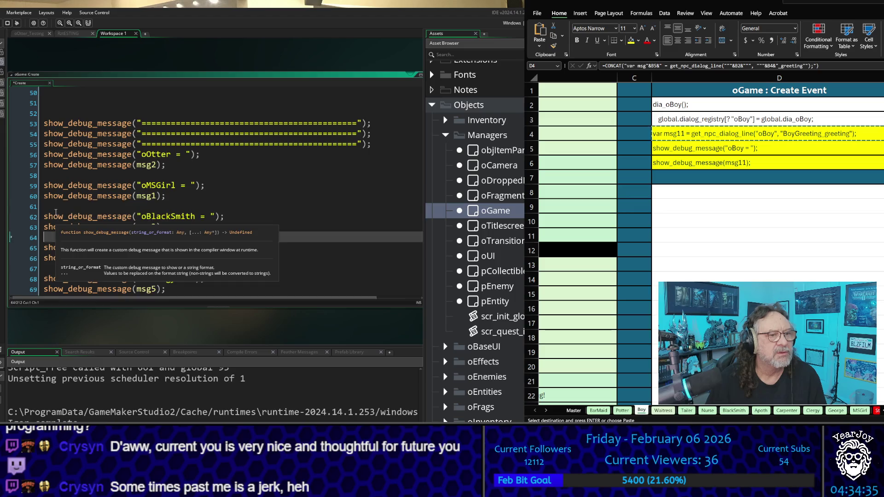
key("Down")
key("Down")
key("Down")
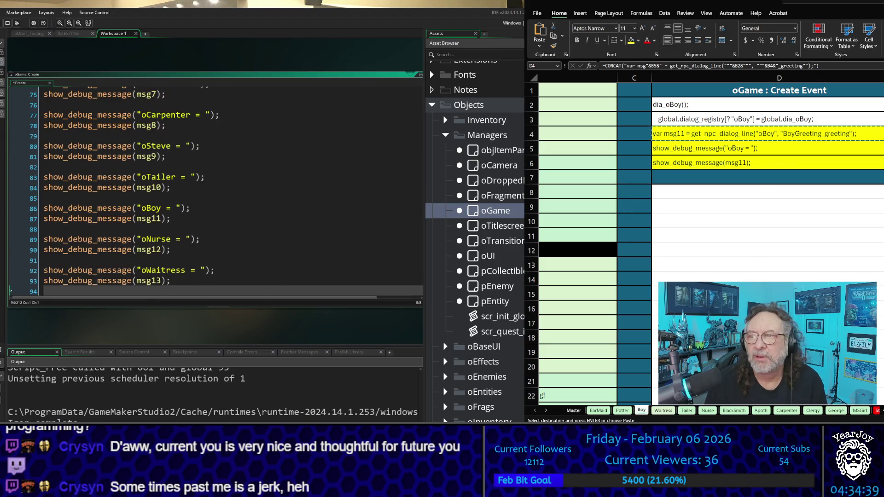
left_click(791, 151)
left_click_drag(791, 151, 791, 158)
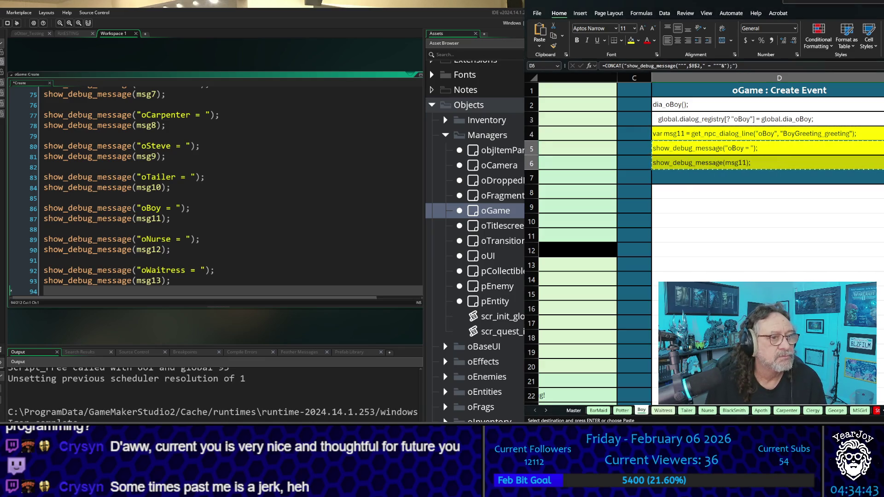
mouse_move(171, 218)
left_mouse_down()
mouse_move(52, 218)
mouse_move(27, 208)
left_mouse_up()
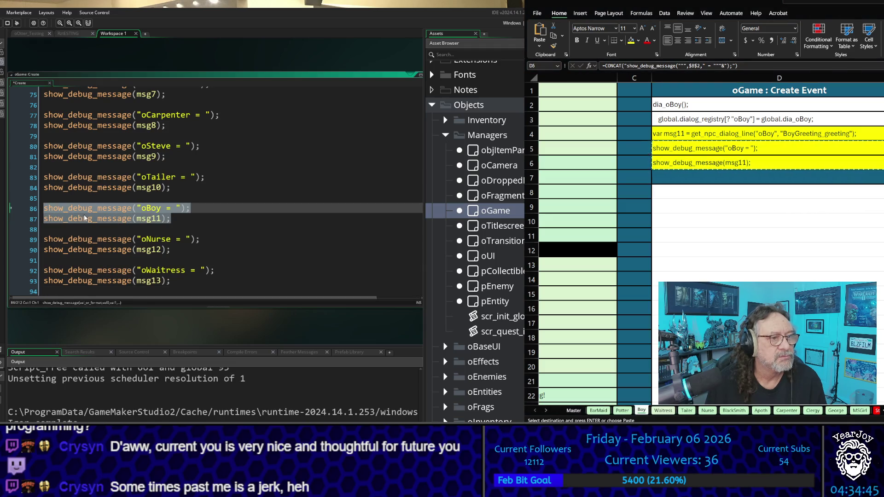
key("ctrl+v")
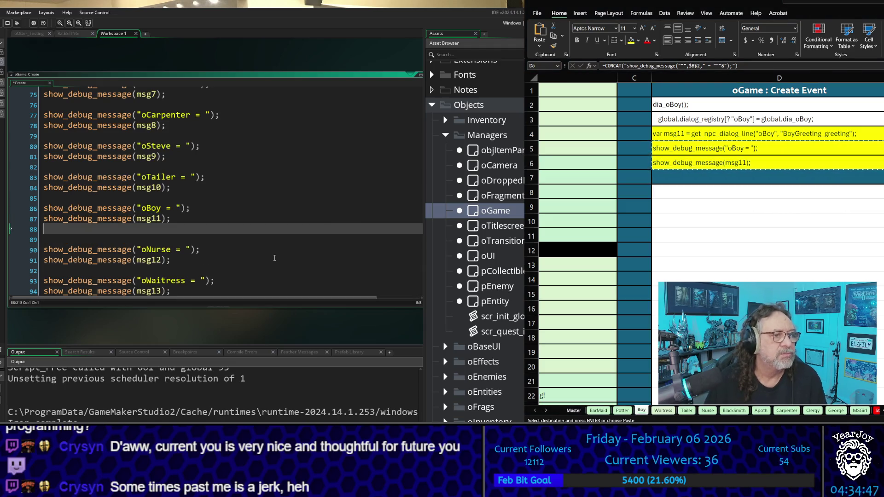
key("Delete")
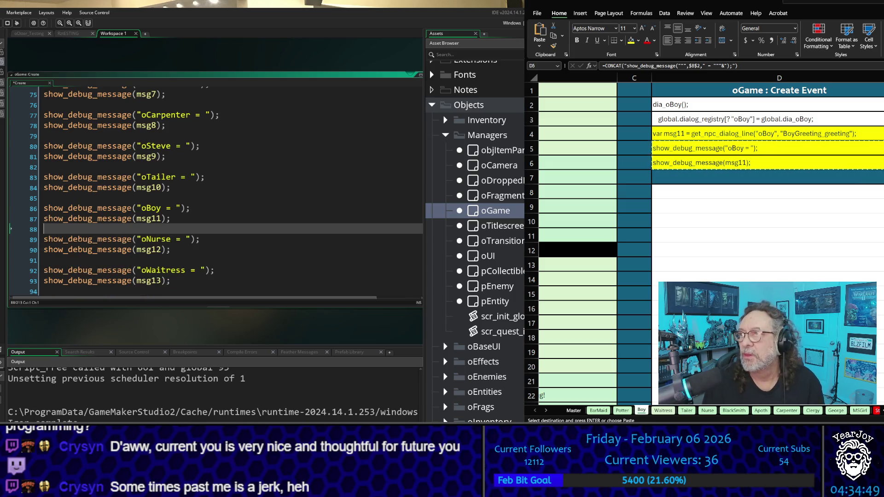
- Open the dia_oBoy dialog script and select its generated function code cells
scroll(499, 278, "down", 6)
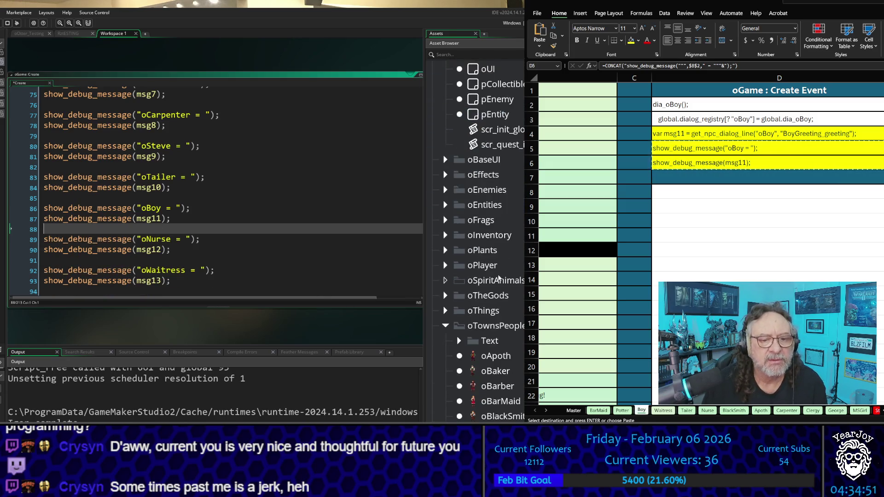
scroll(498, 278, "down", 10)
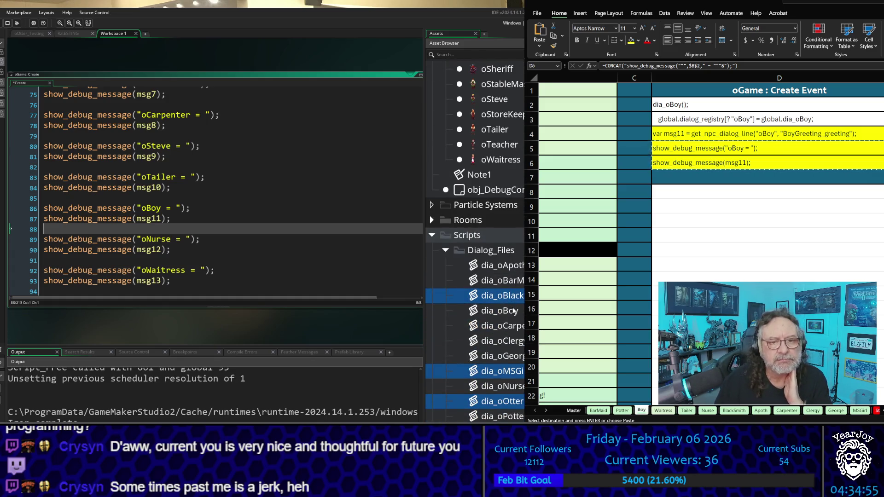
double_click(514, 310)
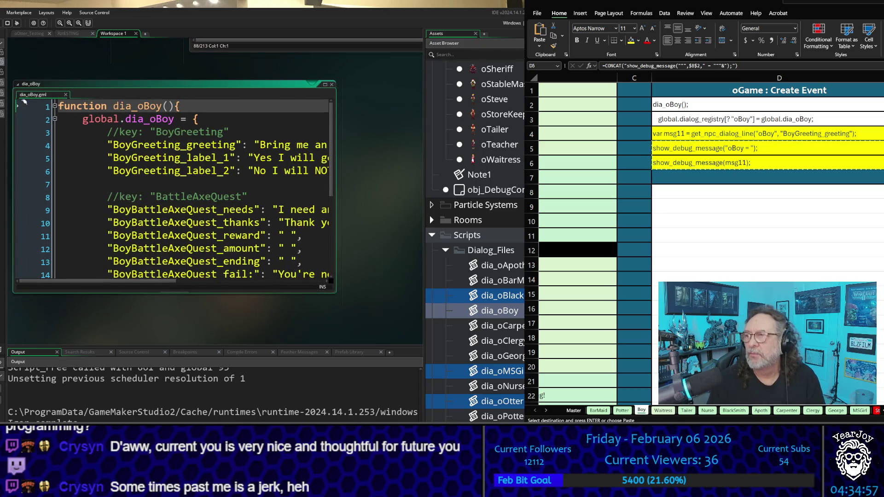
left_click_drag(737, 148, 737, 162)
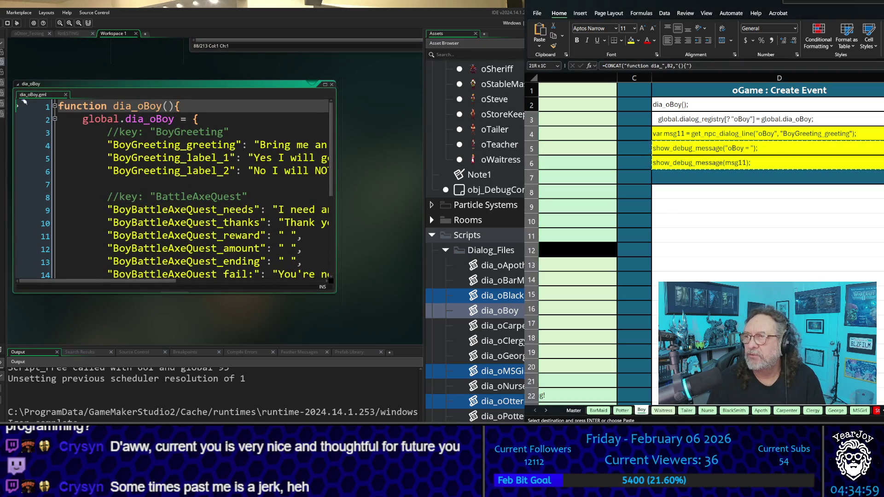
- Replace the dia_oBoy script with the generated function code and delete leftover old lines below line 22
scroll(709, 244, "down", 3)
scroll(709, 244, "down", 20)
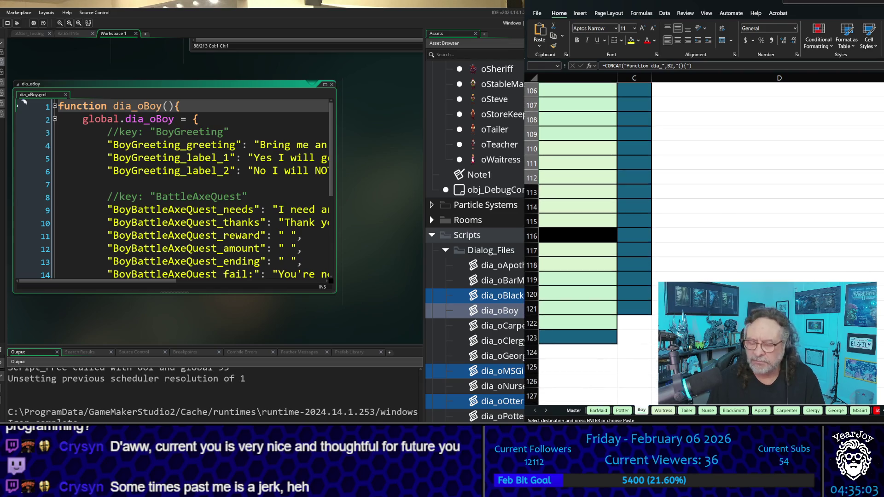
left_click(221, 208)
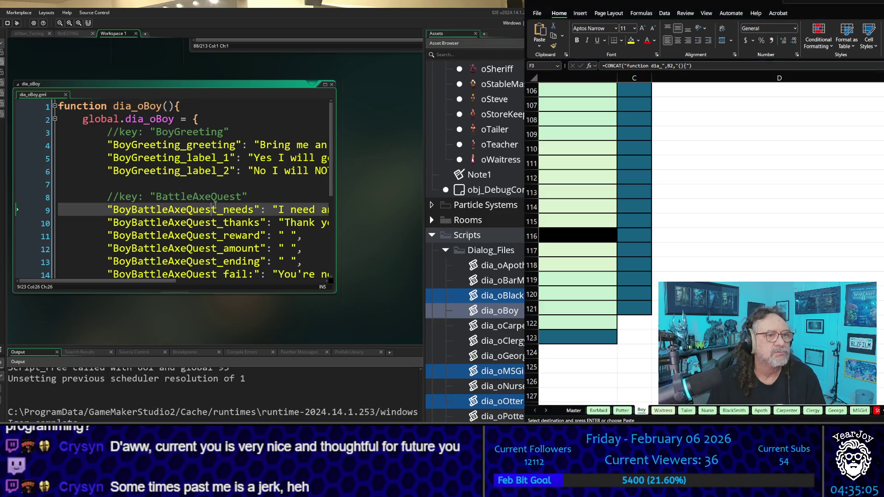
key("ctrl+a")
key("ctrl+v")
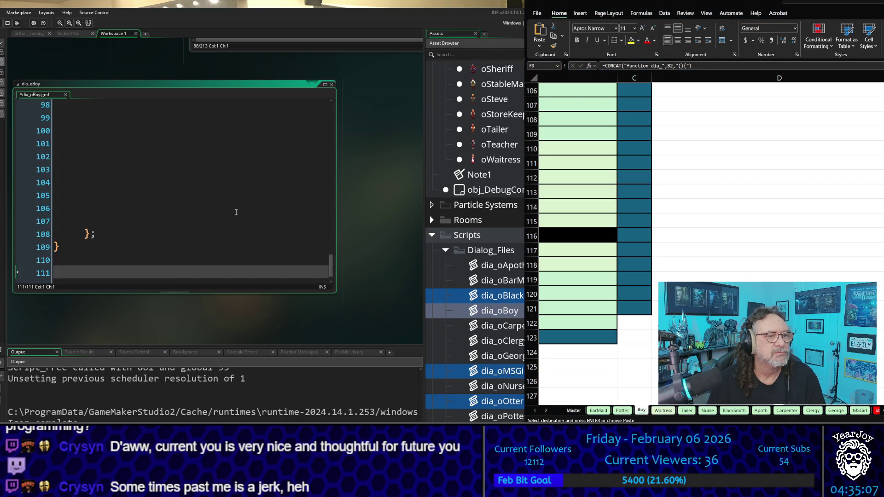
key("BackSpace")
key("BackSpace")
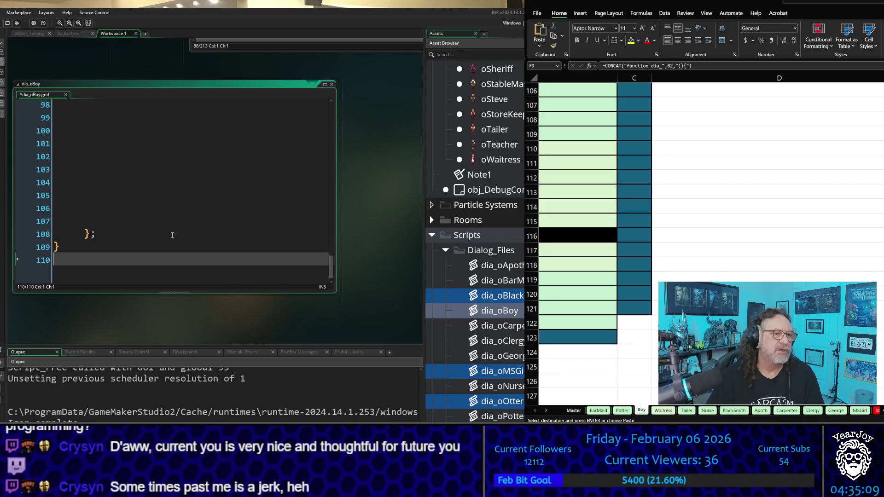
key("Up")
key("Up")
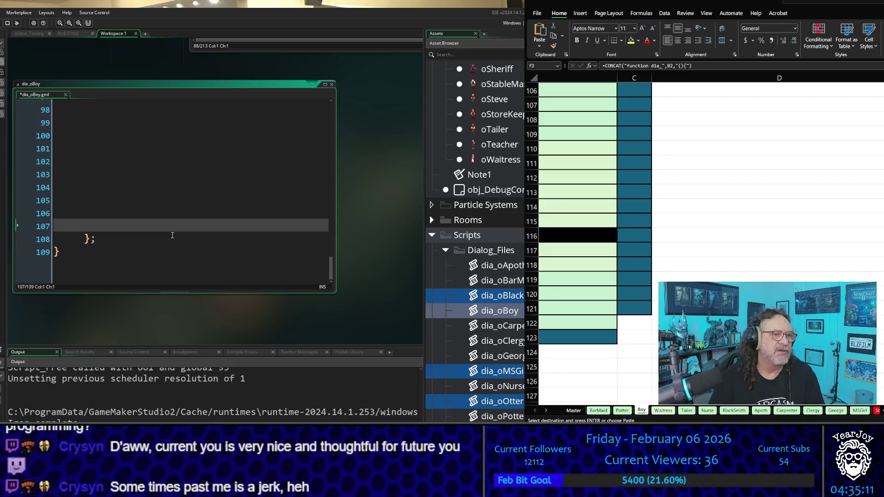
key("Up")
key("Up")
key("Up")
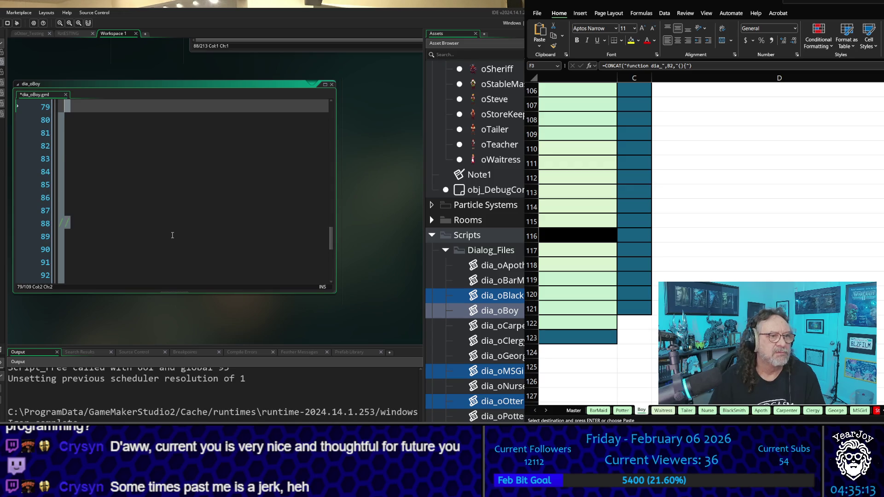
key("Up")
key("Up")
key("Up")
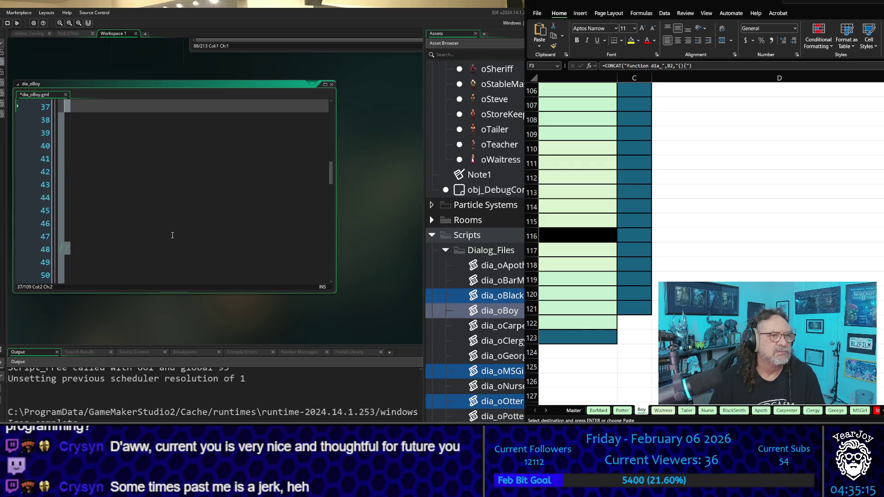
key("Up")
key("Up")
key("Up")
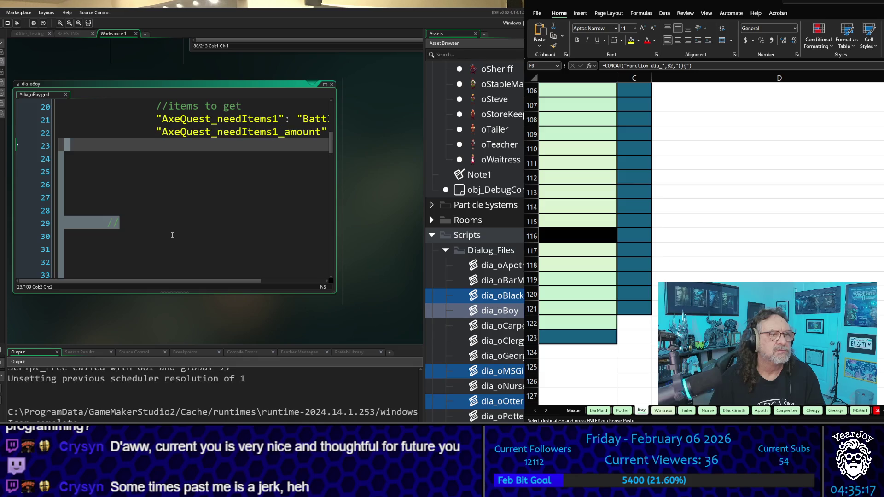
key("Delete")
key("BackSpace")
key("BackSpace")
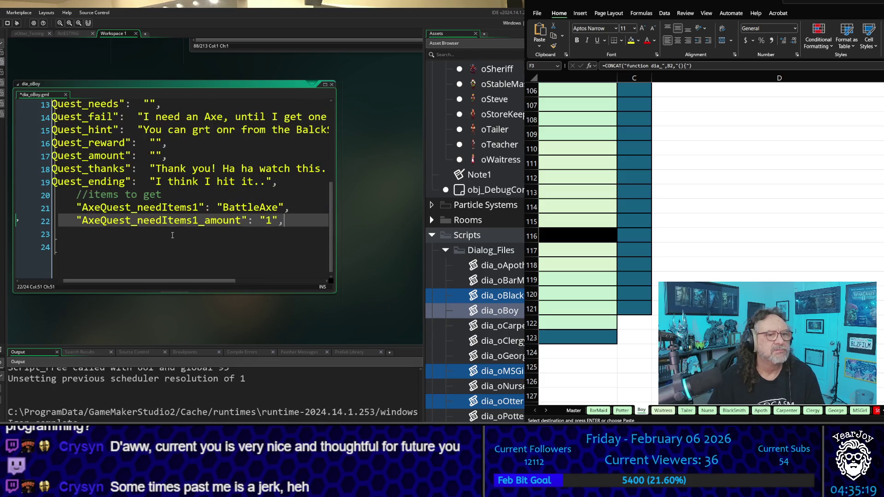
- Review the BoyGreeting lines at the top of the pasted dia_oBoy script
key("Up")
key("Up")
key("Up")
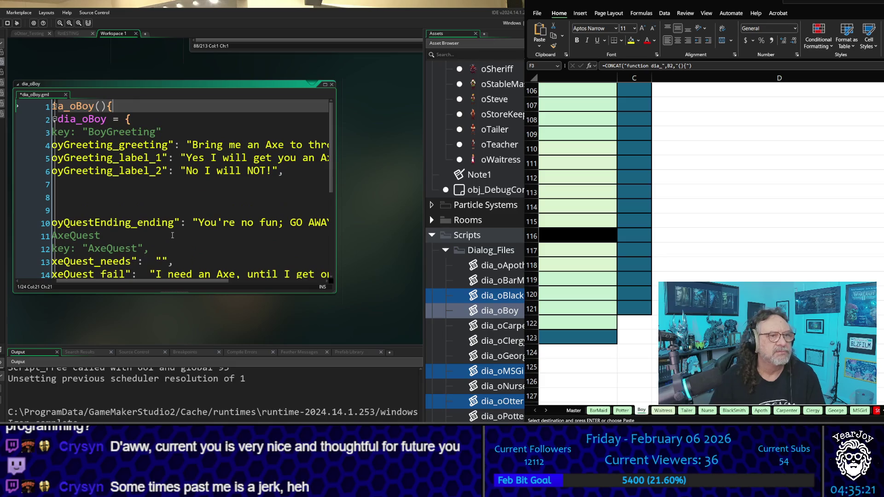
key("Down")
key("Home")
key("Down")
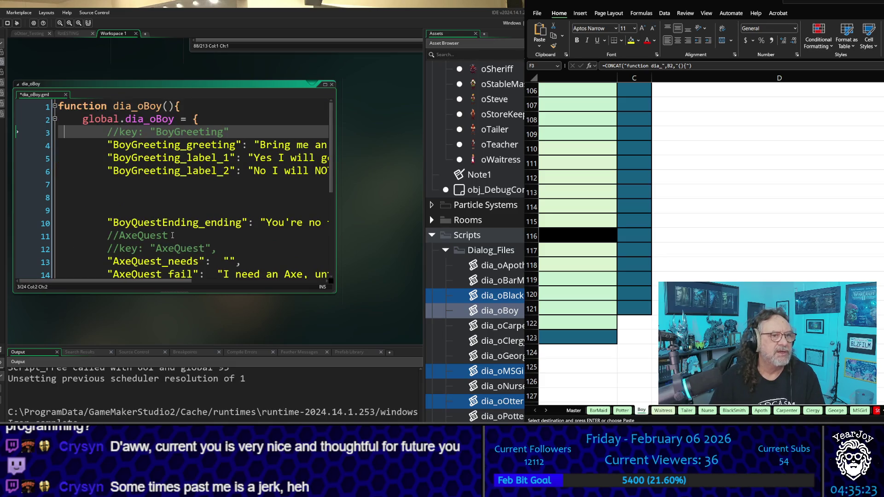
key("Down")
key("Down")
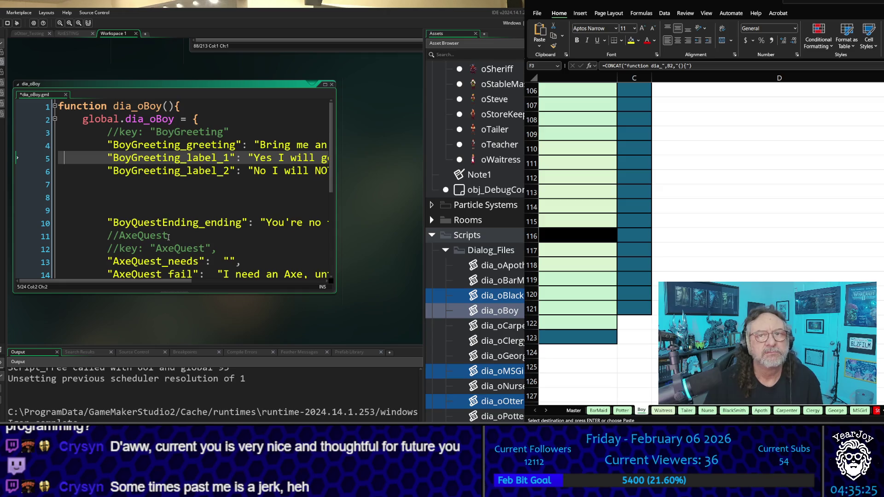
scroll(246, 199, "down", 2, "ctrl")
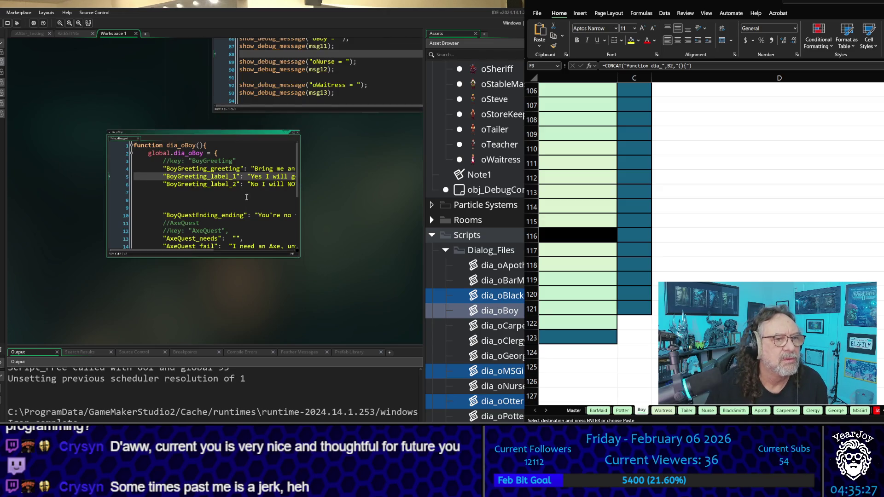
- Widen the dia_oBoy window and delete the blank lines so BoyQuestEnding_ending follows BoyGreeting_label_2
left_click_drag(300, 198, 422, 198)
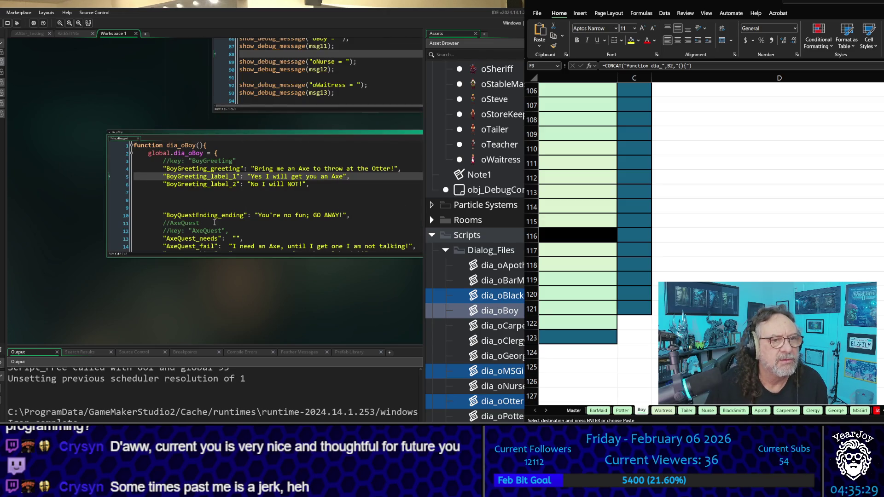
left_click_drag(106, 198, 25, 197)
left_click(226, 185)
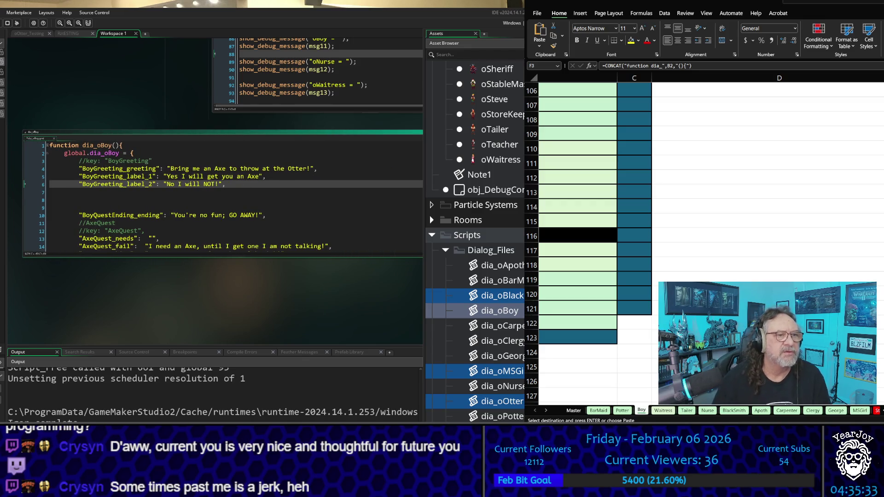
key("Down")
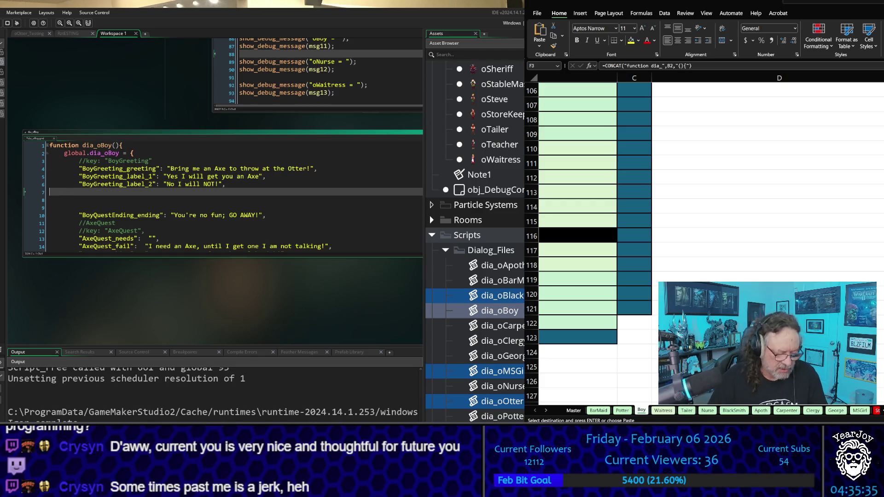
key("Delete")
key("Delete")
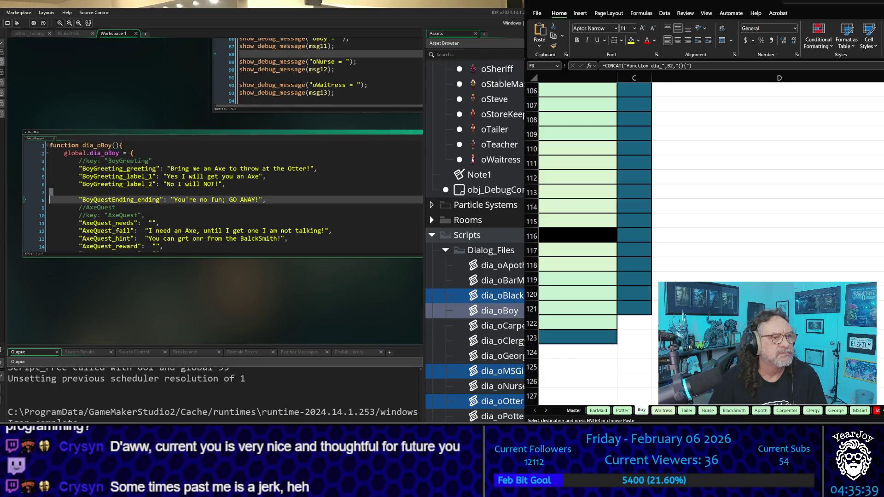
key("Delete")
left_click(50, 246)
key("ctrl+End")
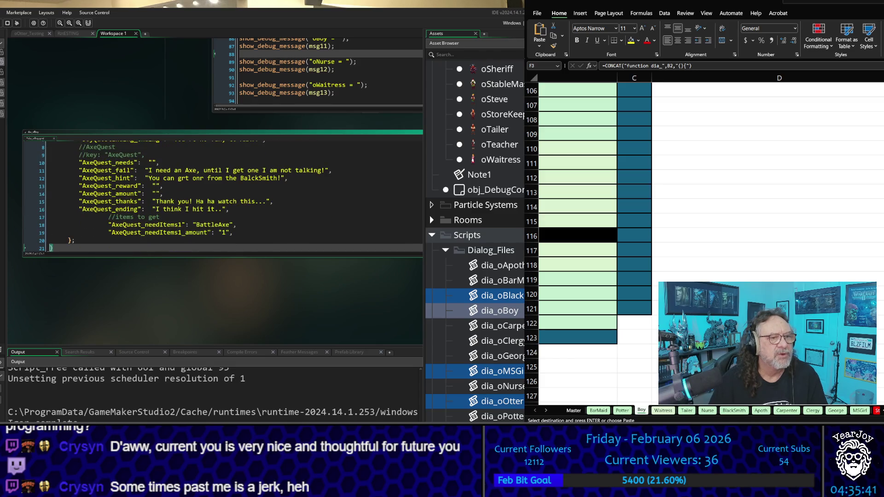
key("Up")
key("Up")
key("Up")
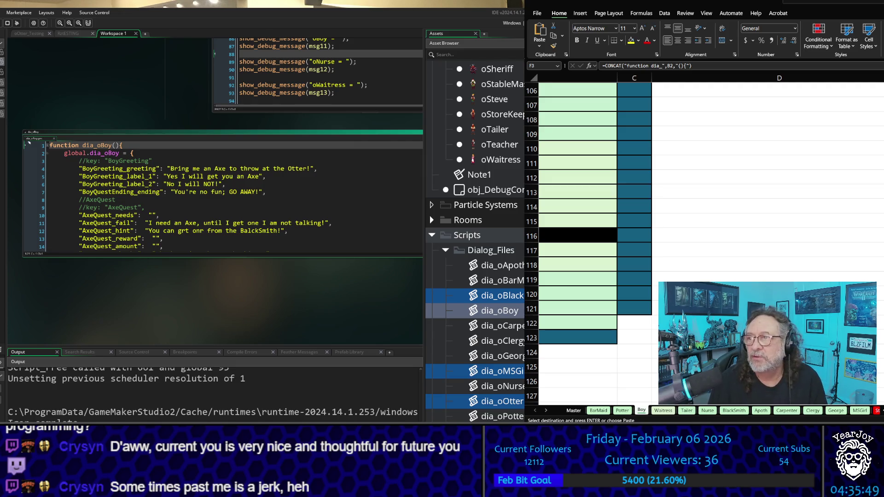
scroll(709, 244, "up", 20)
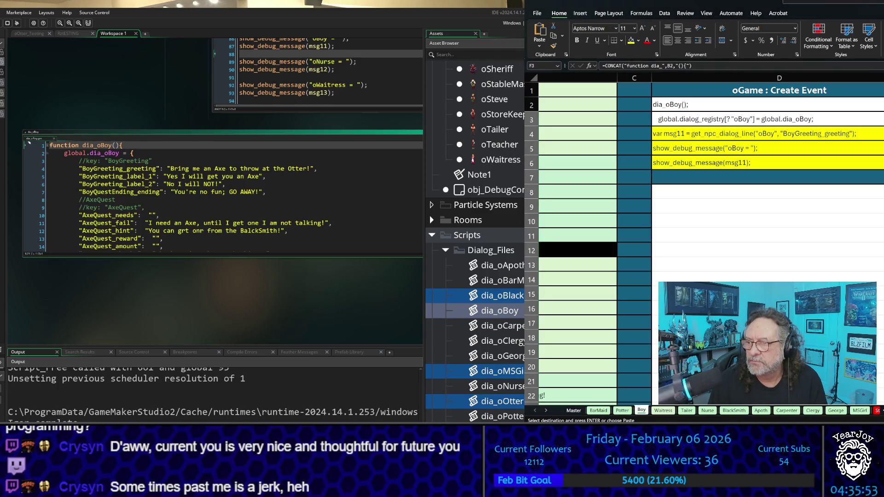
- Open npc_activate_axeboy from Quests > TownPeople and select the sheet's generated code in H111:H113
scroll(711, 240, "right", 6)
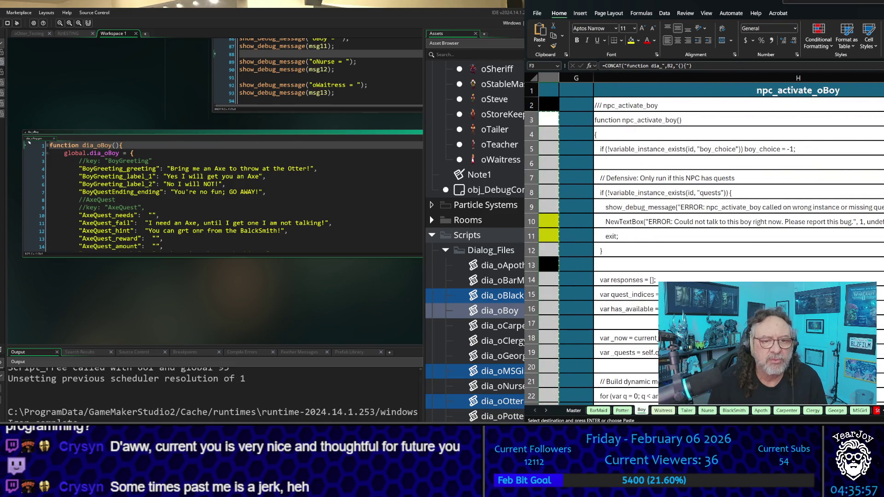
scroll(475, 242, "down", 10)
scroll(475, 242, "up", 1)
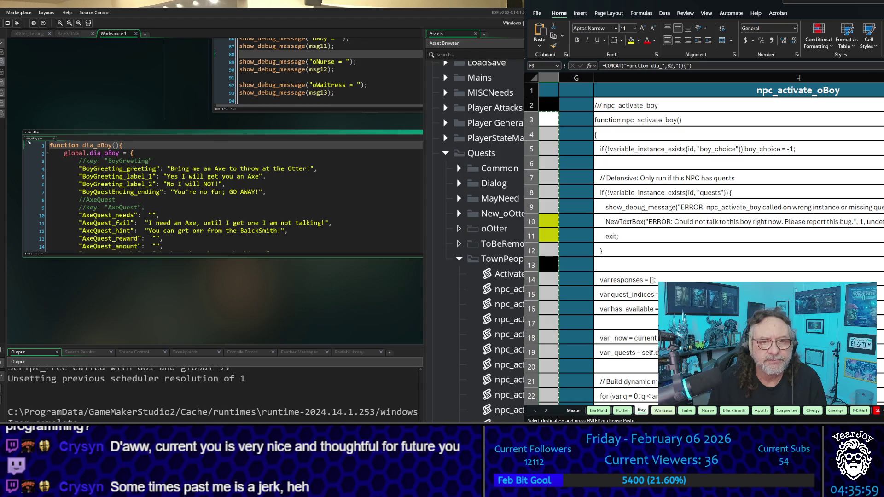
double_click(507, 304)
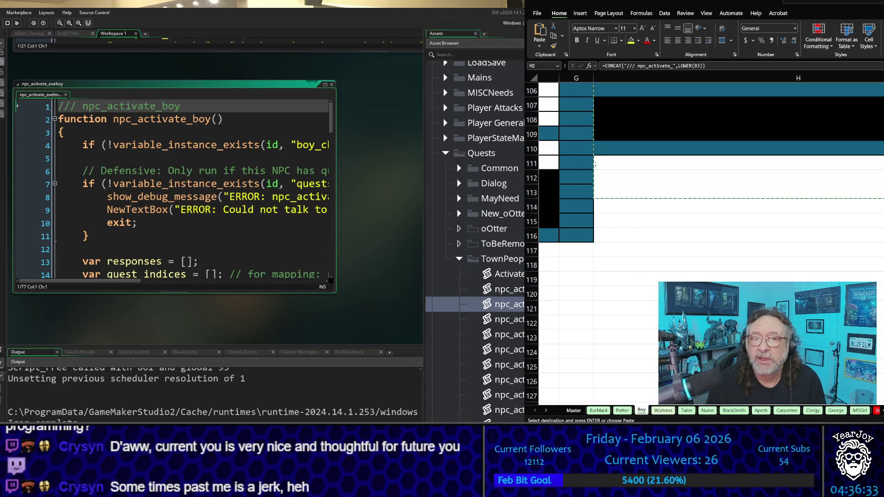
left_click_drag(736, 163, 737, 193)
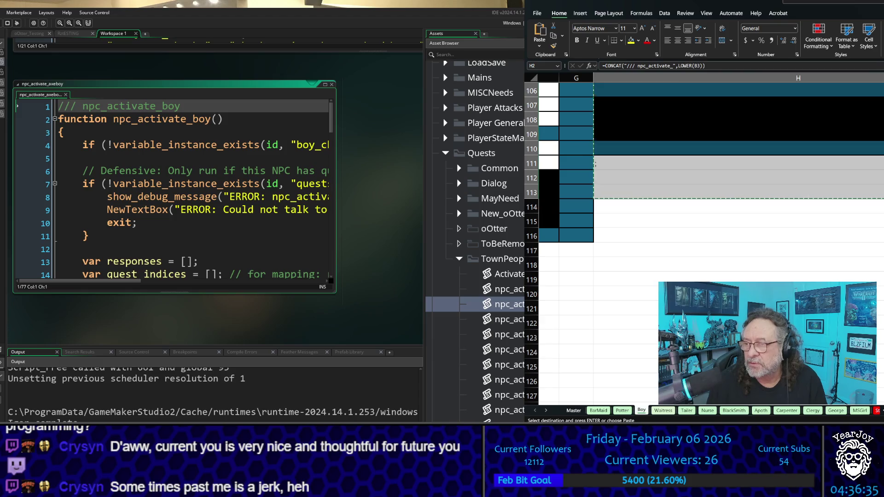
scroll(595, 163, "right", 5)
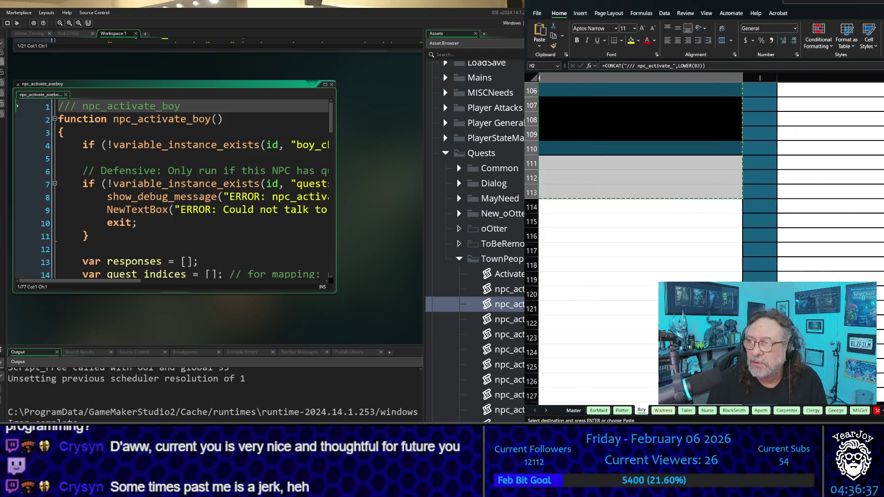
scroll(704, 244, "down", 4)
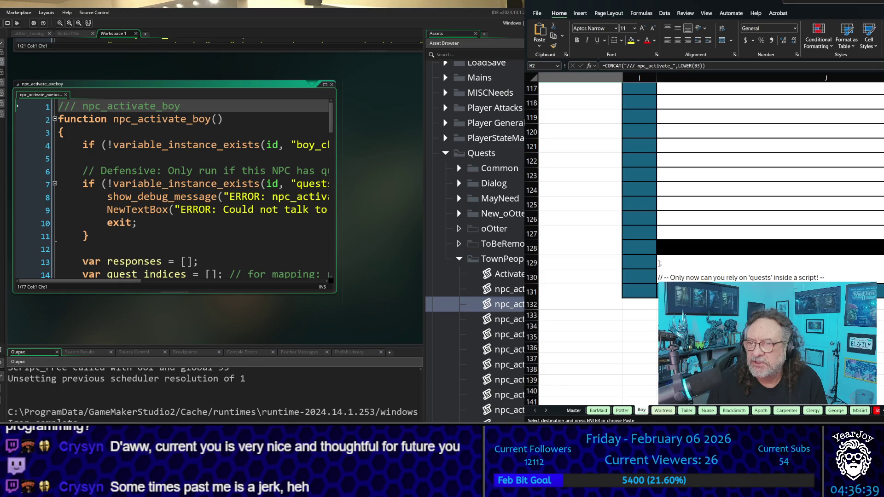
scroll(704, 244, "up", 20)
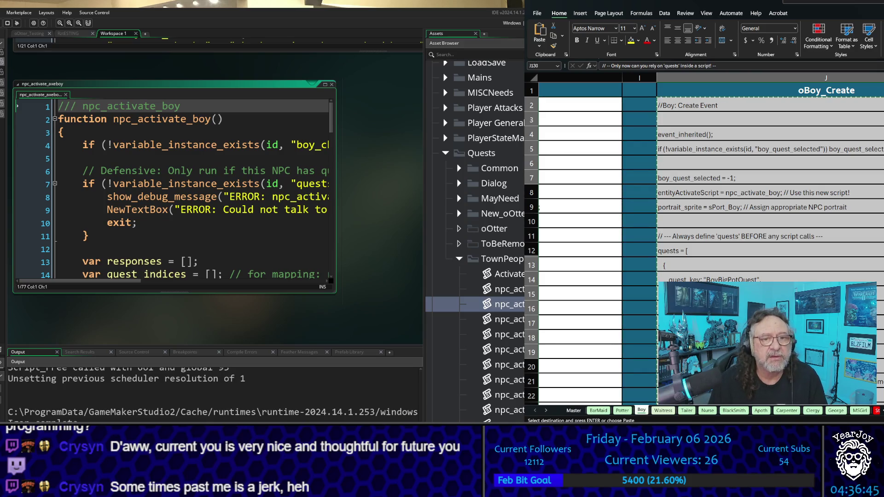
scroll(217, 184, "up", 3)
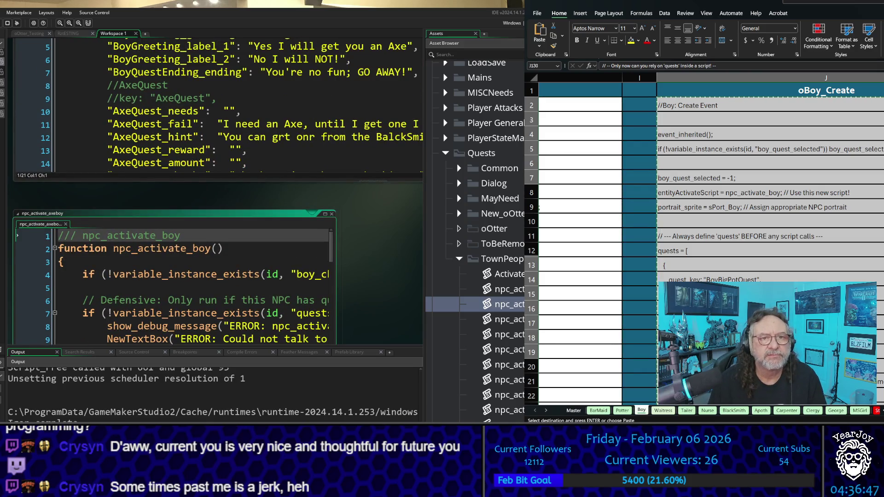
scroll(474, 230, "up", 15)
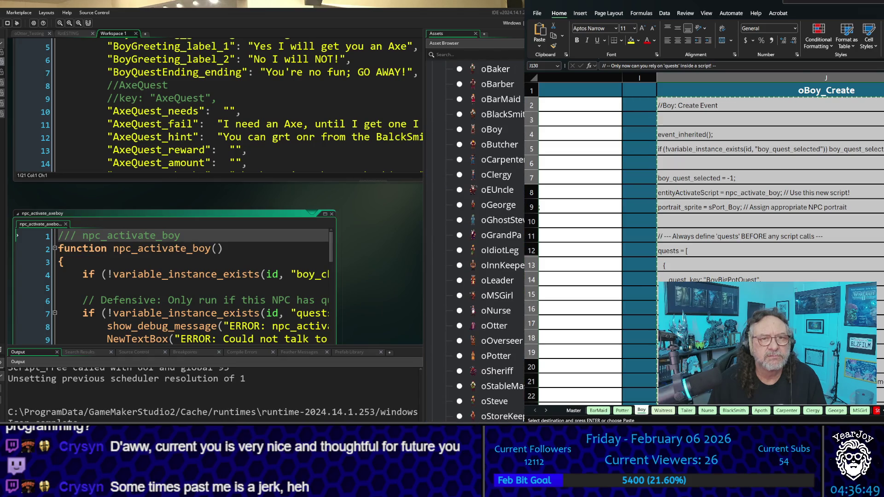
- Replace all of oBoy's Create event code with the copied spreadsheet code and widen the editor
scroll(488, 185, "up", 2)
double_click(491, 158)
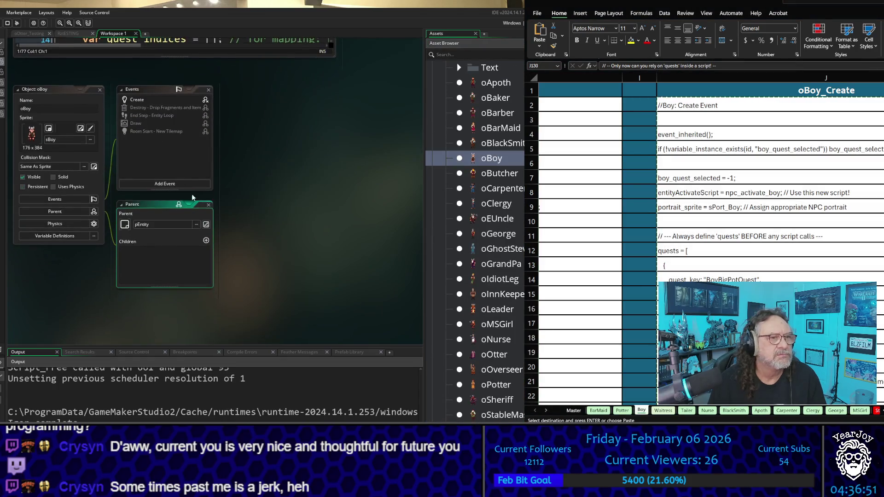
double_click(143, 101)
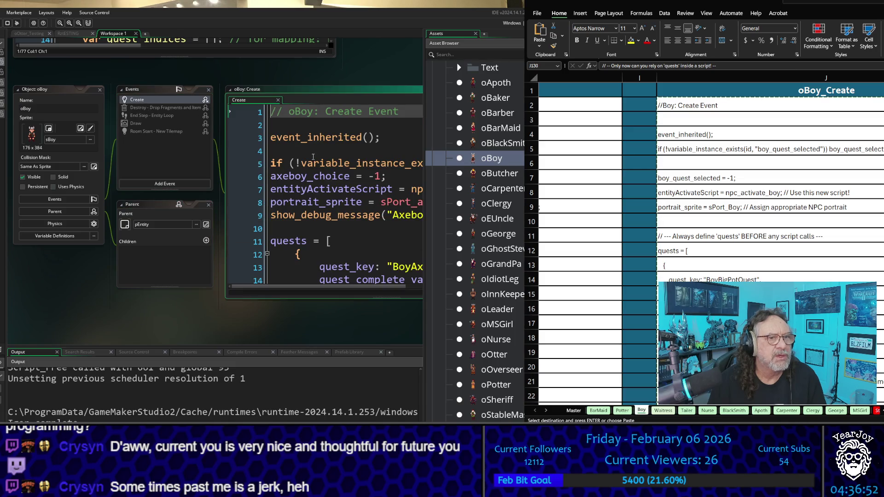
left_click(337, 209)
key("ctrl+a")
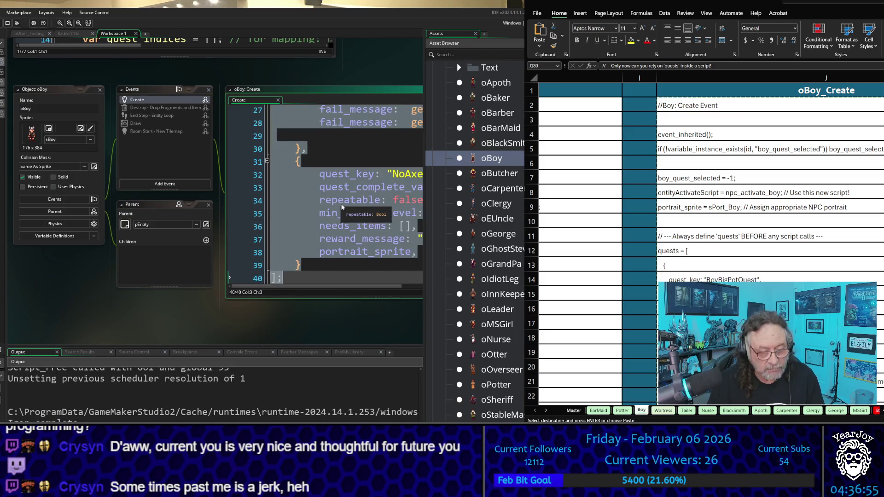
key("ctrl+v")
left_click(351, 241)
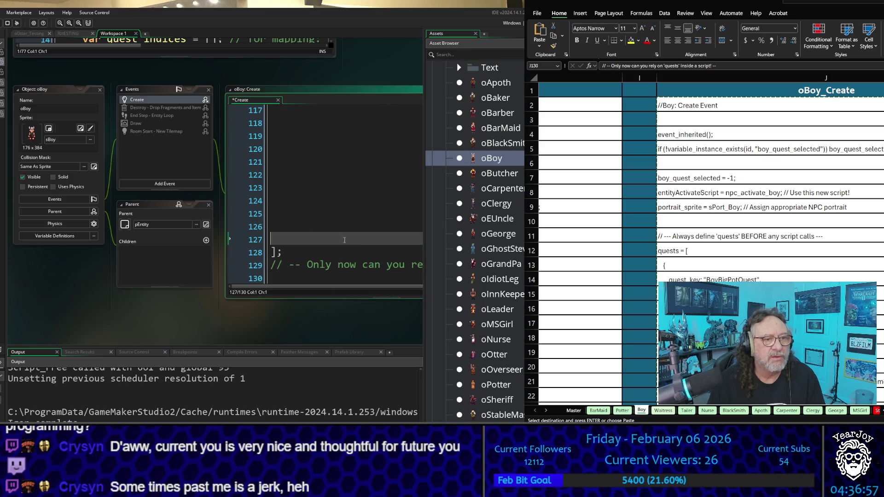
mouse_move(337, 329)
left_mouse_down()
mouse_move(181, 325)
mouse_move(117, 308)
left_mouse_up()
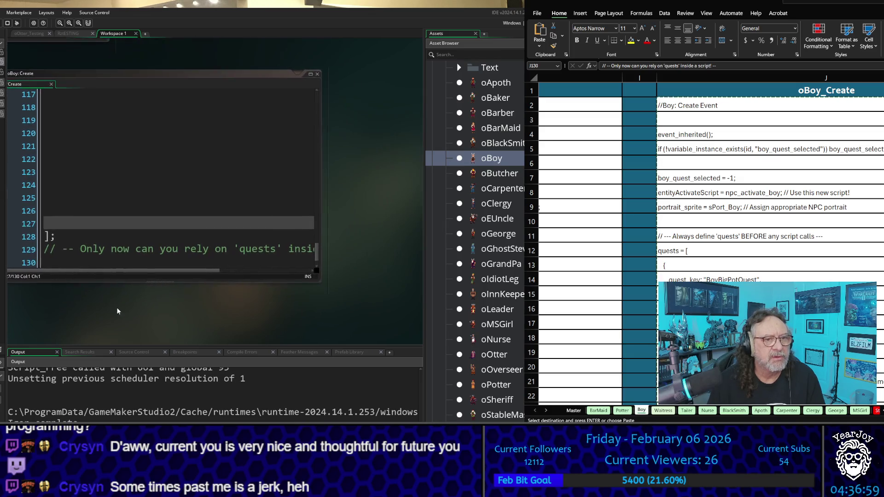
left_click_drag(321, 193, 494, 193)
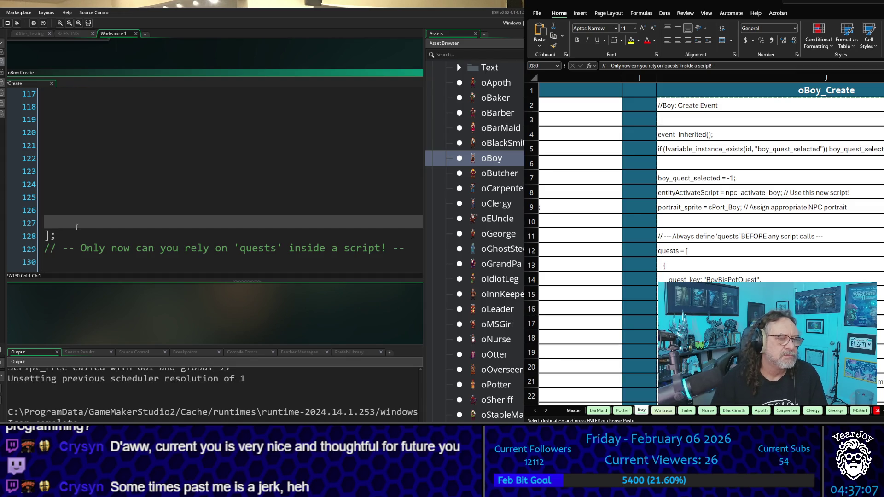
- Replace the // Quest 2 comment with the closing bracket and comment, removing the blank line above
key("Up")
key("Up")
key("Up")
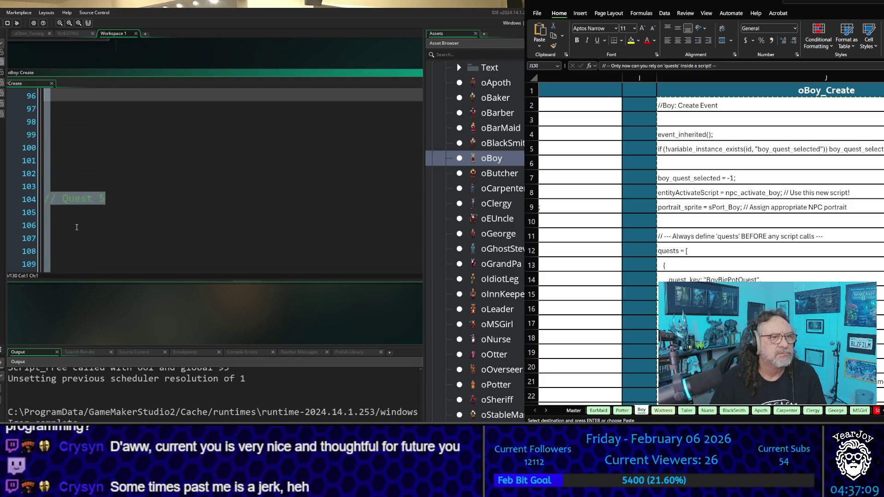
key("Up")
key("Up")
key("Up")
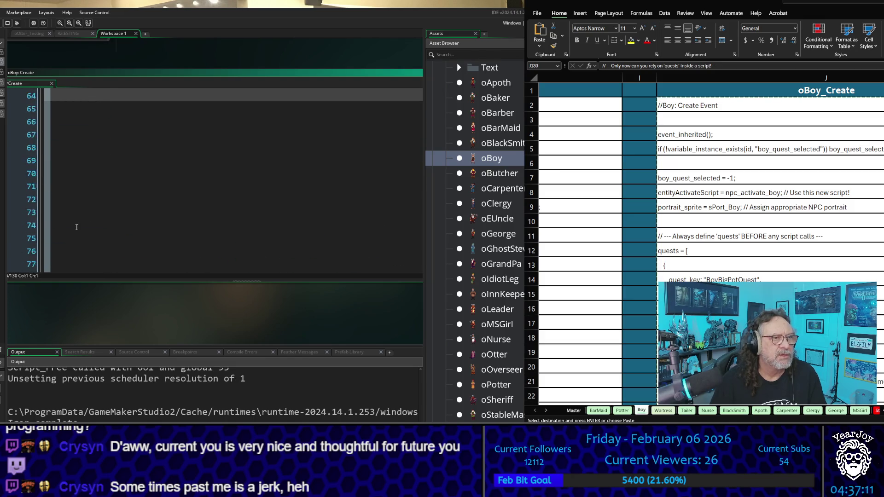
key("Up")
key("Up")
key("Up")
key("shift+Up")
key("shift+Up")
key("shift+Up")
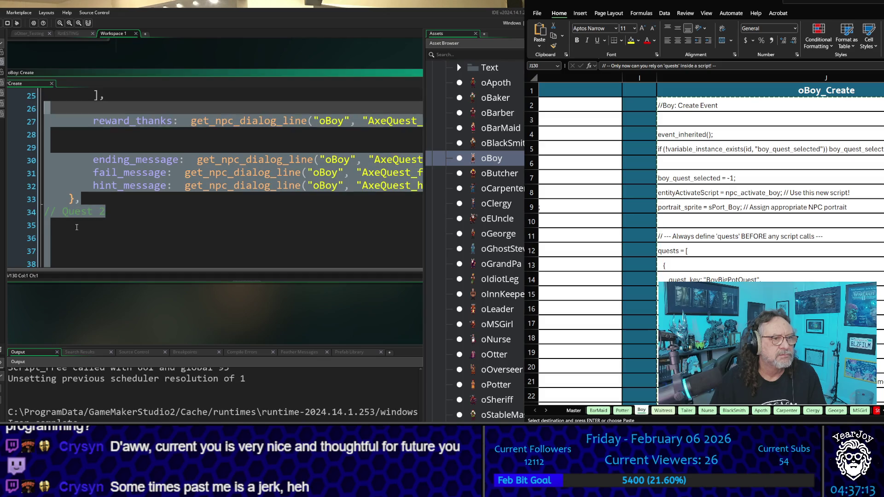
key("shift+Down")
key("shift+Down")
key("shift+Down")
type("]; // -- Only now can you rely on 'quests' inside a script! --")
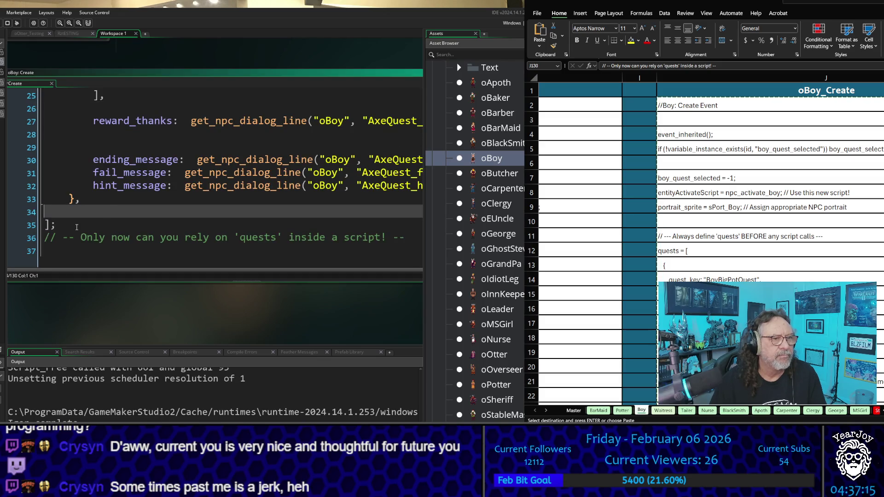
key("Delete")
key("Up")
key("Up")
key("Up")
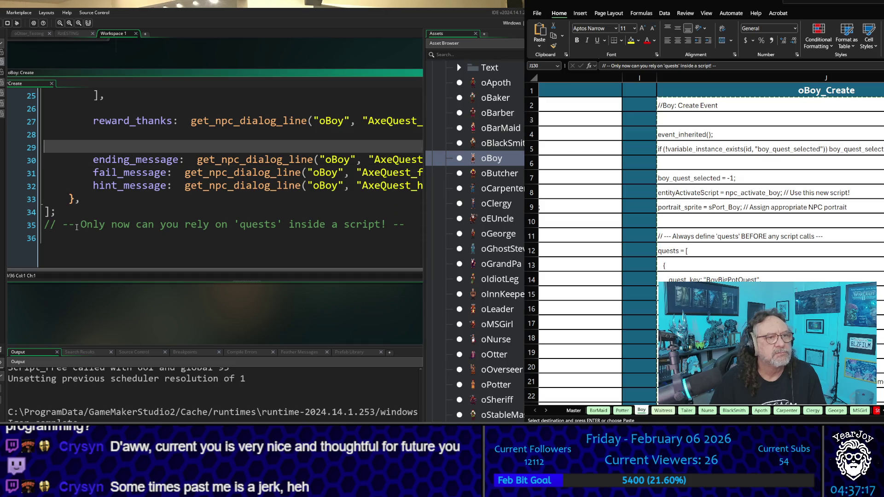
key("Down")
key("Down")
key("Down")
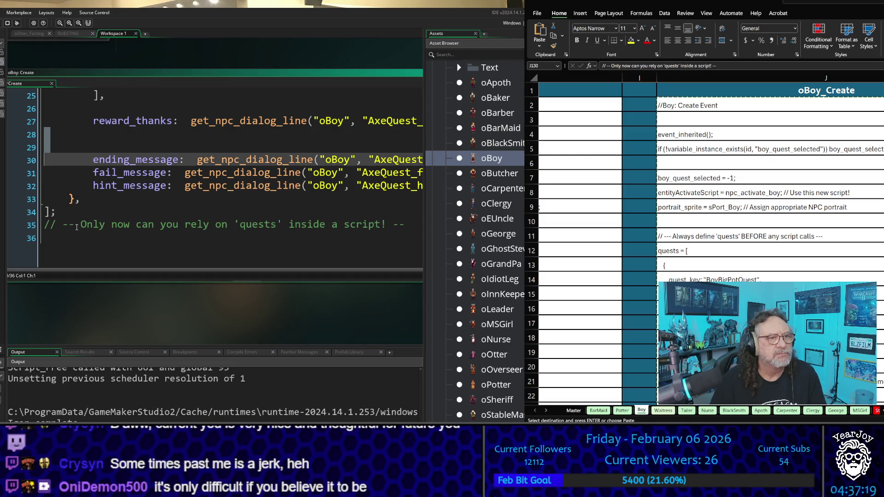
- Delete the blank lines before reward_thanks and after quest_key in the quests block
key("Up")
key("Up")
key("Up")
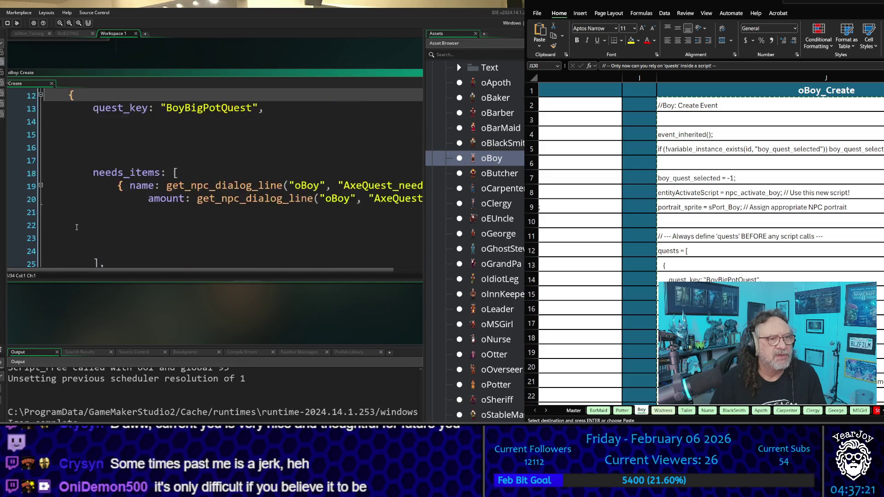
key("Down")
key("Down")
key("Down")
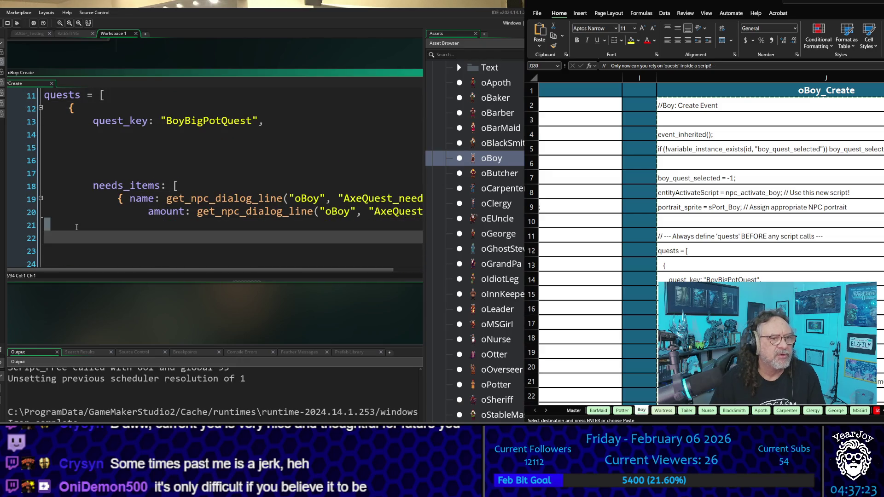
key("Delete")
key("shift+Down")
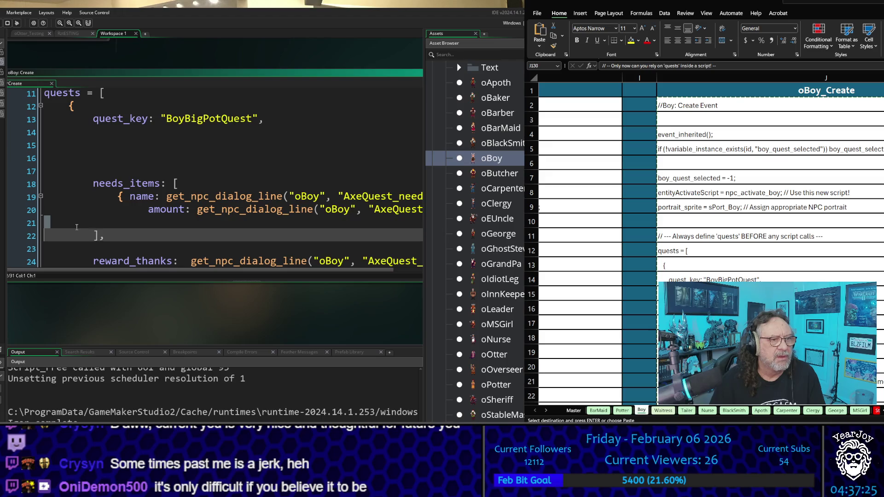
key("Delete")
key("Down")
key("Delete")
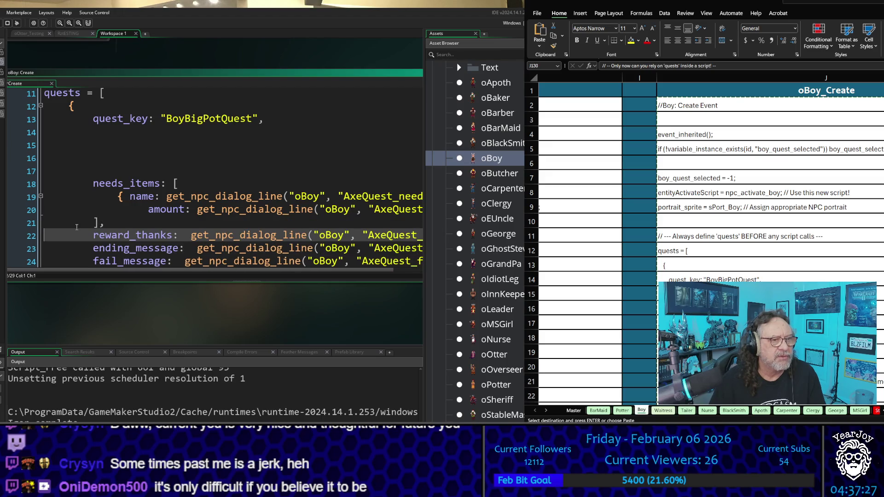
key("Up")
key("Up")
key("Up")
key("Up")
key("shift+Down")
key("shift+Down")
key("shift+Down")
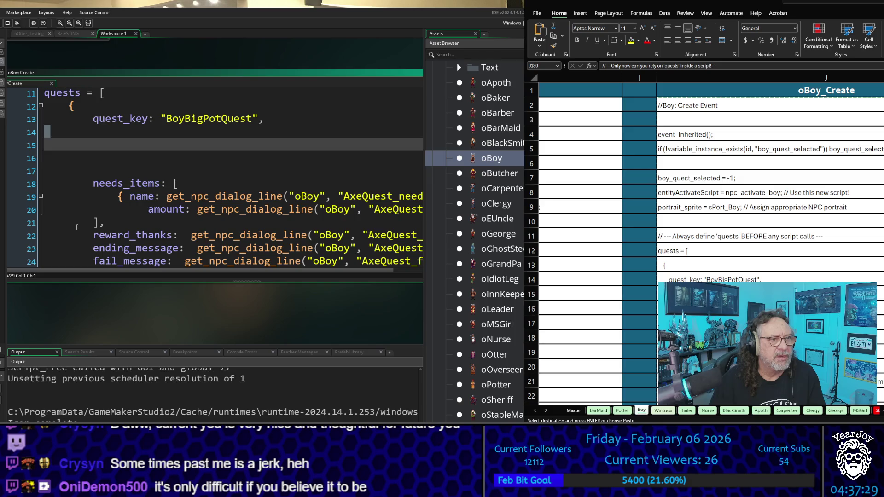
key("shift+Down")
key("Delete")
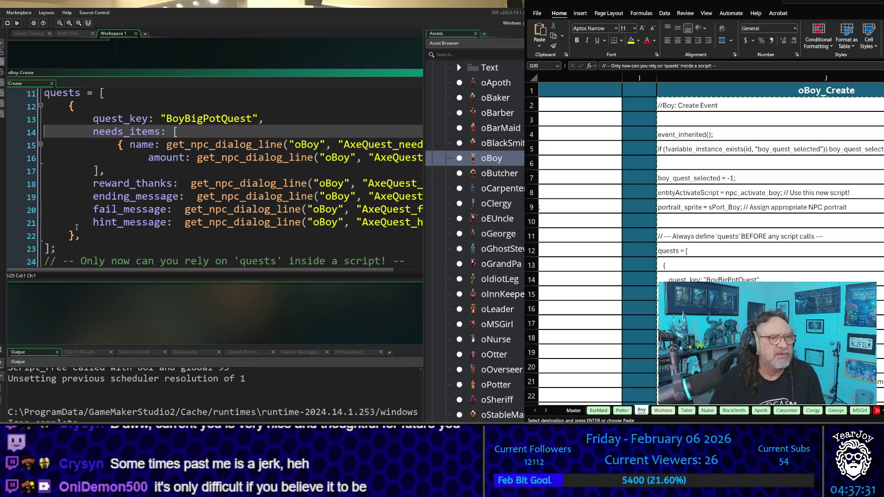
key("ctrl+Home")
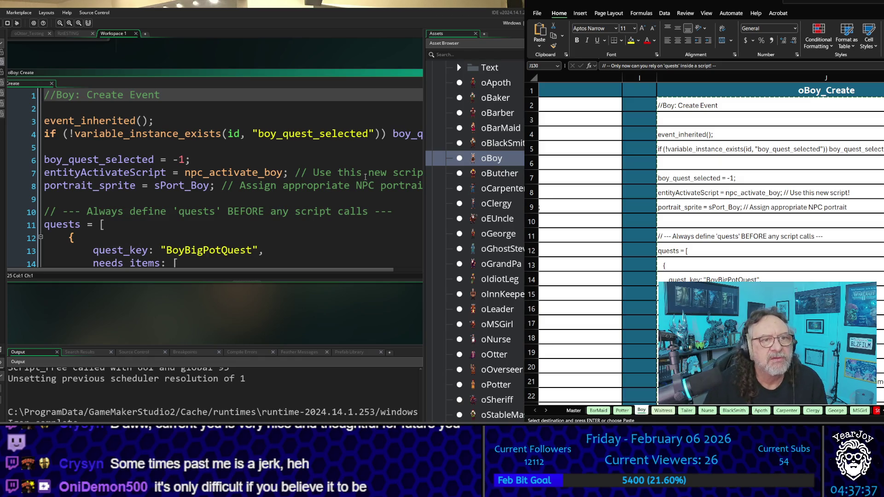
- Compare the Boy sheet's quest data in Excel with the oBoy Create code, then return to the code
left_click(166, 323)
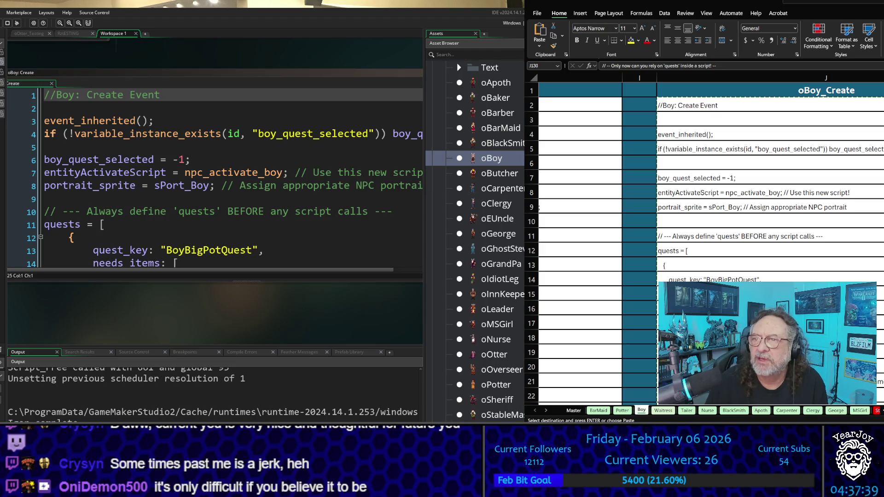
scroll(858, 277, "down", 3)
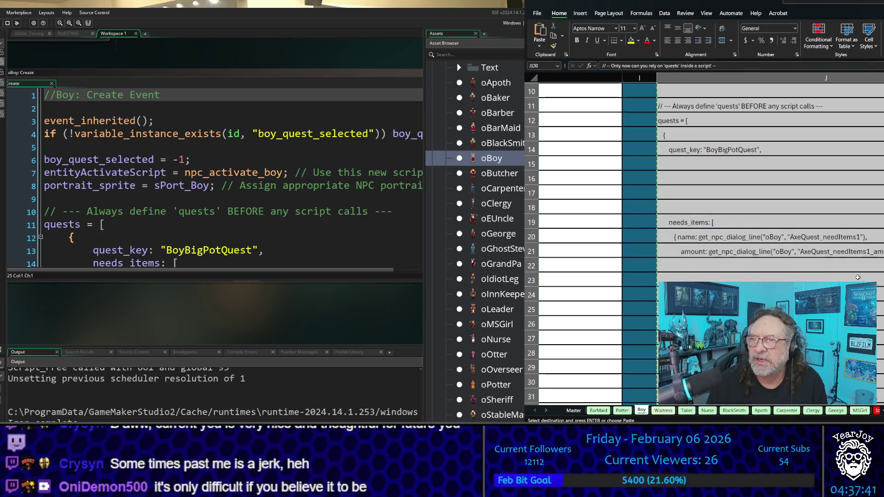
scroll(858, 277, "up", 2)
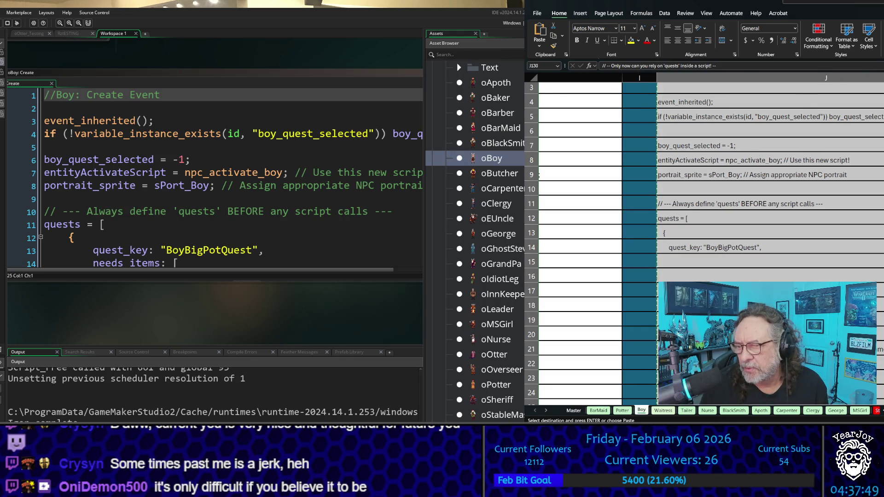
scroll(839, 411, "left", 3)
scroll(691, 230, "down", 4)
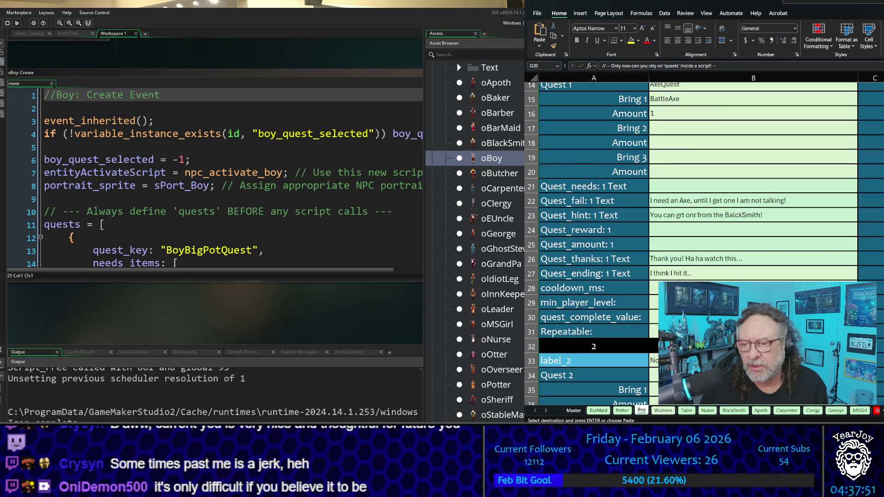
left_click(654, 288)
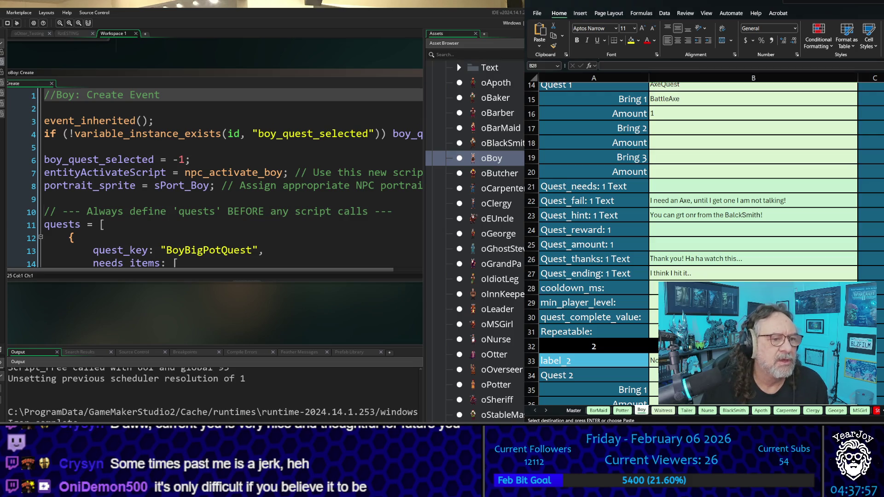
left_click(239, 215)
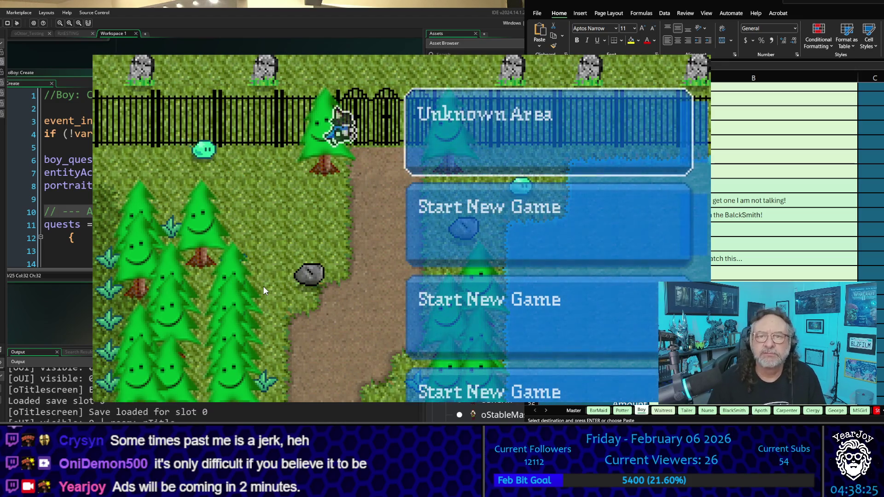
- Move to Start New Game on the title menu, then quit the running game
key("Down")
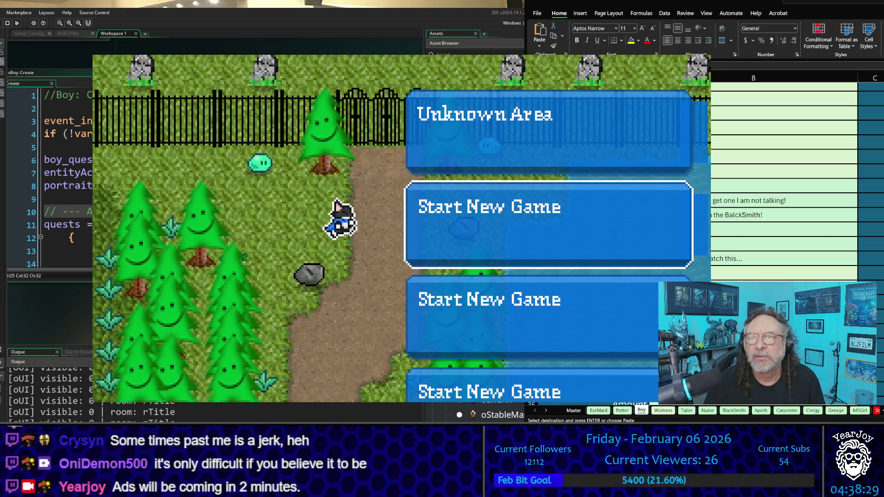
key("Escape")
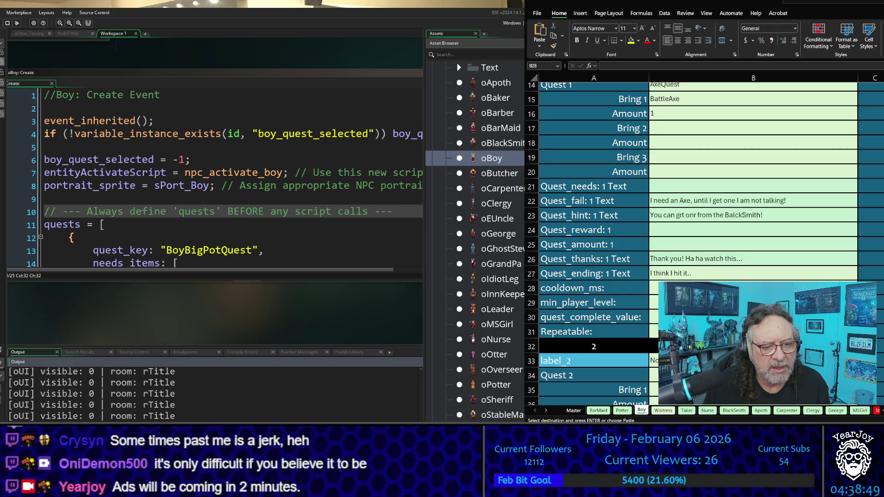
- Read the NPC dialog lines in the Output panel, then build and run the game again
left_click_drag(420, 416, 420, 366)
scroll(266, 404, "down", 6)
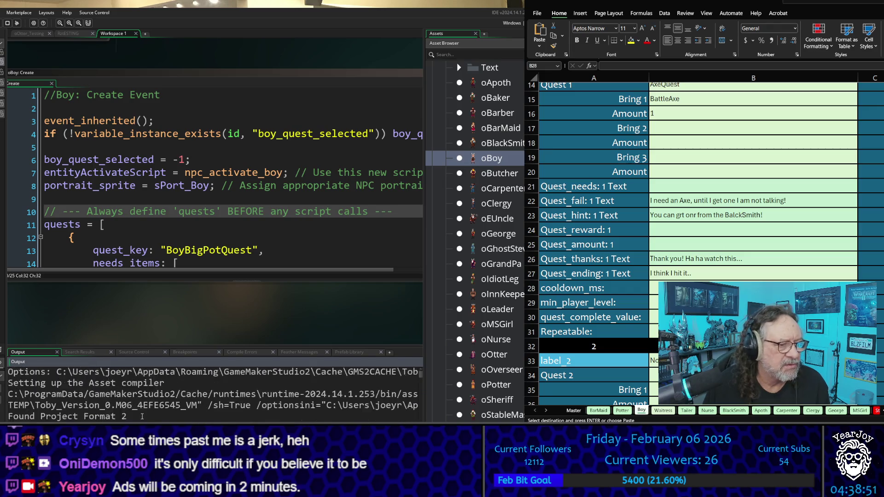
scroll(136, 416, "down", 8)
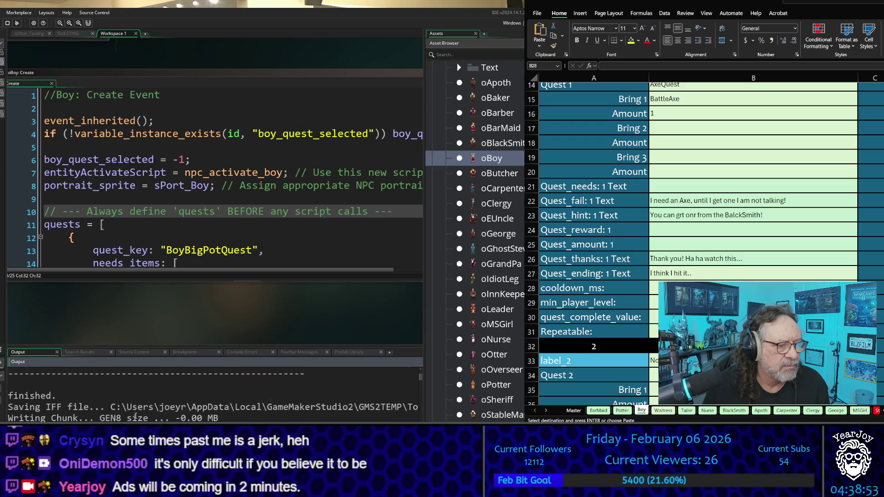
scroll(135, 416, "down", 8)
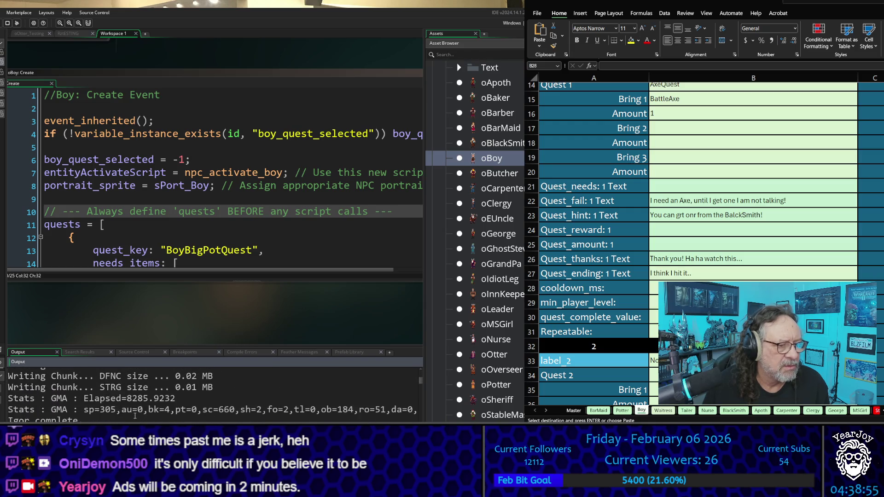
scroll(135, 416, "down", 8)
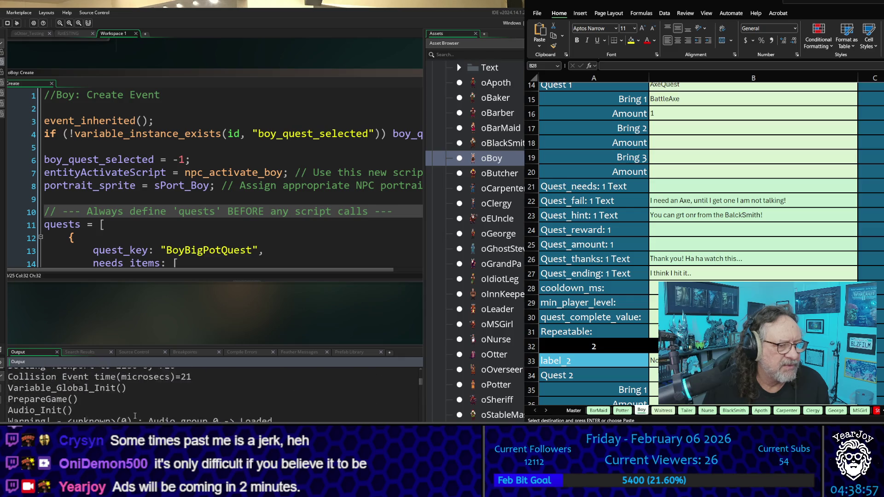
scroll(135, 416, "down", 3)
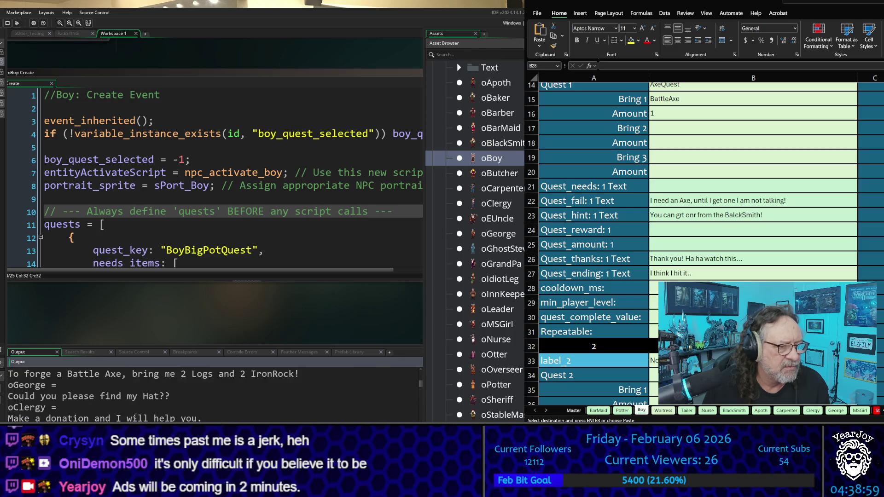
scroll(135, 416, "up", 3)
scroll(135, 416, "down", 3)
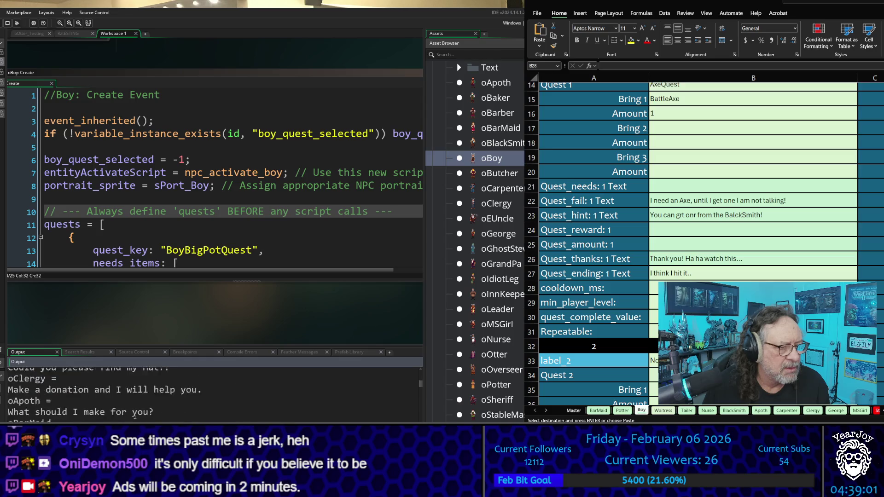
scroll(135, 416, "down", 1)
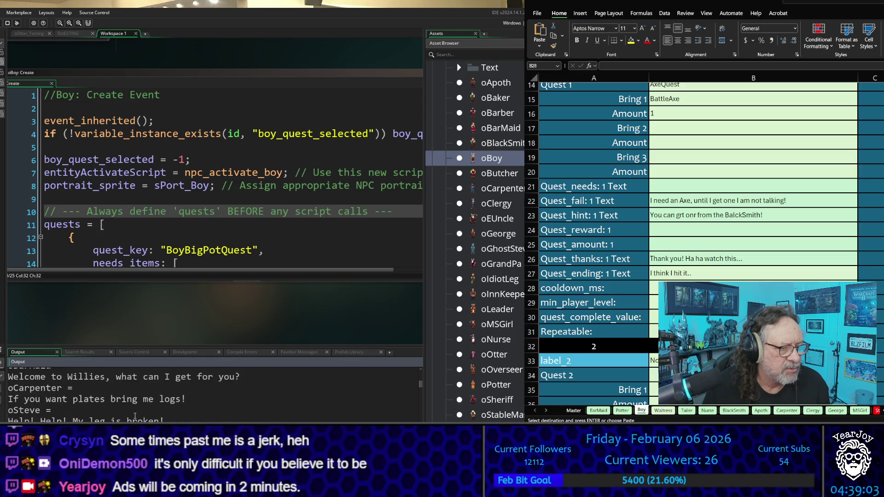
scroll(134, 416, "down", 1)
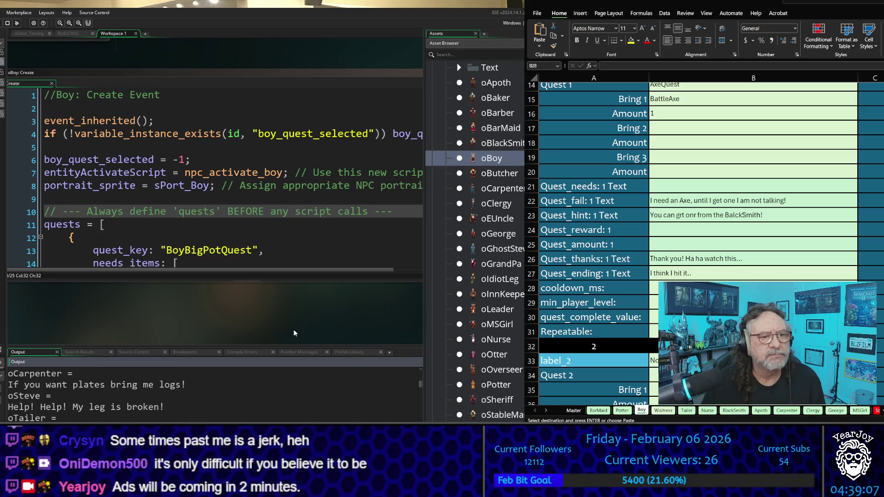
key("F5")
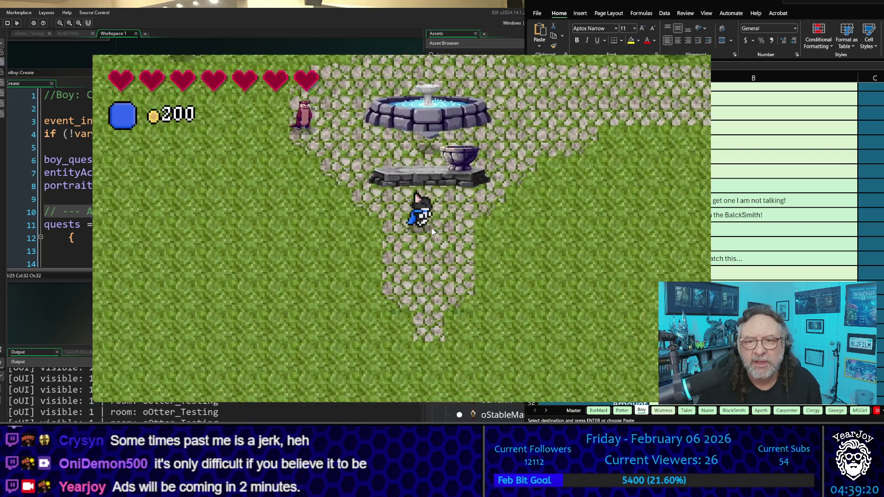
- Walk the player down the stone path past the statues and up into the brick room
key("Down")
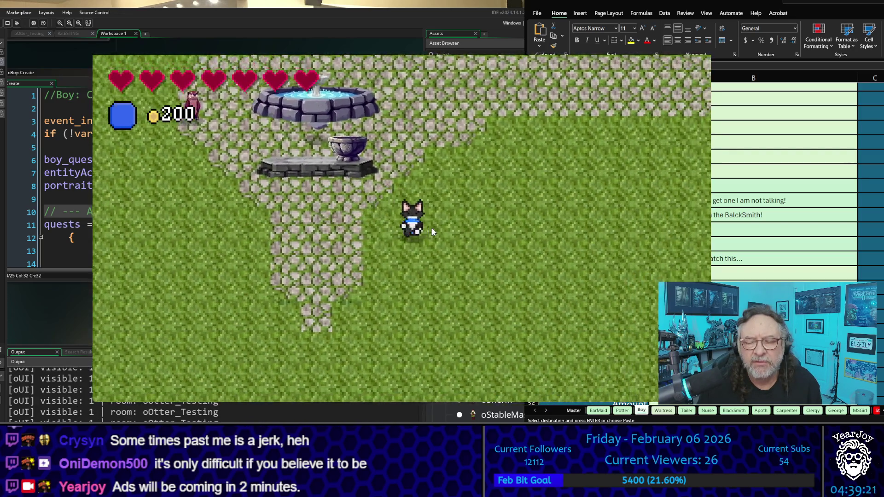
key("Down")
key("Right")
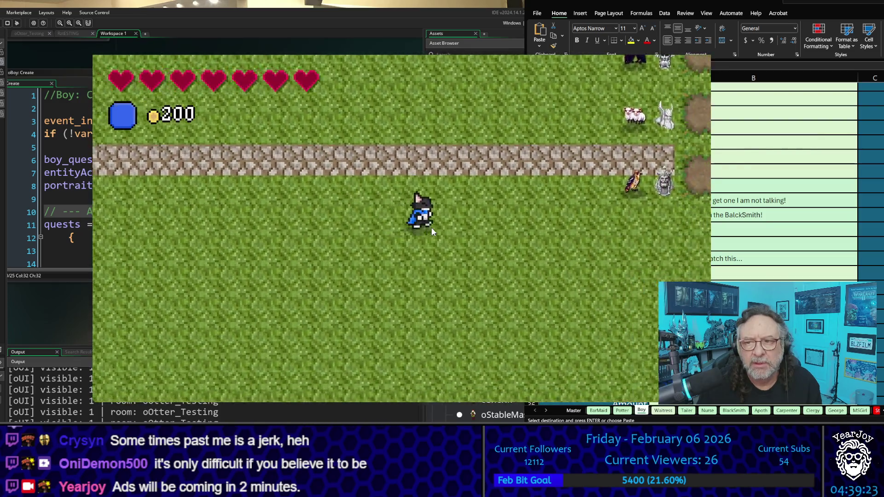
key("Right")
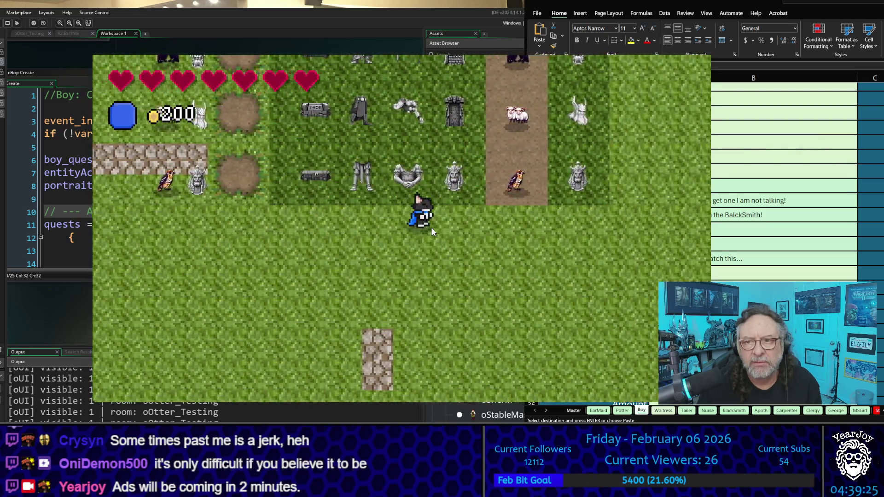
key("Left")
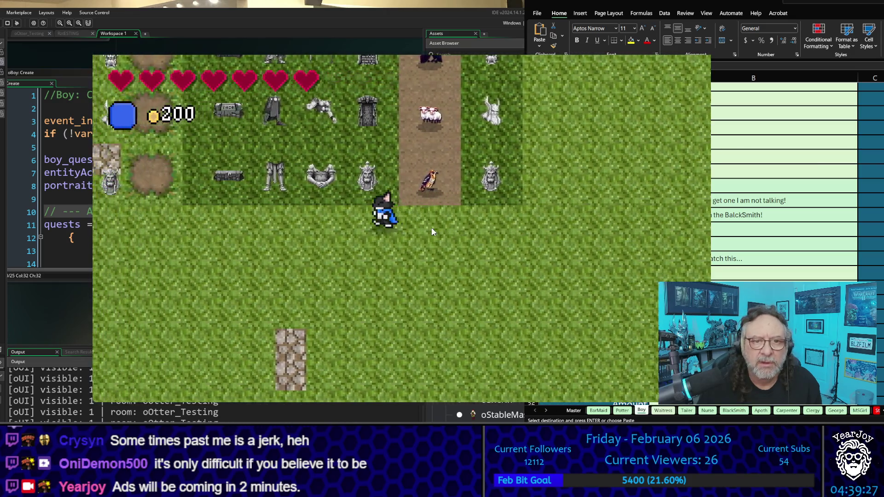
key("Up")
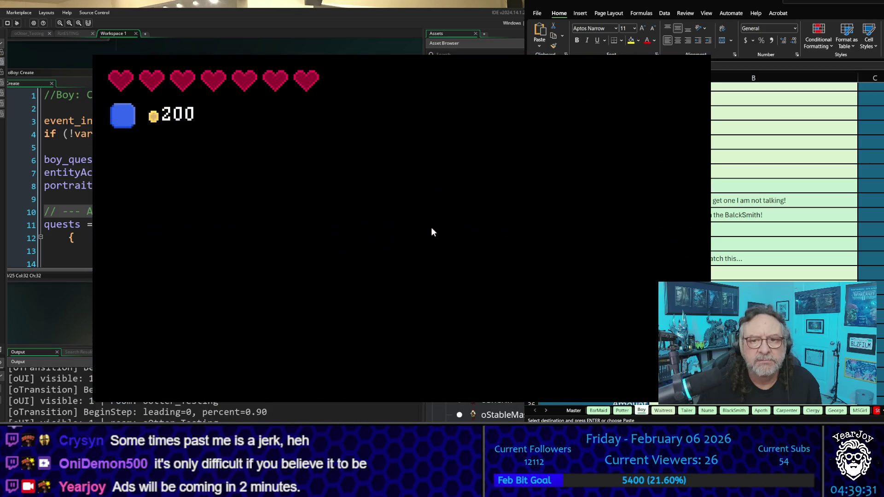
- Walk back outside, up through the fence gate, and left off the dirt road's edge
key("Left")
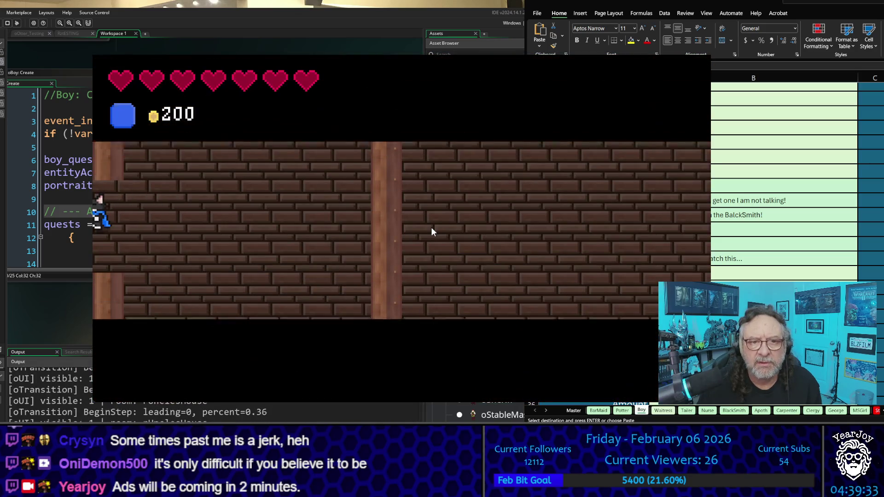
key("Down")
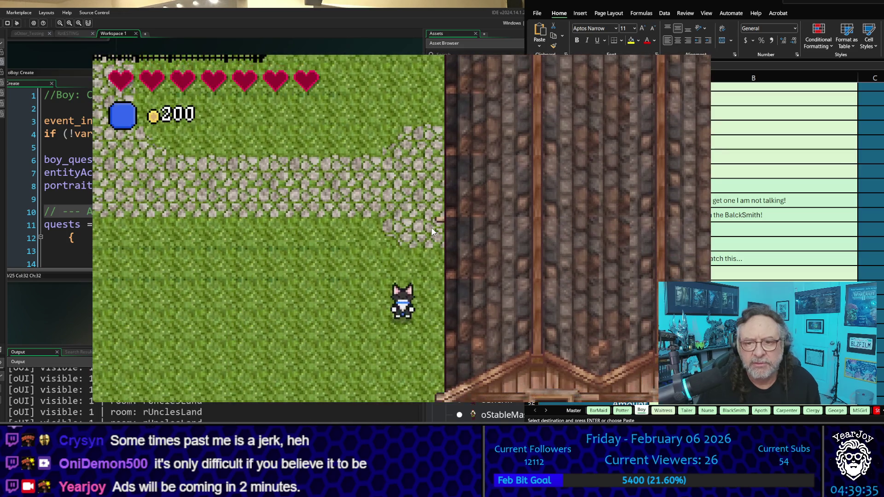
key("Up")
key("Left")
key("Up")
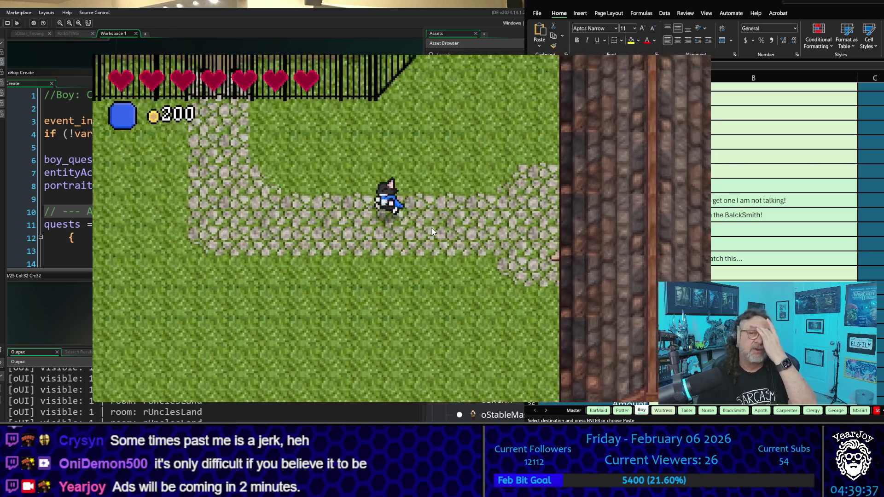
key("Left")
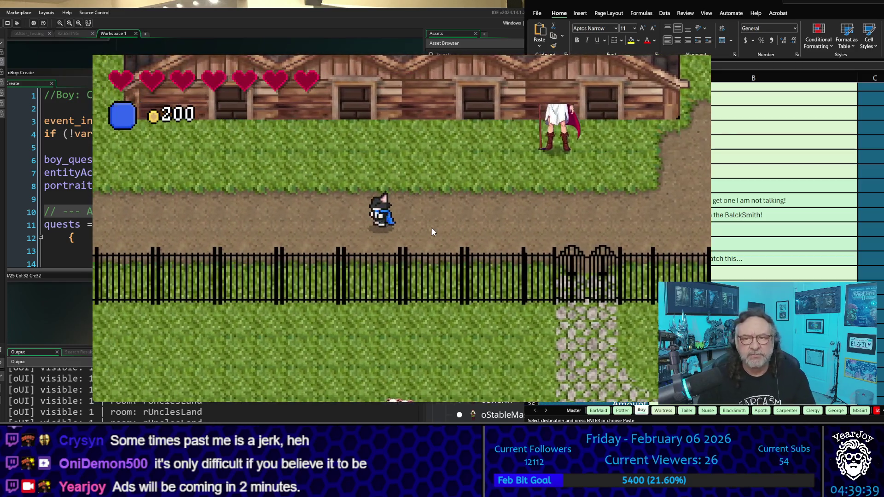
key("Left")
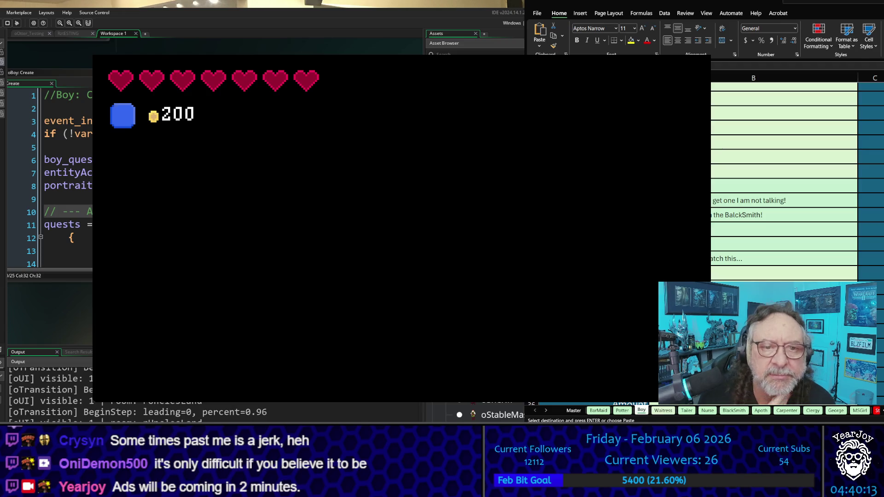
- Cancel Excel's pending copy and stop the running game
key("Escape")
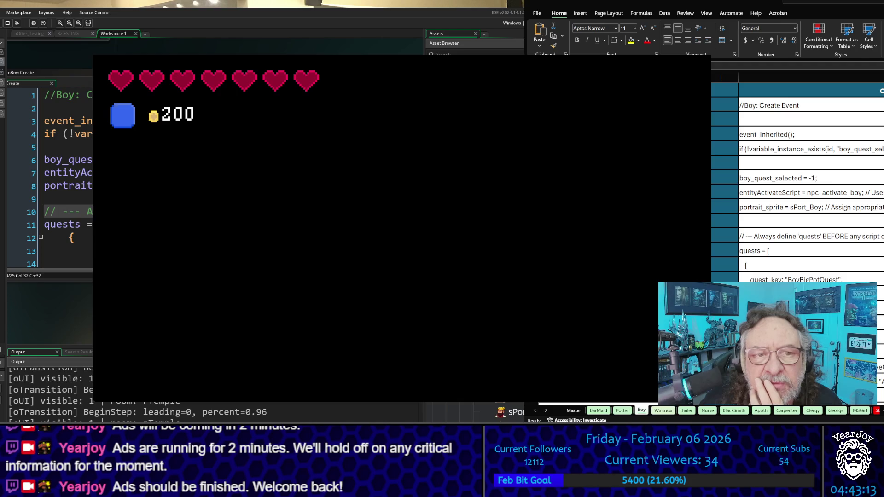
key("Escape")
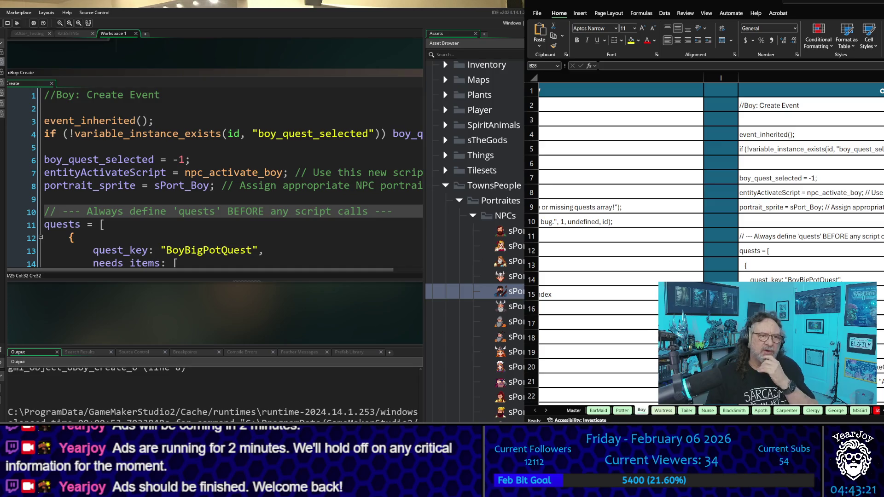
- Select sPort_ on oBoy's line 8 and search the whole project for it
left_click(308, 172)
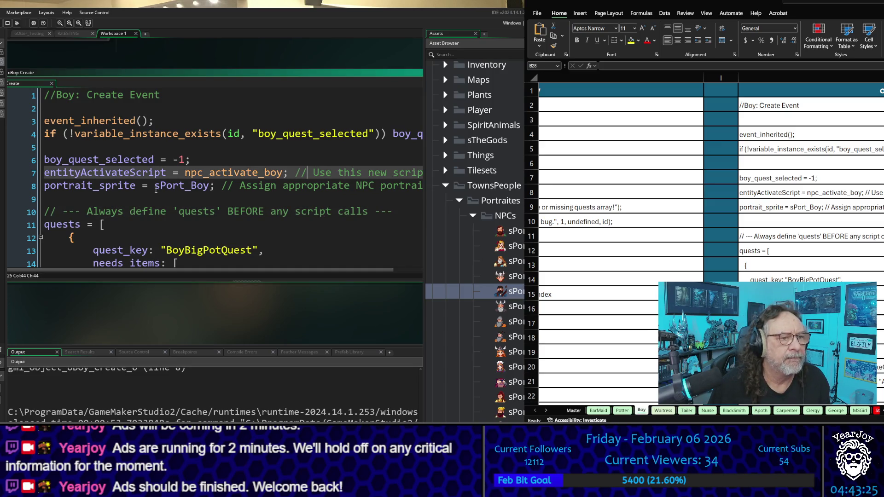
left_click_drag(155, 189, 193, 189)
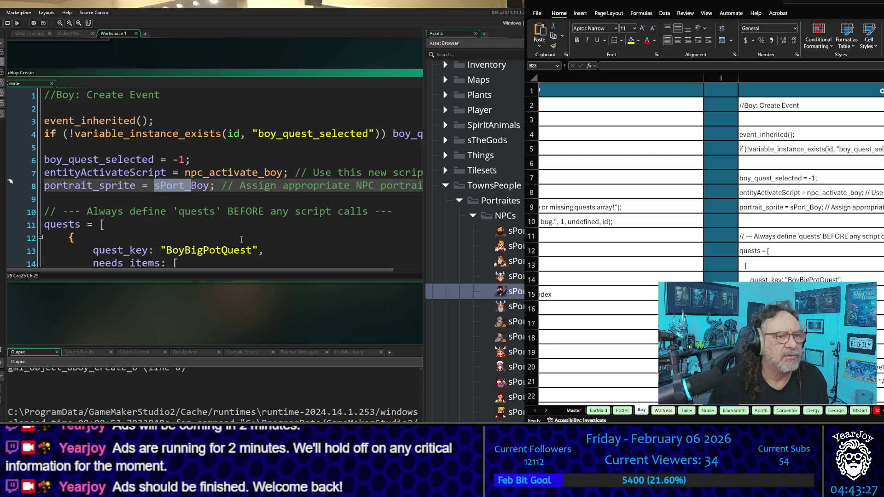
left_click(307, 304)
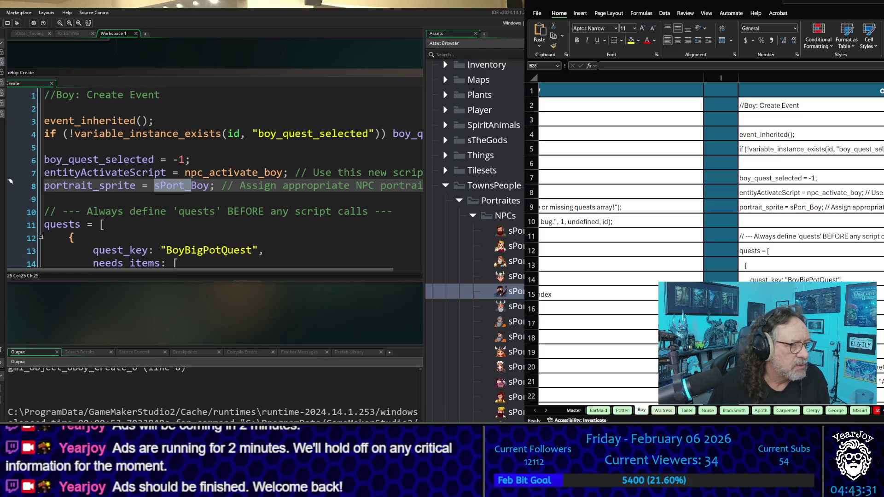
left_click(197, 172)
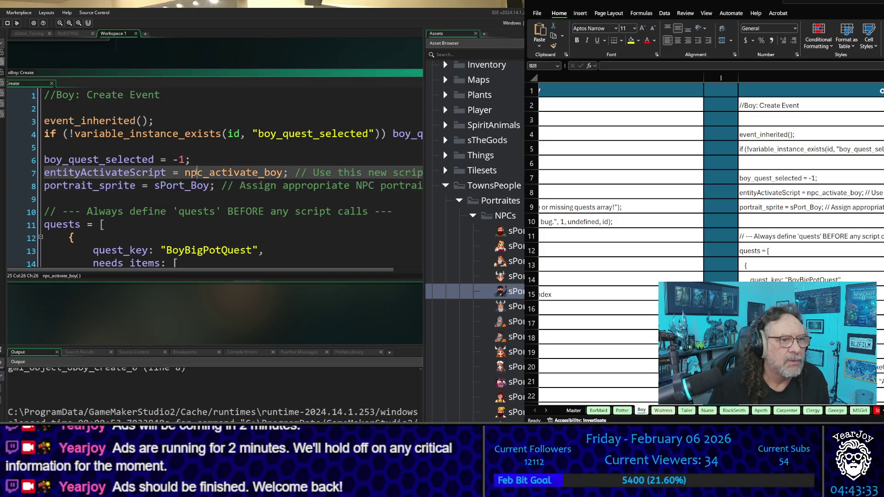
left_click_drag(154, 185, 191, 188)
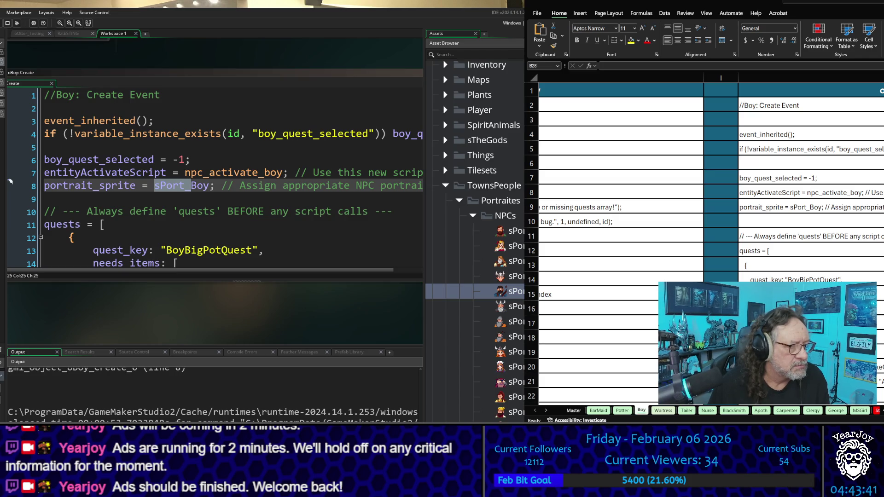
key("Return")
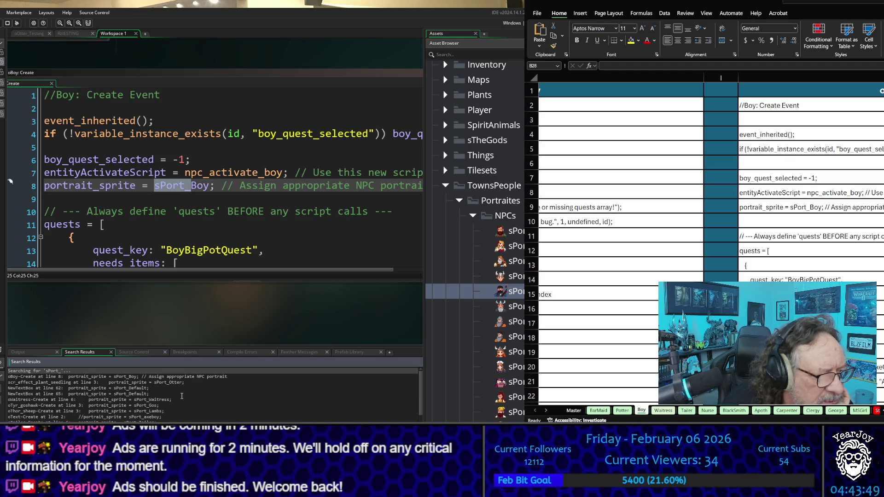
- Open the oText Create event from the sPort_ search results
scroll(176, 397, "down", 1)
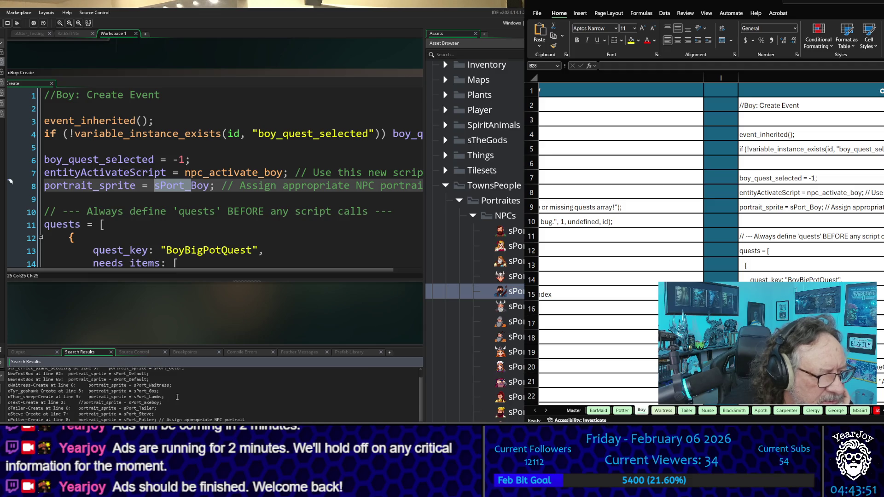
scroll(177, 397, "down", 1)
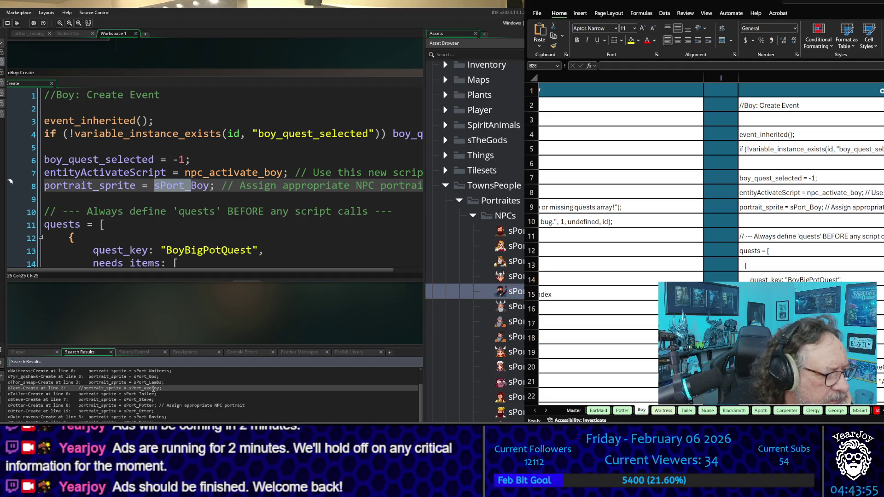
double_click(152, 388)
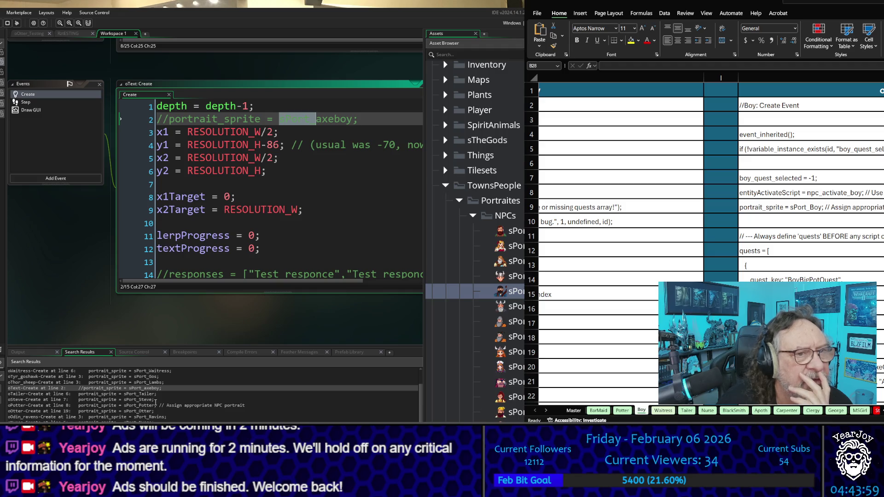
- Change sPort_axeboy to sPort_Boy on oText's commented portrait line
left_click(325, 116)
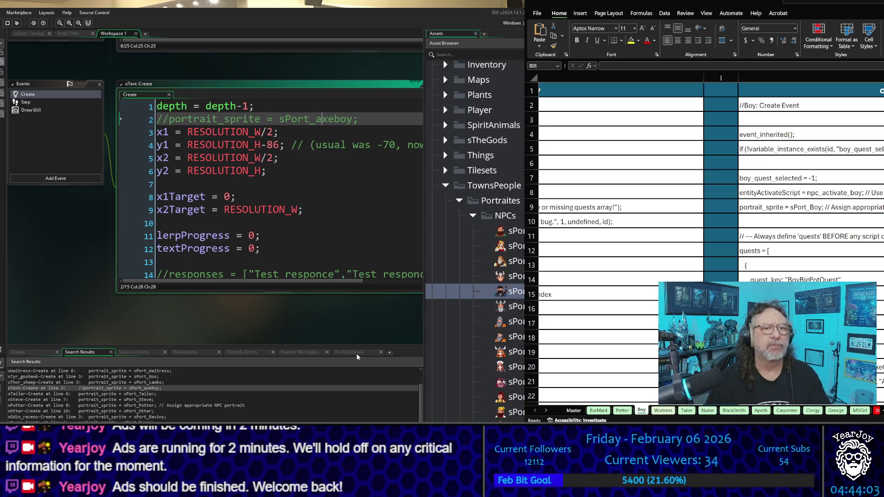
key("BackSpace")
key("Delete")
key("Delete")
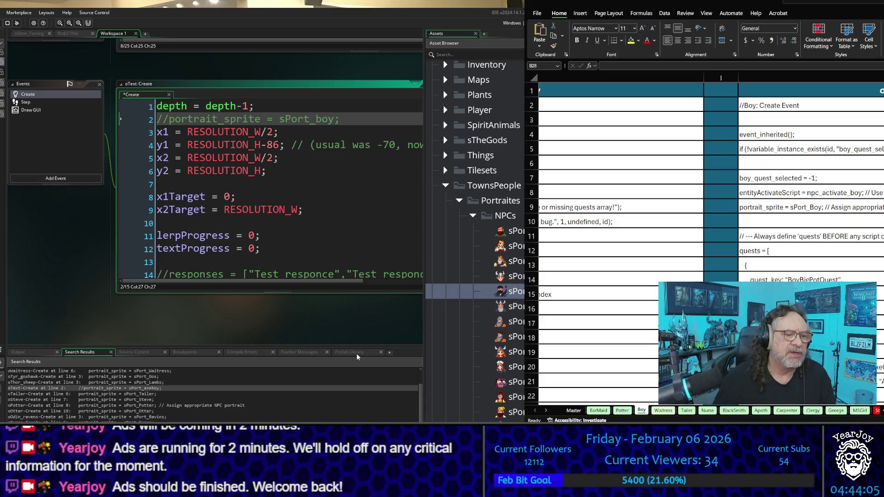
key("Right")
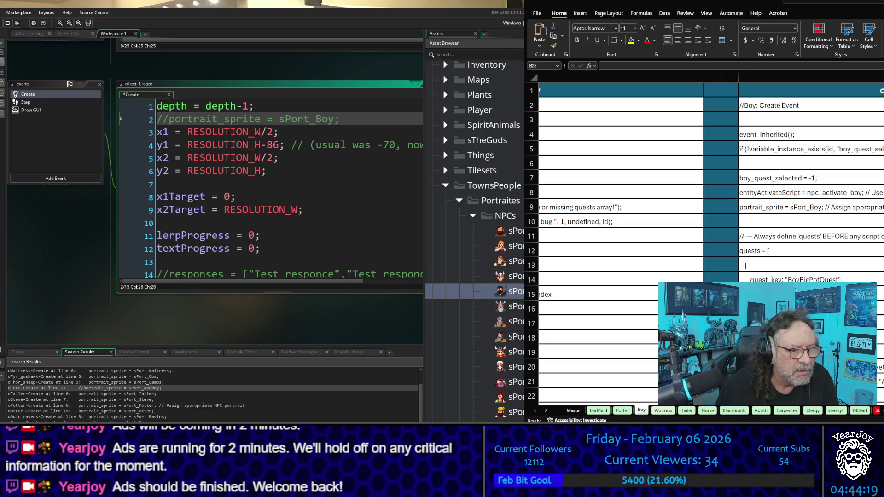
scroll(214, 395, "down", 1)
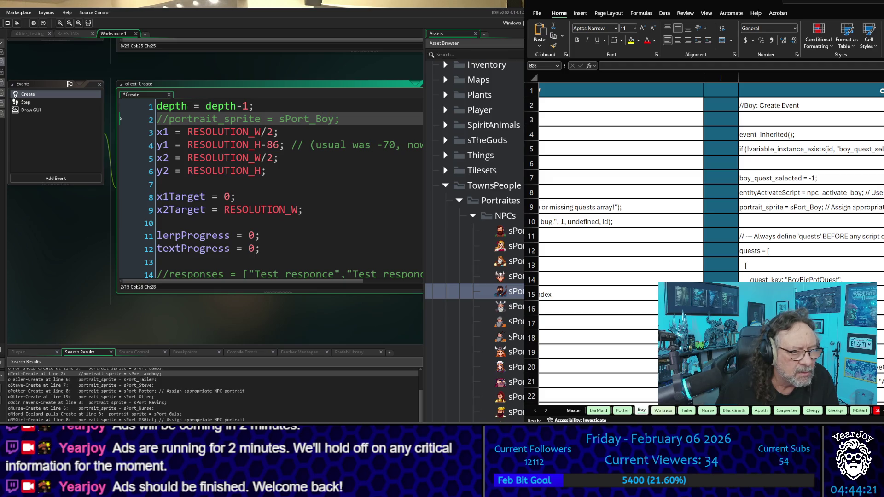
scroll(212, 395, "down", 1)
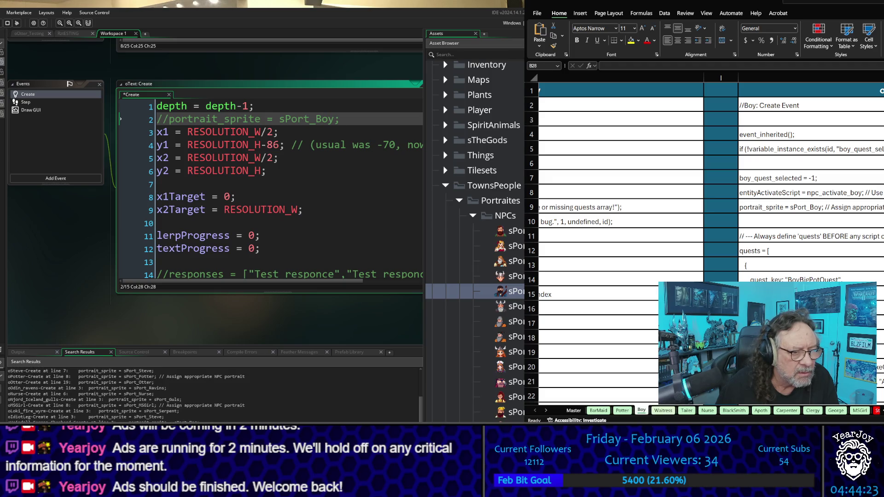
scroll(213, 395, "down", 1)
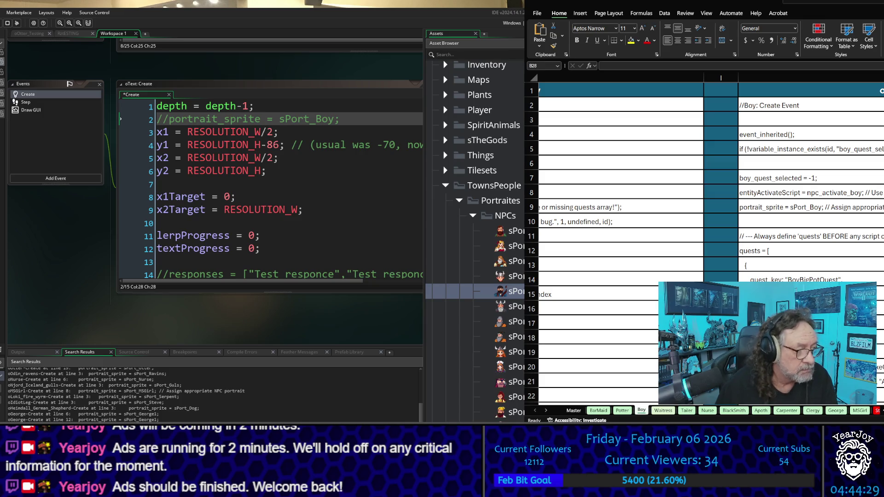
- Save oText and search the project for sPort_A, sPort_B and sPort_AXE
key("Return")
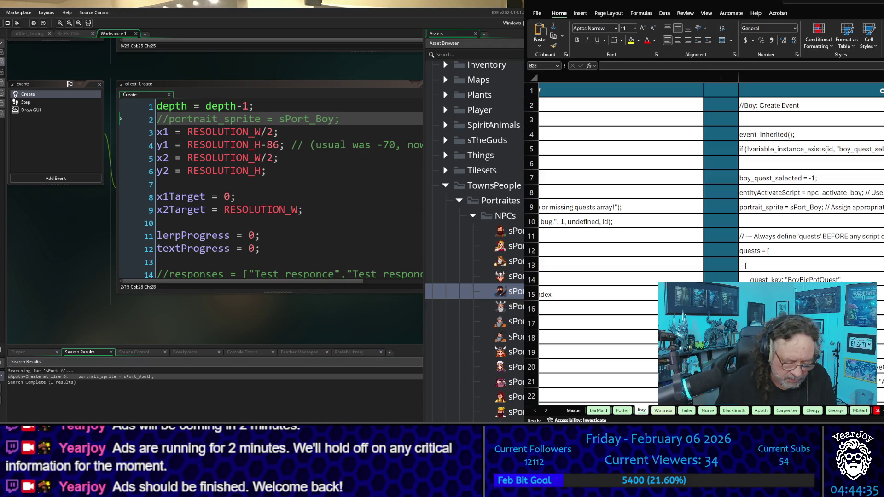
key("Return")
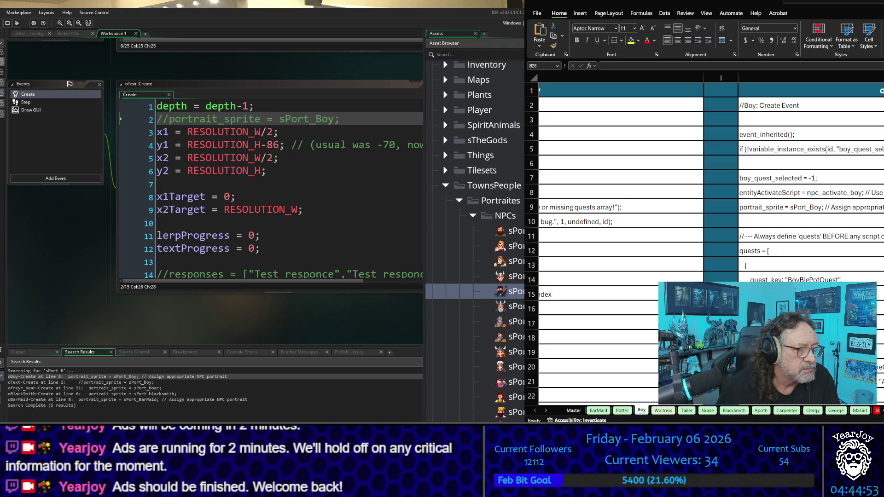
key("Return")
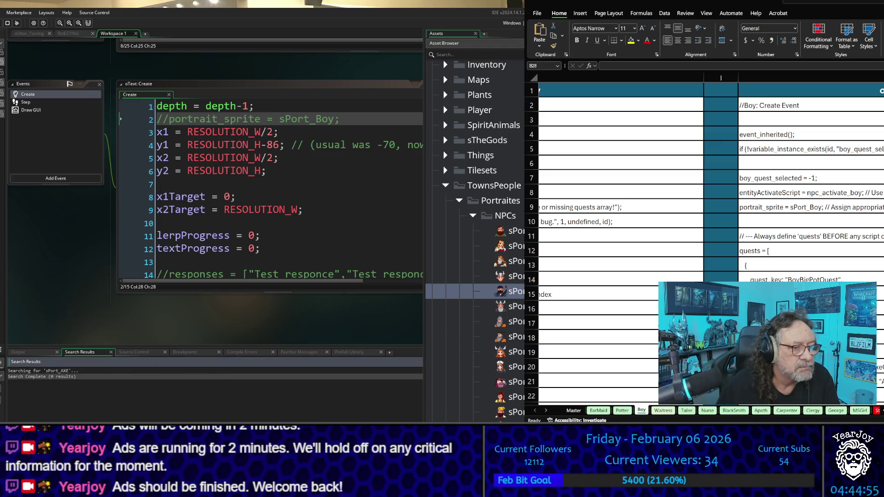
- Check oBoy's sPort_Boy portrait line, then run the game and start from the title screen
left_click(317, 169)
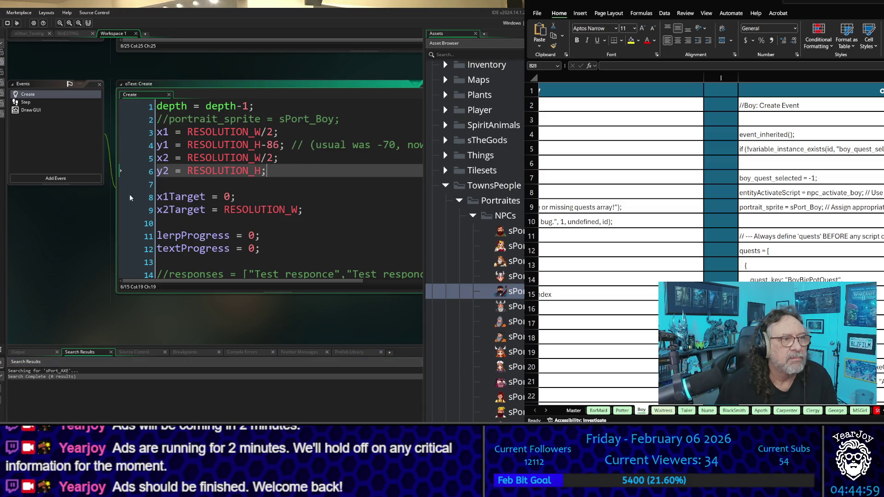
scroll(91, 222, "up", 1)
scroll(92, 222, "up", 10)
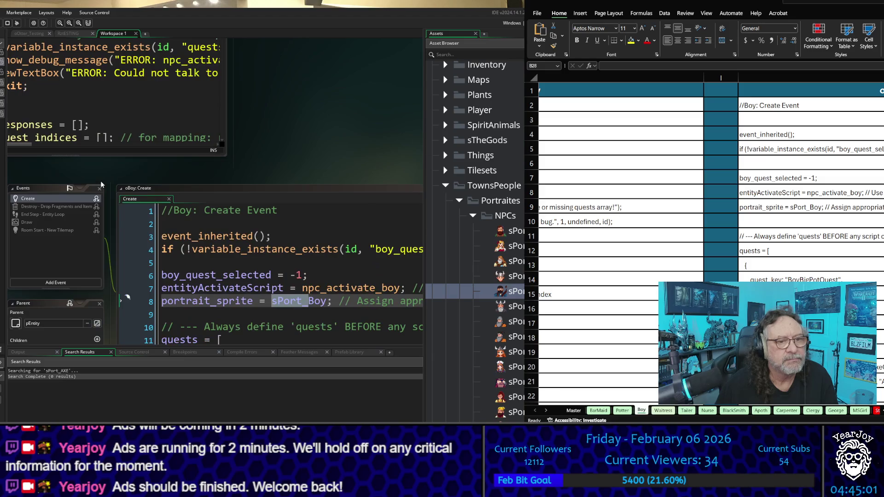
left_click(302, 237)
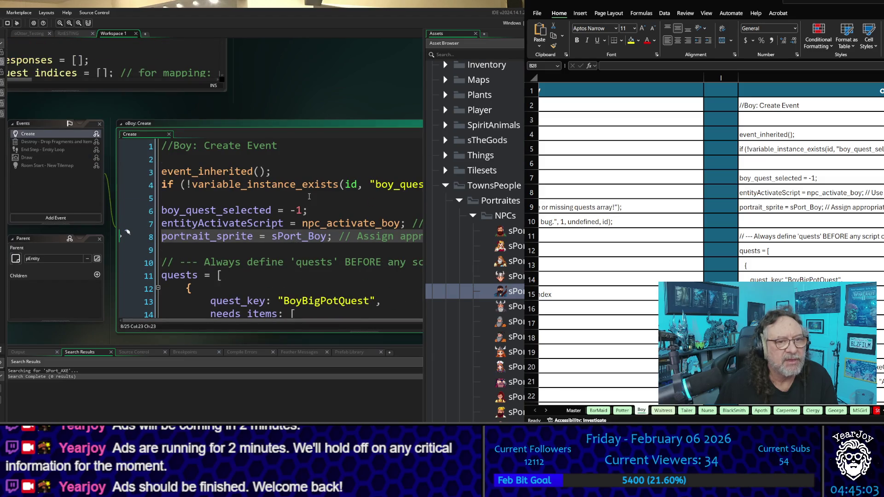
key("F12")
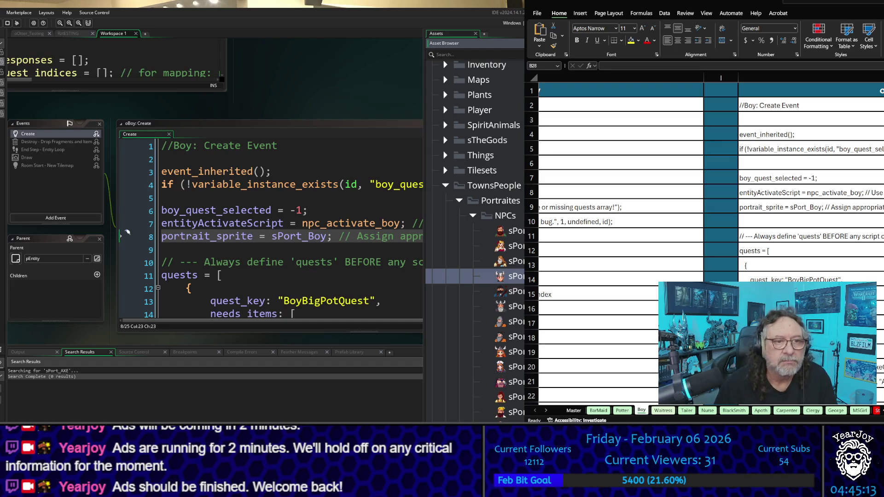
key("Down")
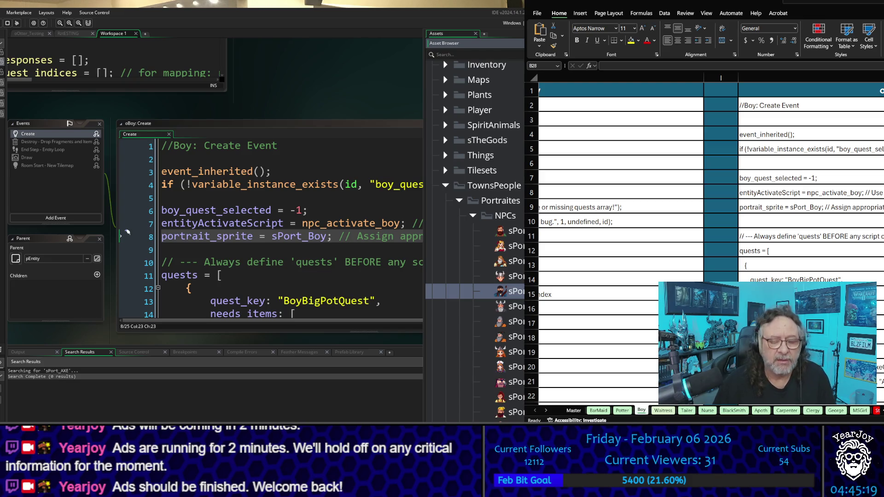
key("F5")
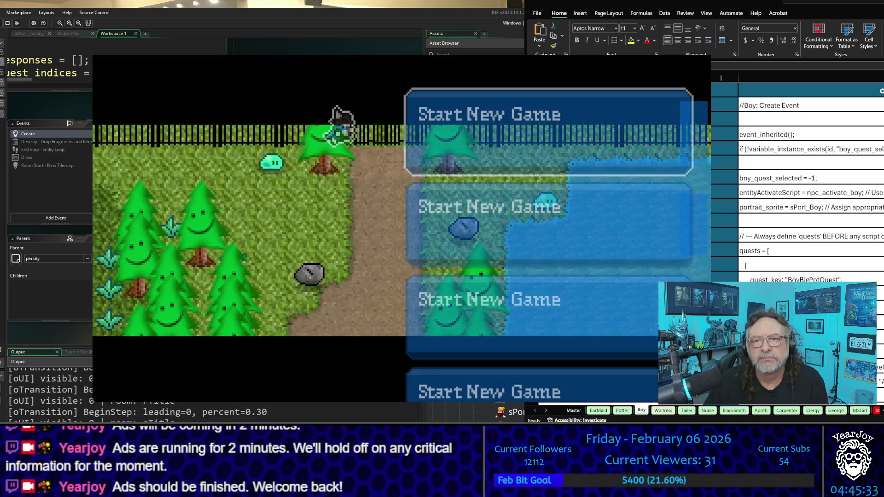
key("Return")
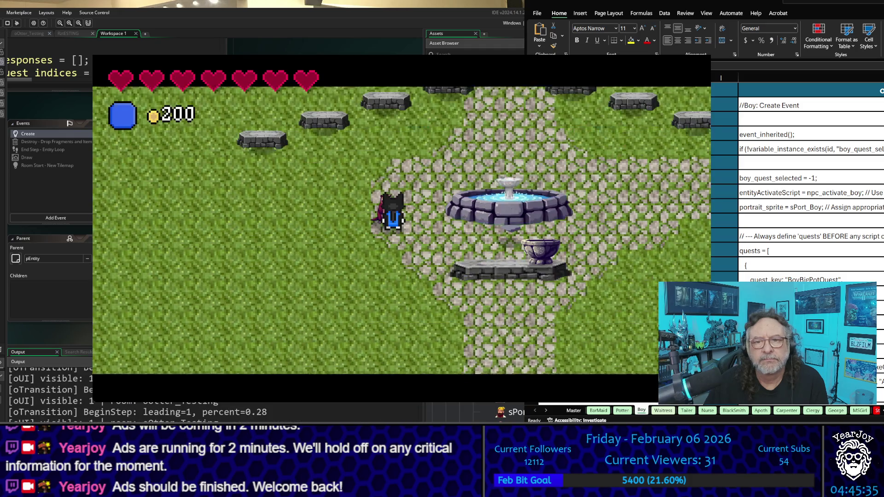
- Walk the player through rTempleBasement, out the temple's bottom exit and through town, then stop the game
key("Down")
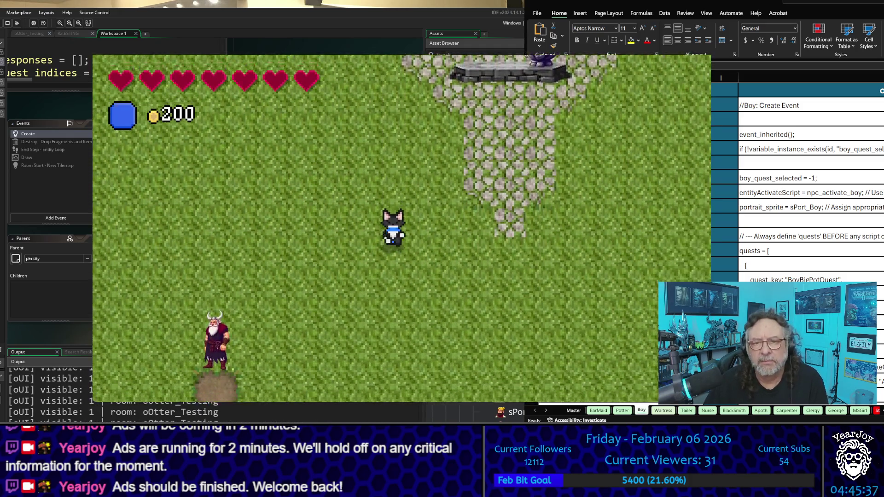
key("Down")
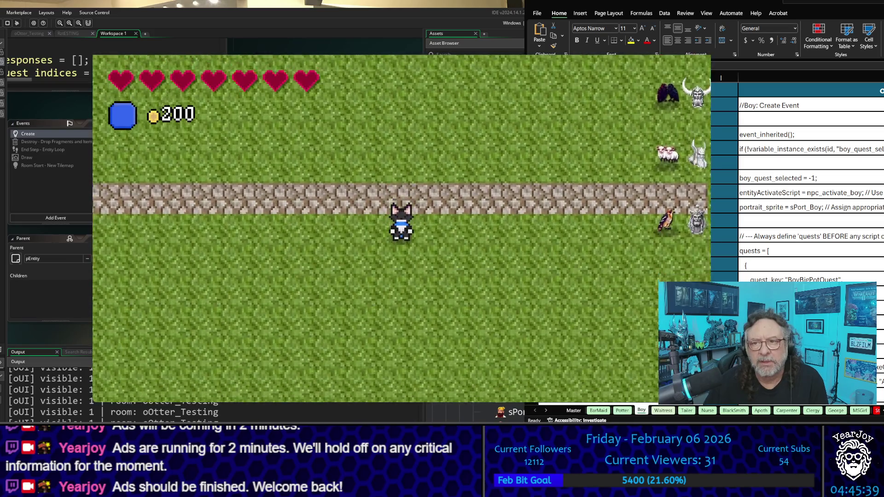
key("Up")
key("Right")
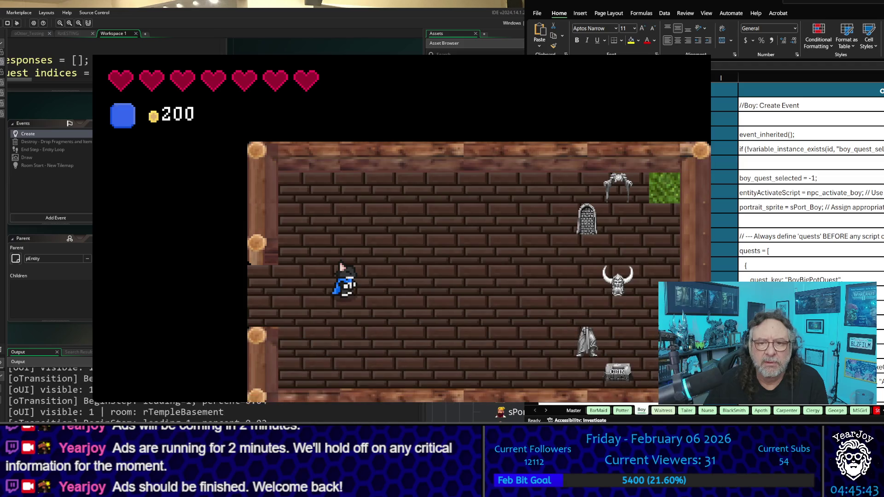
key("Left")
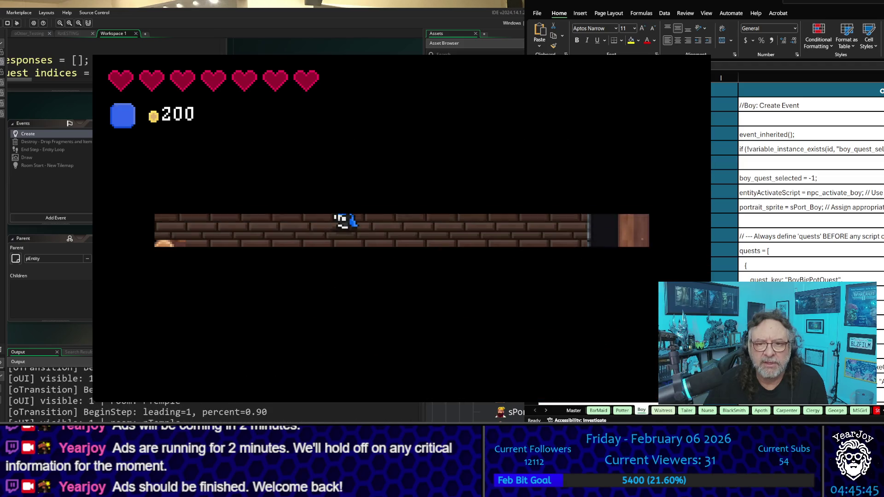
key("Down")
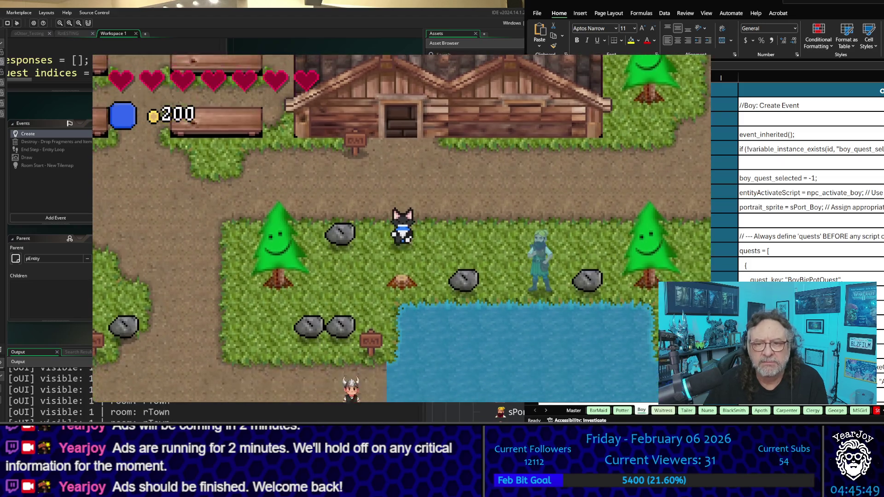
key("Left")
key("Down")
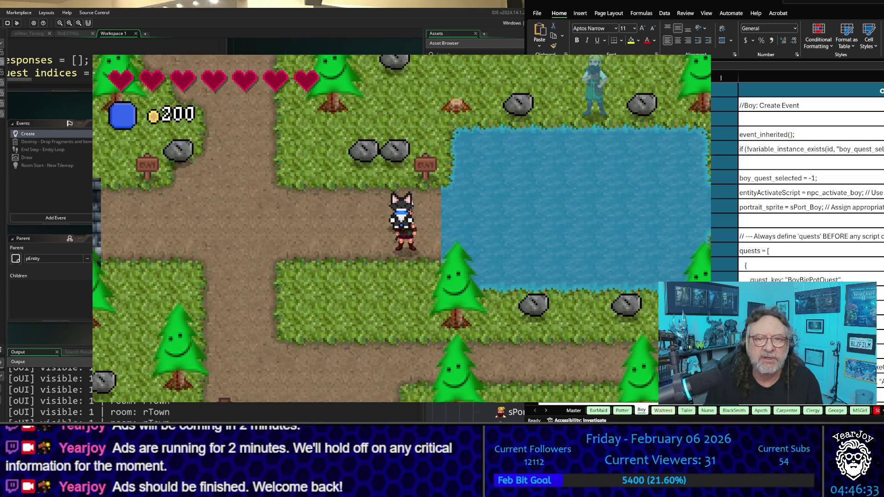
key("e")
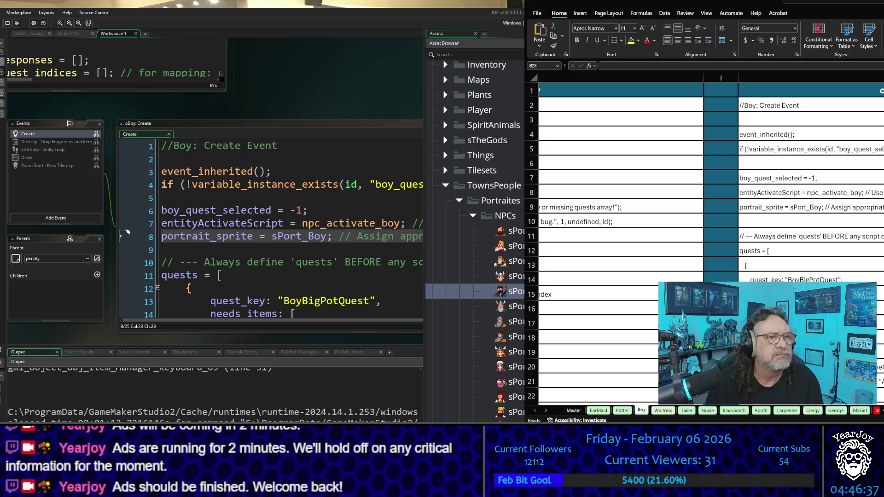
- Scroll and pan the workspace to bring the npc_activate script windows into view
scroll(279, 170, "down", 5)
scroll(279, 170, "up", 4)
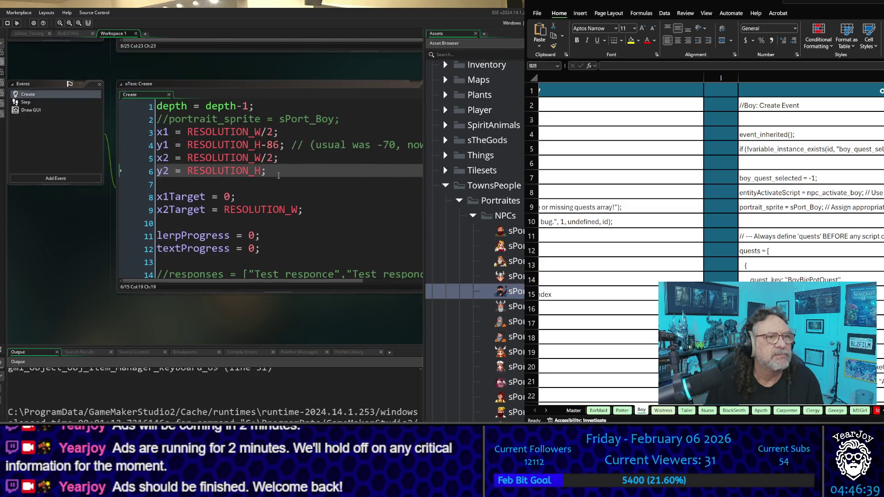
scroll(230, 207, "down", 3)
scroll(214, 221, "up", 1)
scroll(84, 247, "down", 3)
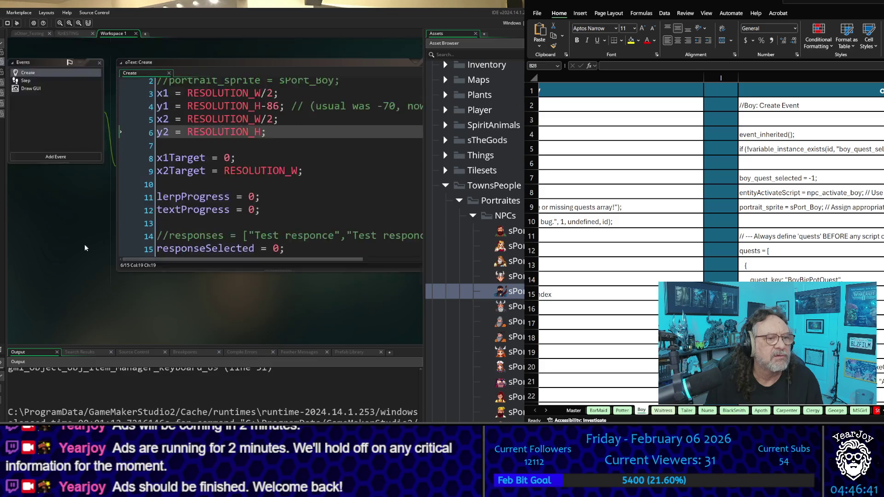
scroll(86, 245, "up", 5)
scroll(86, 245, "up", 5)
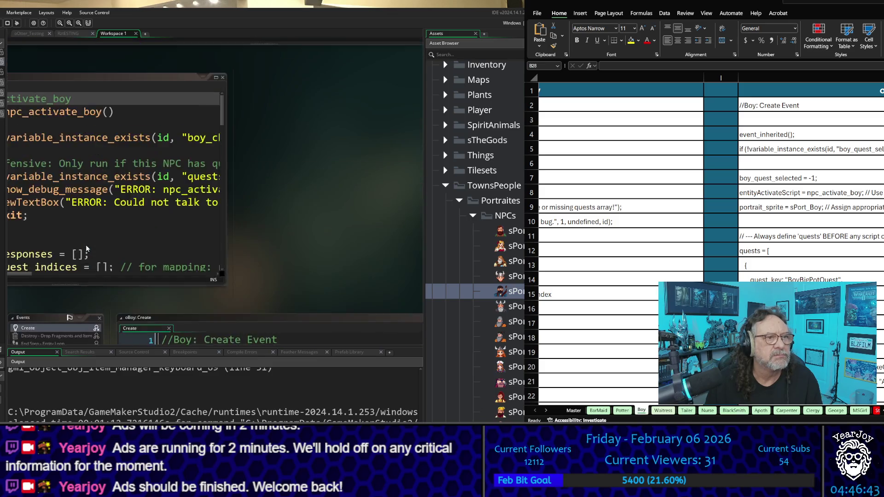
scroll(339, 222, "up", 1)
mouse_move(338, 222)
left_mouse_down()
mouse_move(504, 209)
mouse_move(493, 233)
mouse_move(419, 198)
left_mouse_up()
scroll(177, 192, "down", 6)
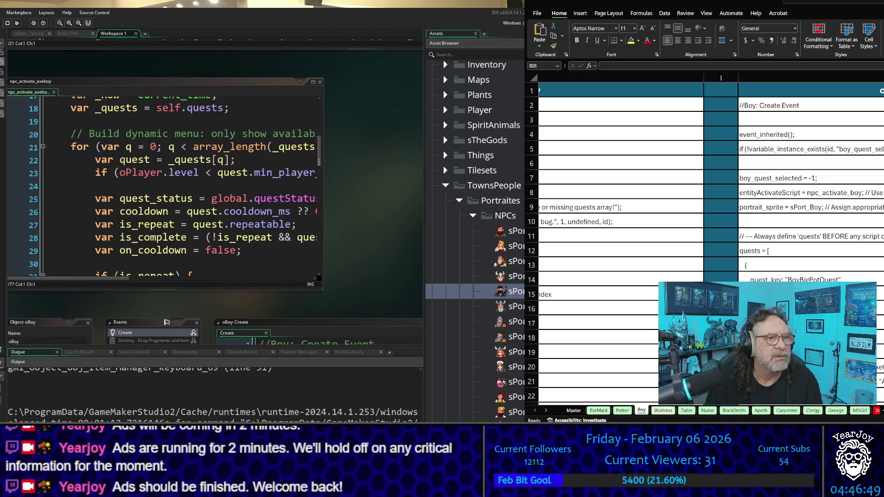
- Widen npc_activate_axeboy and move to the end of line 23's min_player_level check
left_click(158, 214)
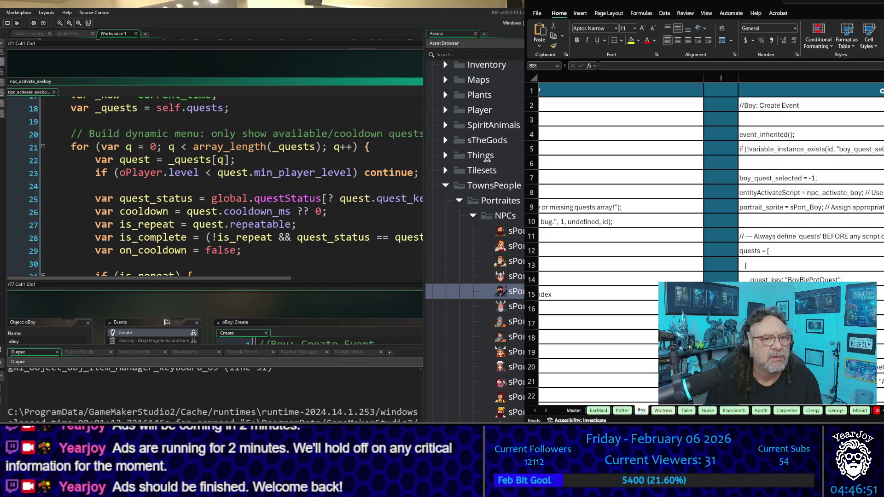
left_click(269, 169)
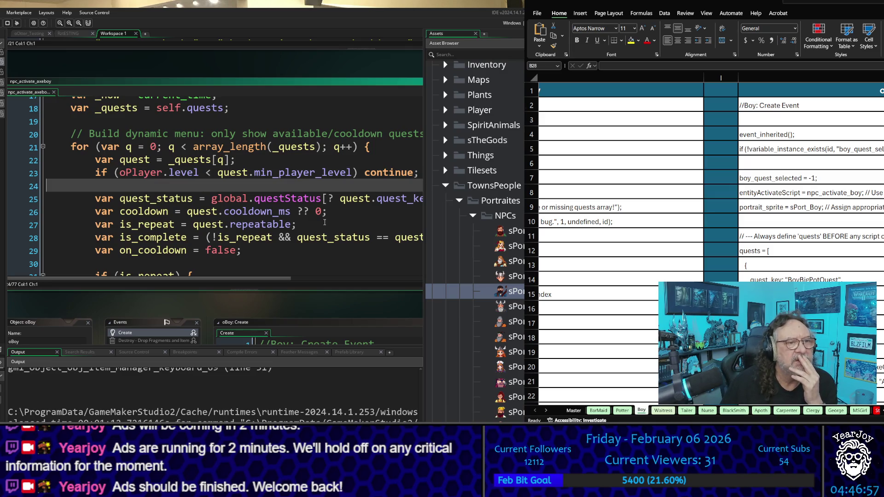
key("End")
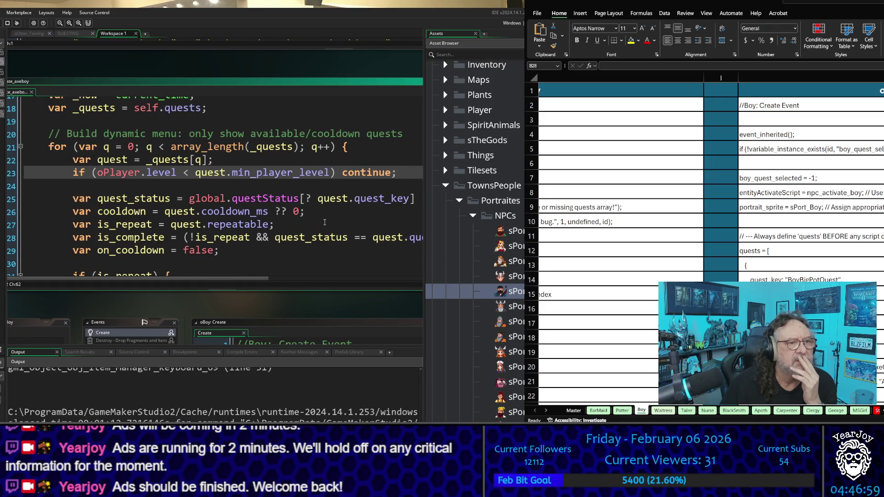
key("Down")
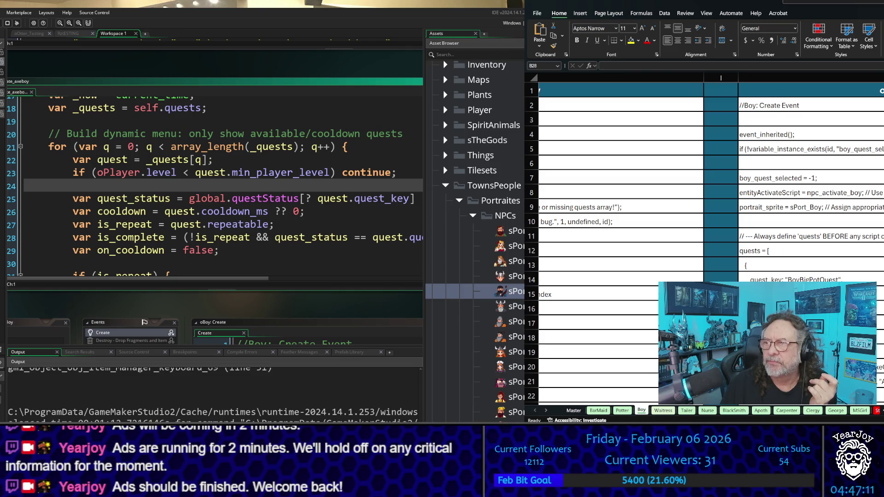
- Review the current sheet's quest data in Excel and select cell H25
scroll(711, 240, "right", 5)
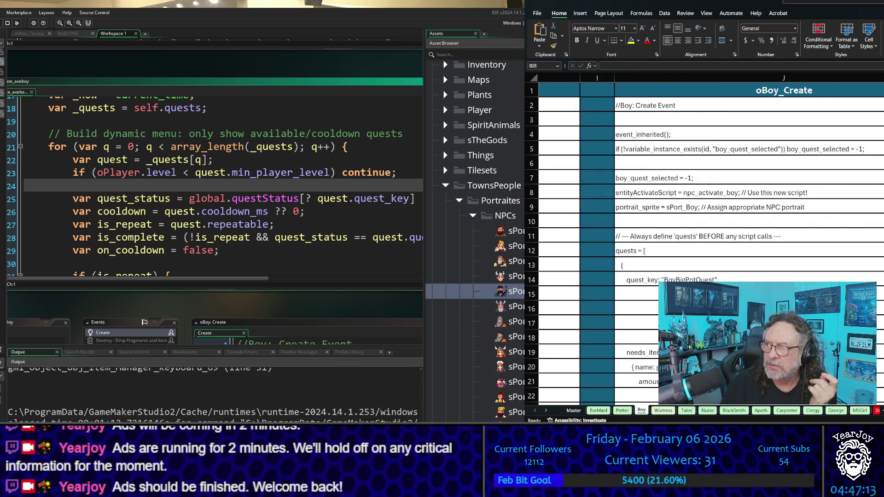
scroll(711, 240, "left", 4)
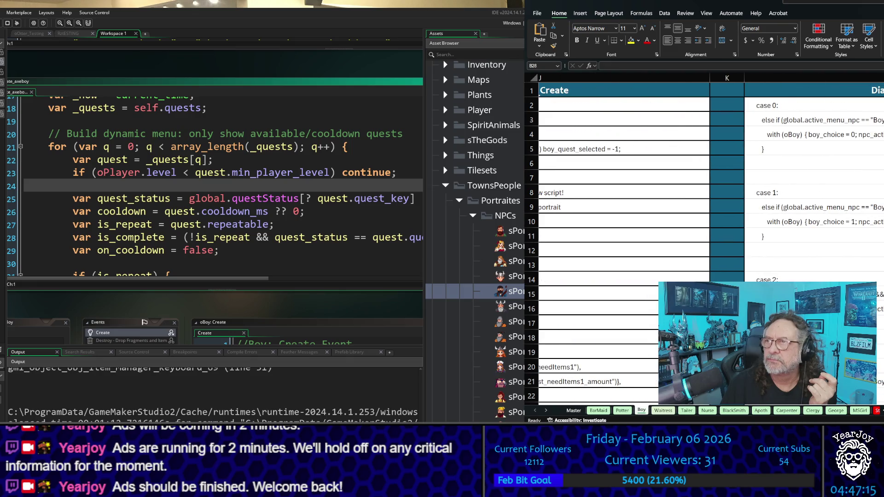
scroll(711, 239, "left", 3)
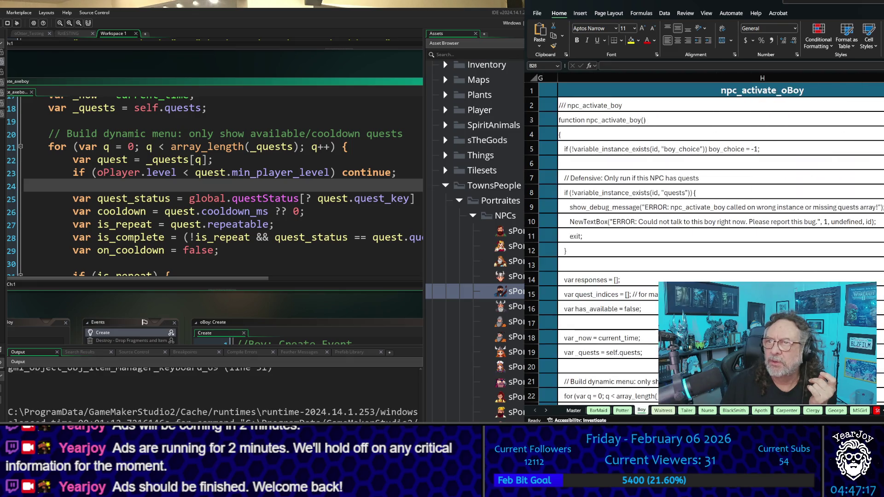
scroll(711, 240, "down", 7)
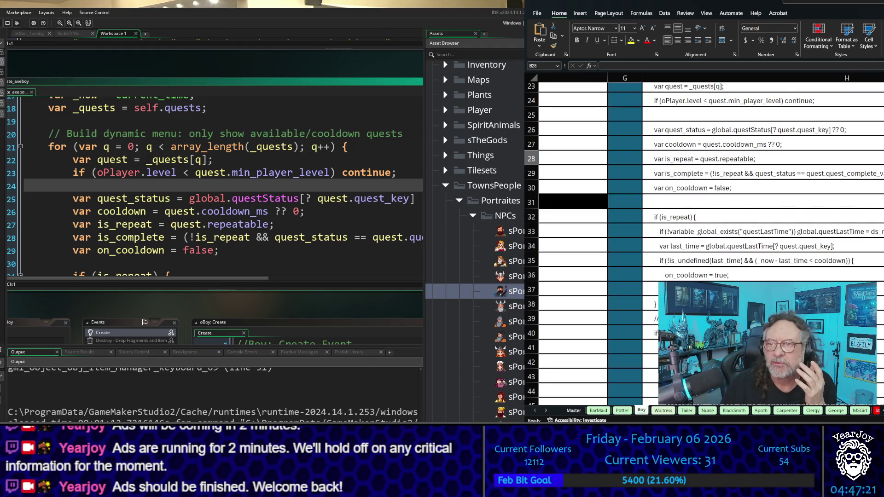
scroll(730, 197, "up", 2)
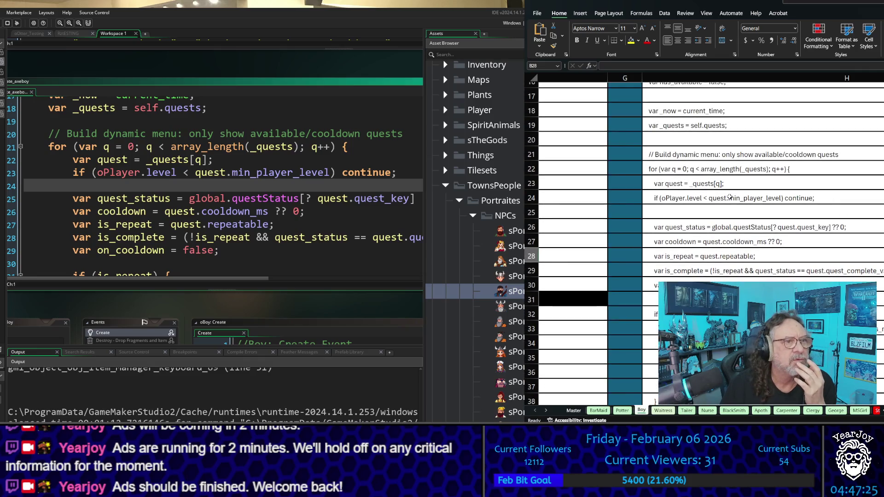
left_click(706, 211)
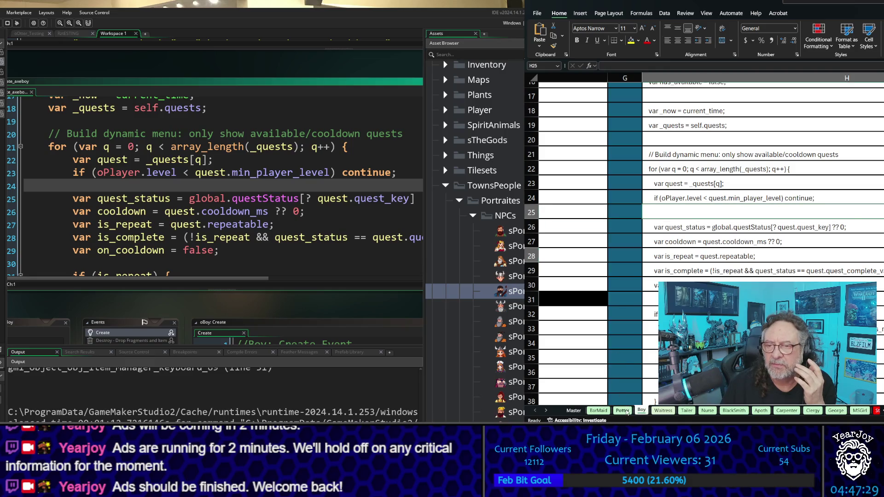
- Review the Potter sheet's data in Excel
left_click(626, 410)
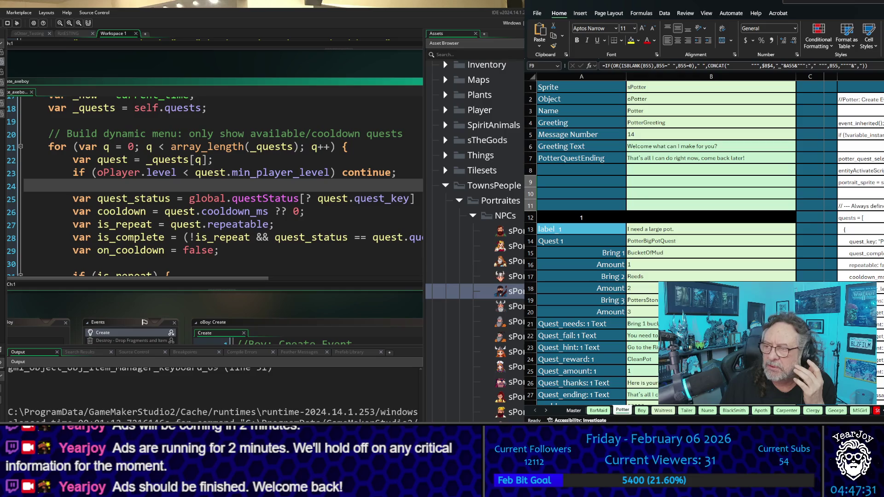
scroll(704, 243, "down", 4)
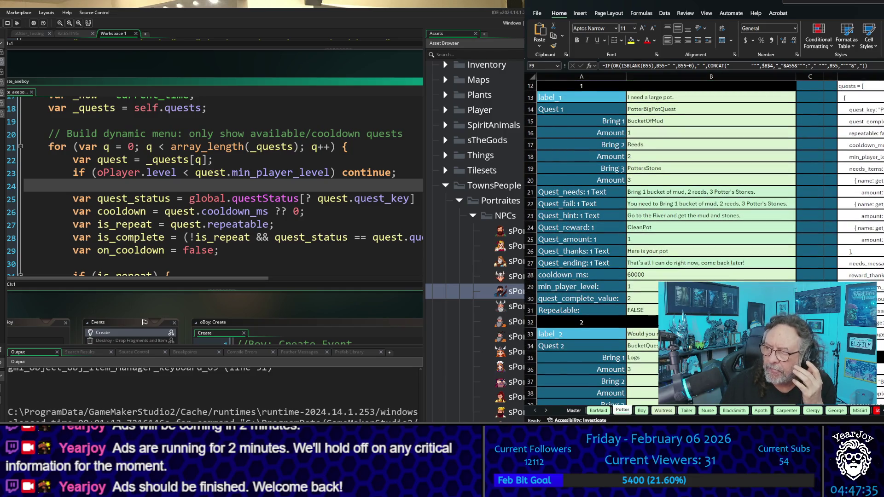
scroll(853, 177, "right", 3)
scroll(854, 243, "right", 3)
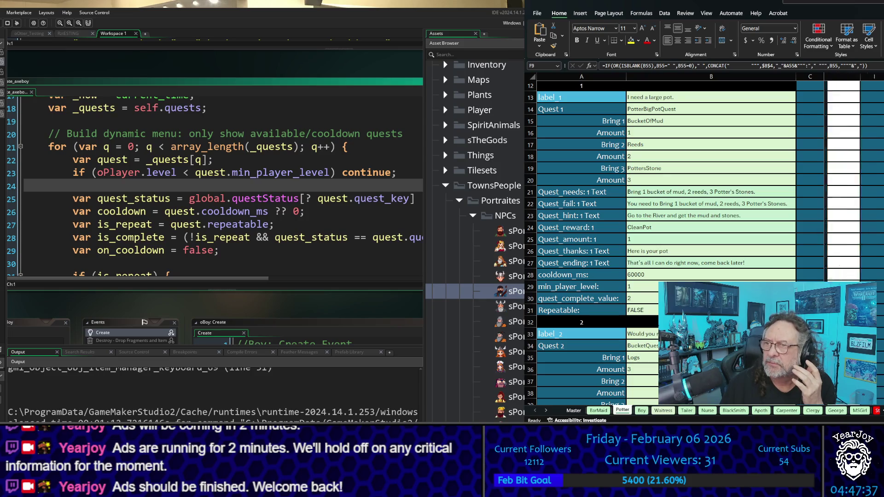
scroll(853, 177, "left", 1)
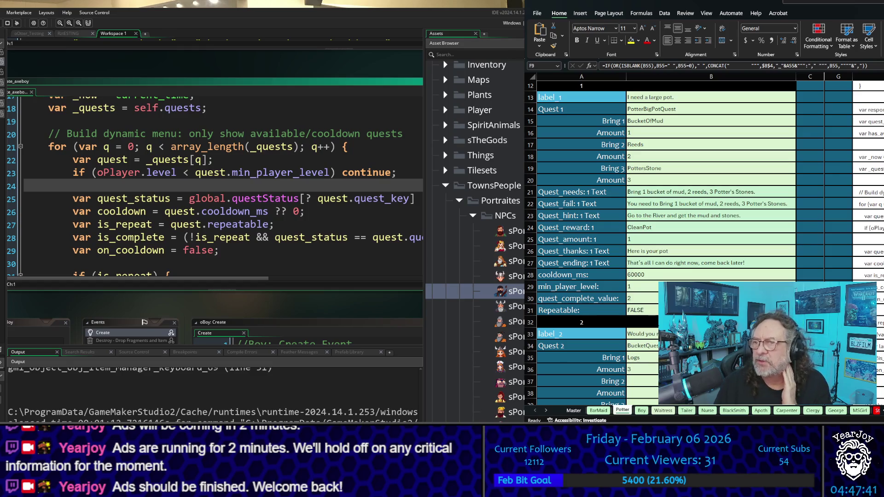
scroll(853, 177, "left", 2)
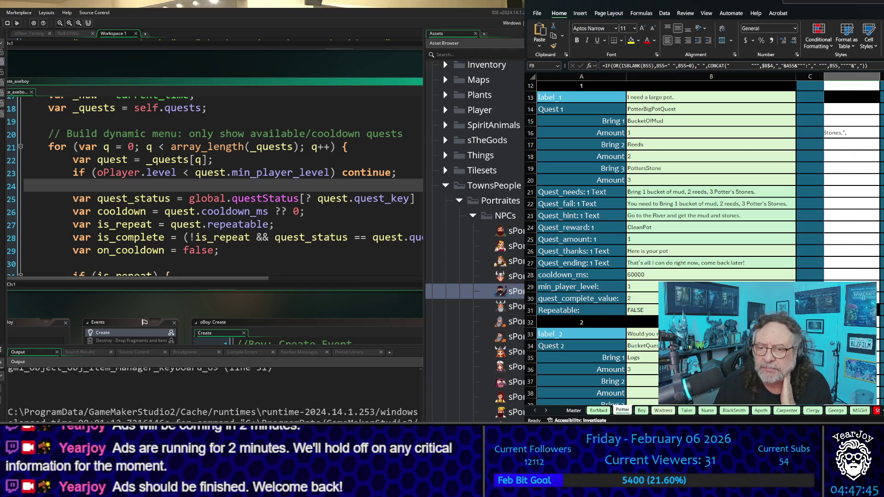
- Review the BarMaid sheet, then open the sPort_Potter portrait sprite
left_click(599, 410)
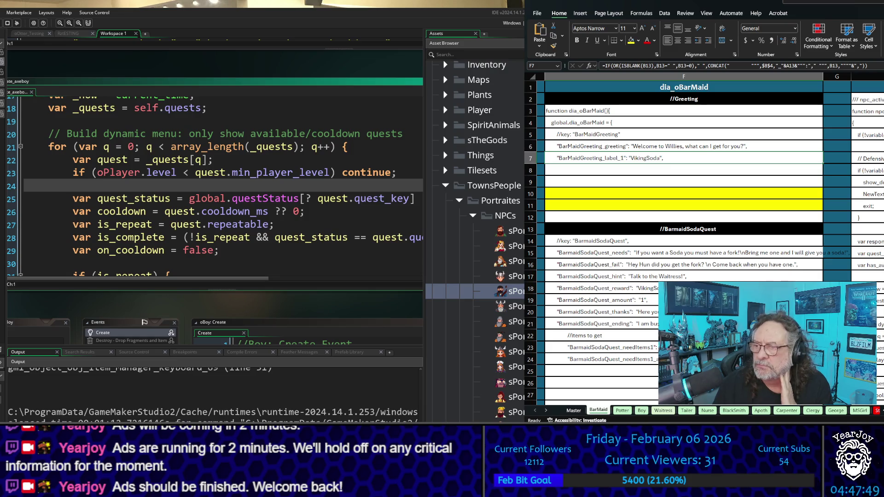
scroll(709, 239, "right", 5)
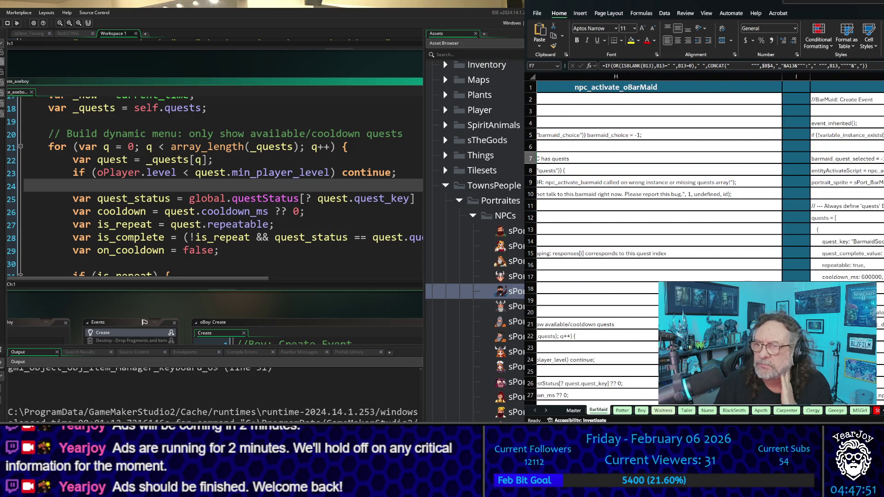
scroll(709, 184, "left", 5)
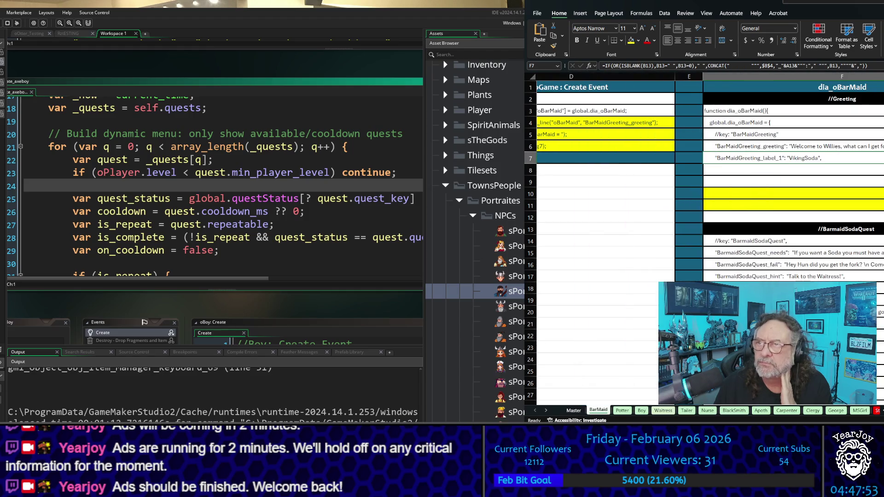
scroll(709, 185, "right", 3)
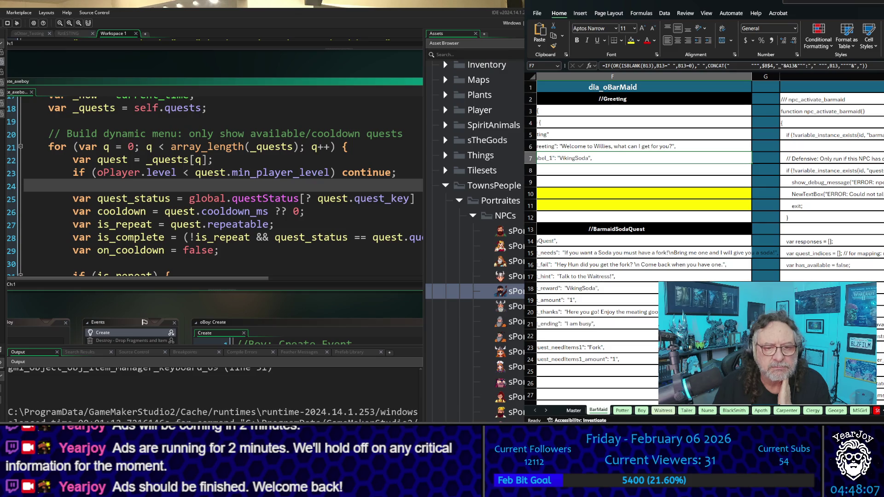
double_click(511, 397)
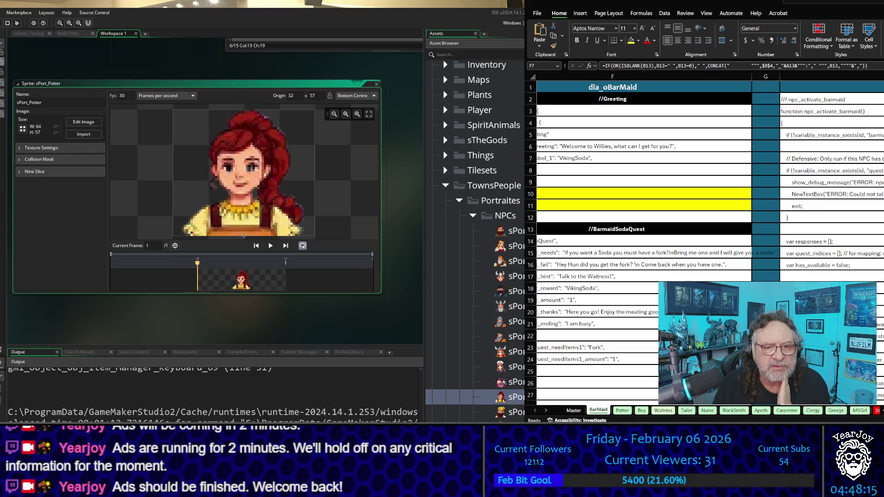
- Open the sPort_Tailer sprite, then open the npc_activate_tailer script
double_click(506, 412)
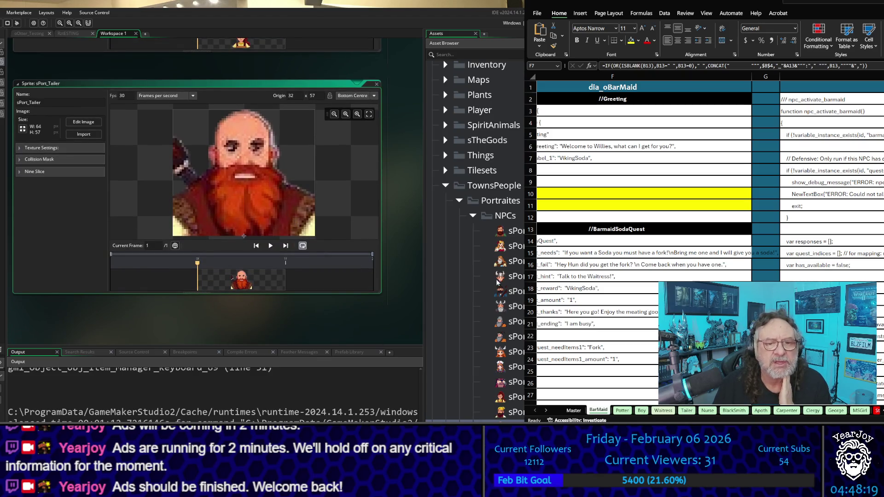
scroll(483, 246, "up", 3)
scroll(483, 245, "up", 15)
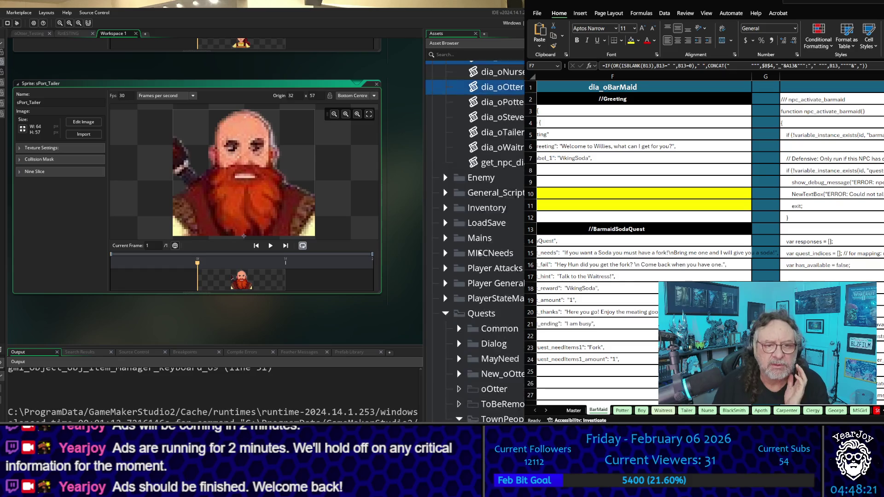
scroll(476, 266, "down", 3)
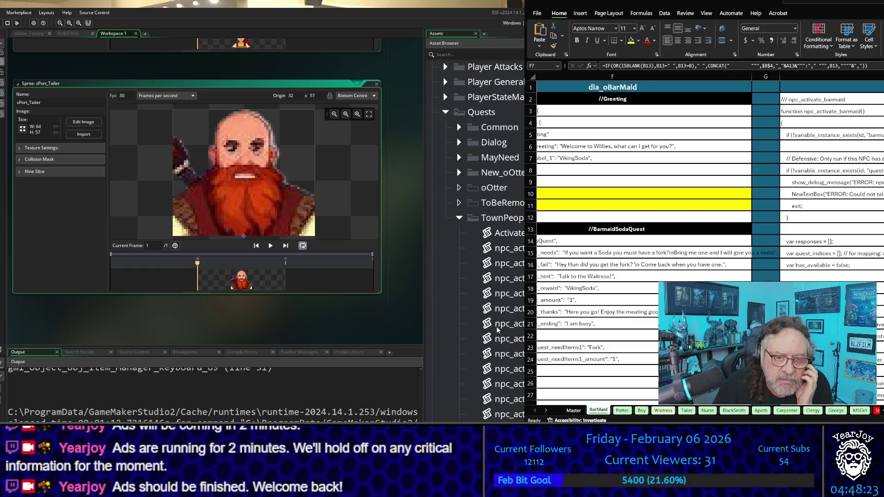
double_click(507, 414)
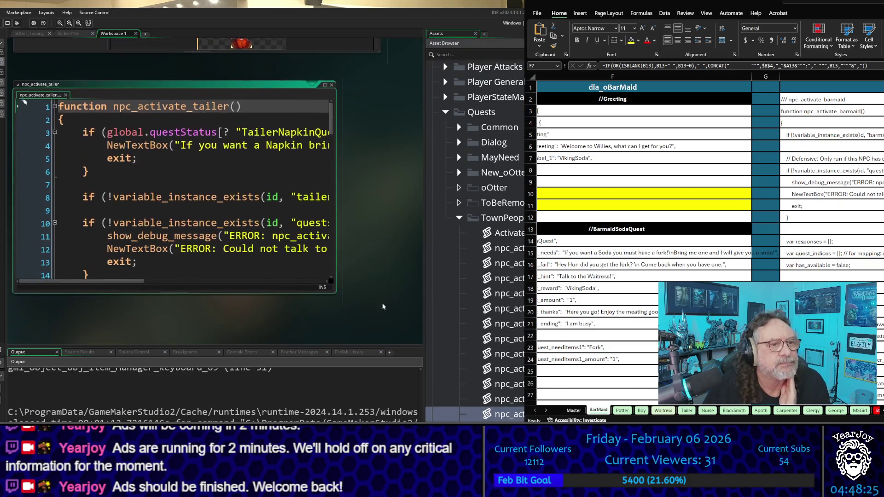
scroll(194, 182, "down", 6)
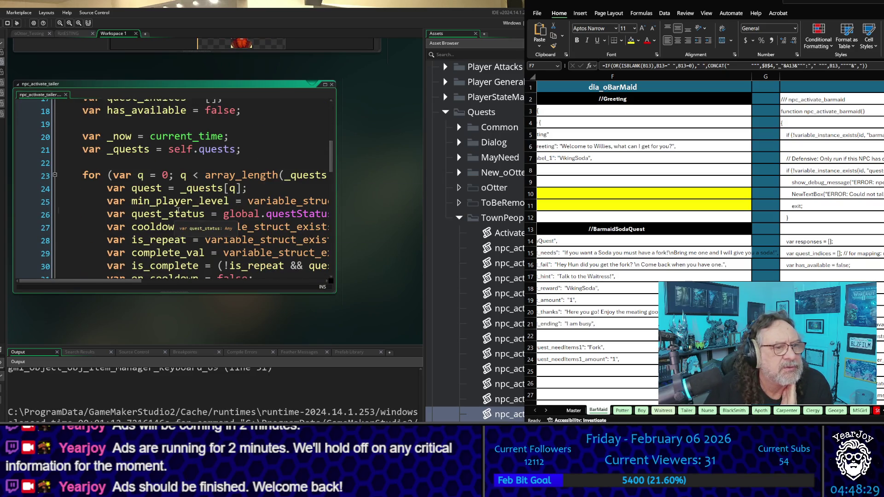
- Widen the npc_activate_tailer code window so the long quest_status line fits
left_click(175, 213)
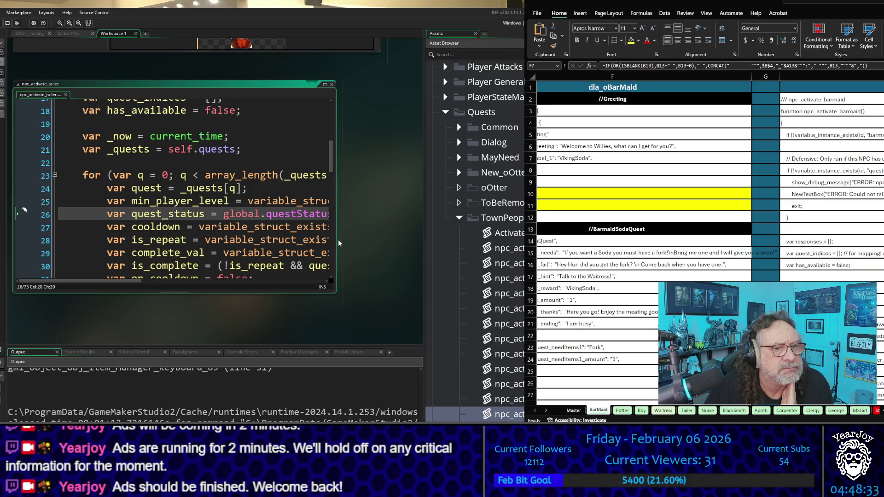
left_click_drag(334, 240, 370, 240)
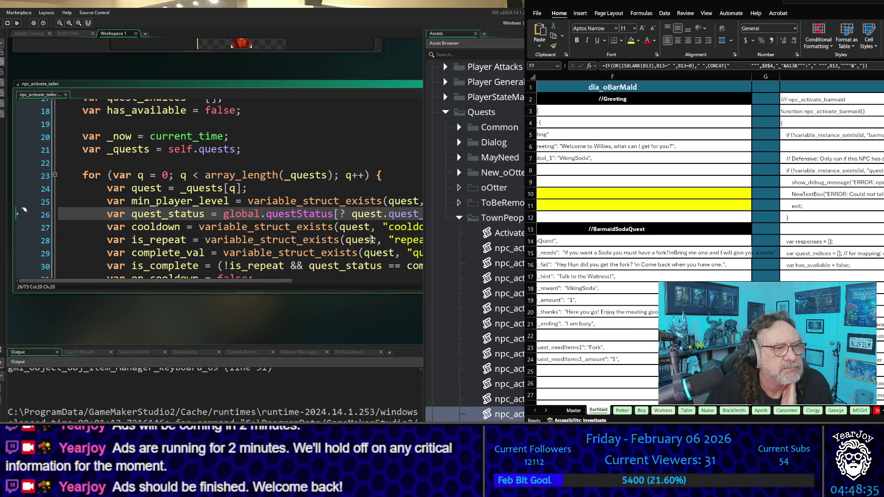
scroll(327, 222, "up", 2)
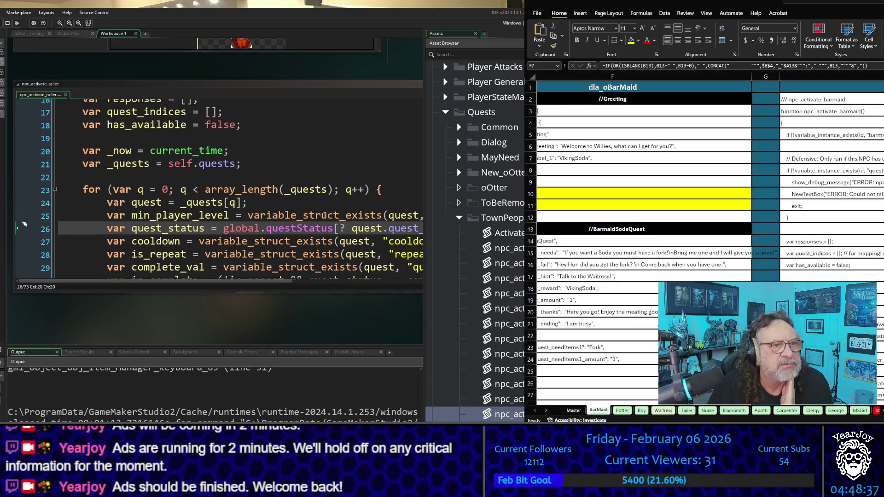
scroll(326, 222, "down", 2)
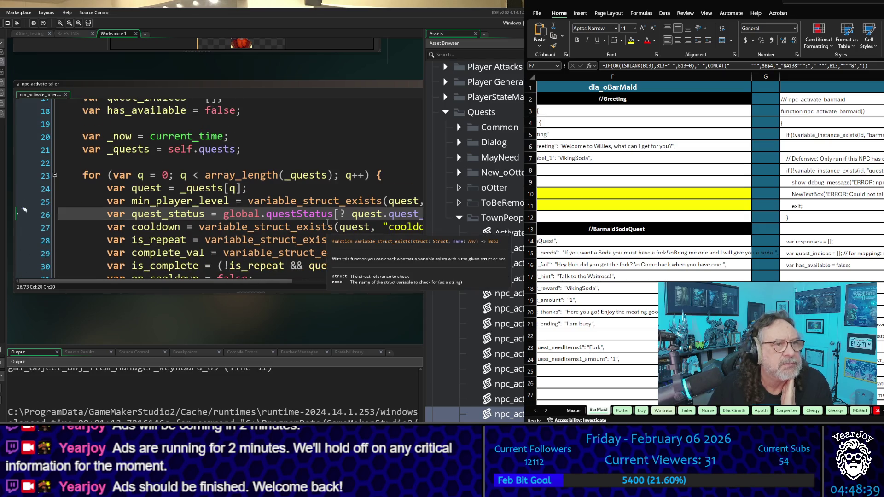
scroll(322, 221, "down", 1)
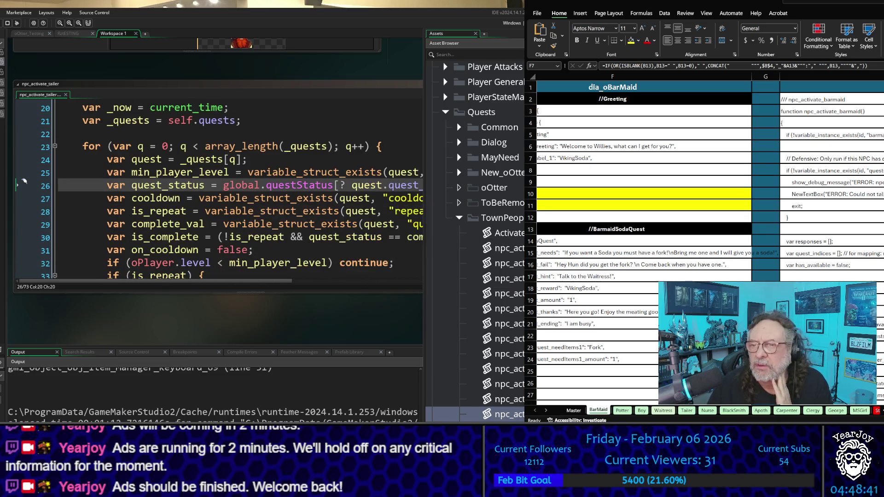
- Show the Boy sheet's generated code in Excel to compare it with the script
left_click(636, 158)
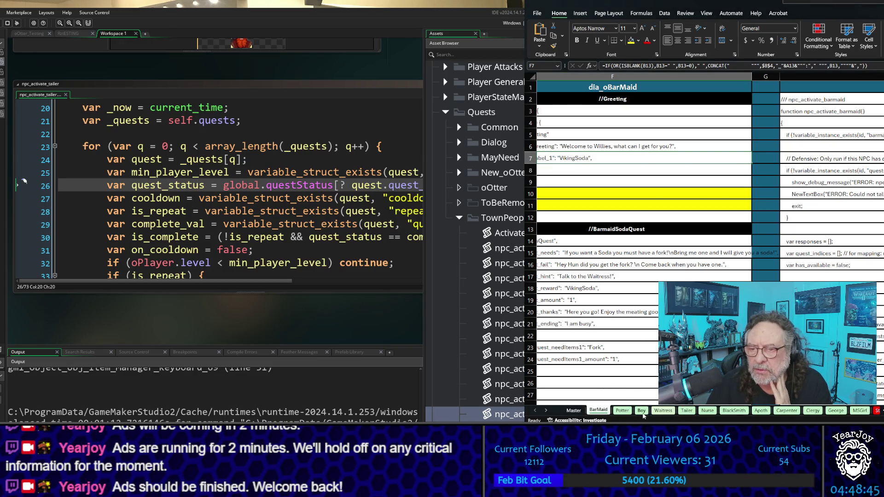
left_click(643, 411)
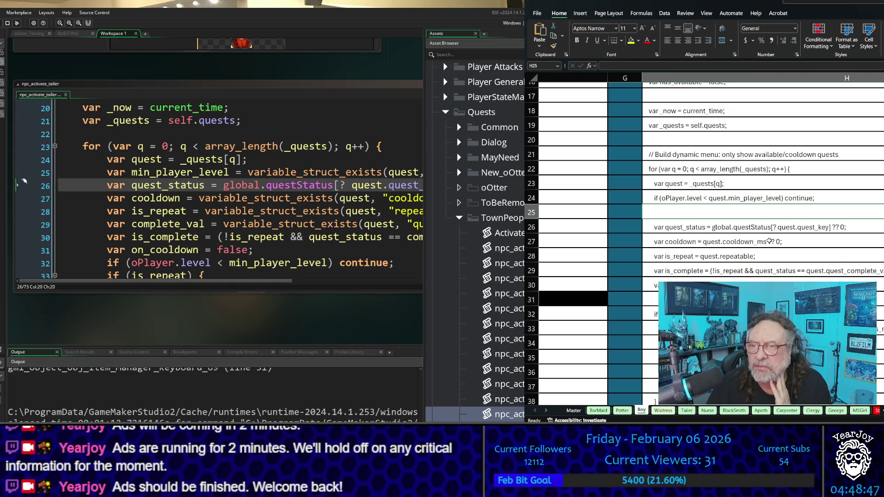
scroll(692, 189, "up", 1)
scroll(700, 189, "up", 1)
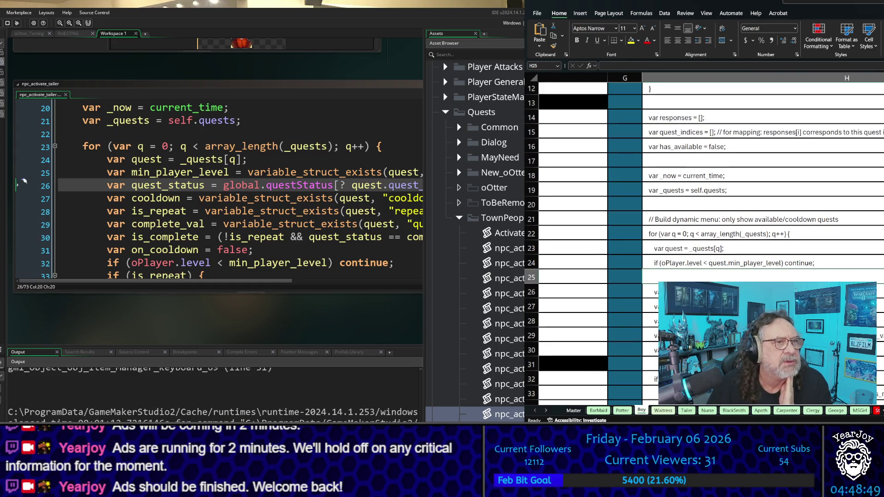
scroll(24, 181, "up", 3)
scroll(220, 189, "up", 4)
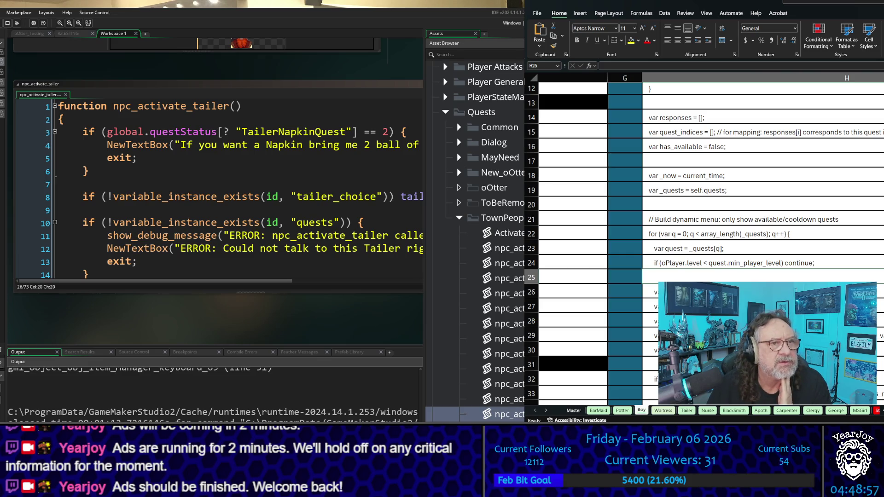
scroll(24, 168, "down", 7)
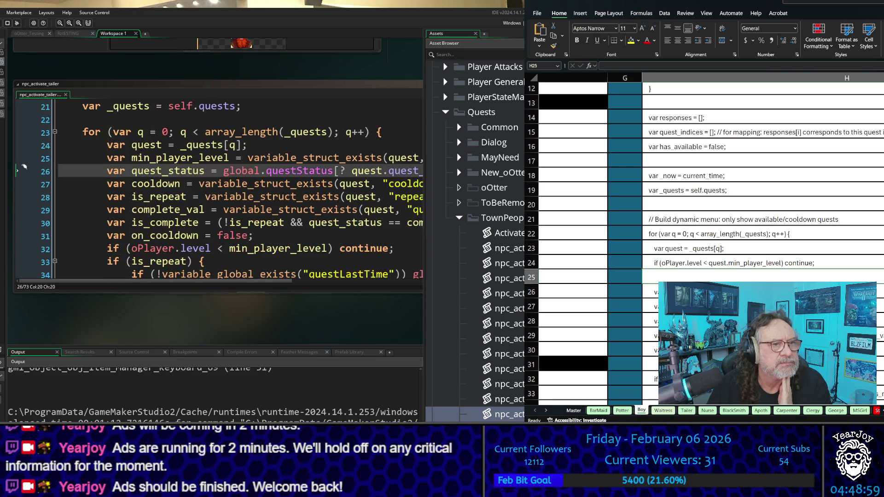
scroll(734, 161, "up", 1)
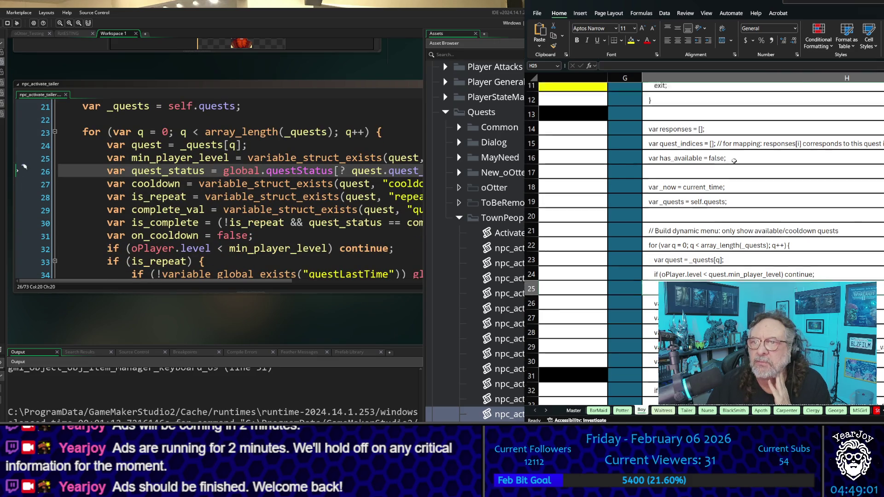
scroll(734, 160, "up", 3)
scroll(734, 161, "down", 1)
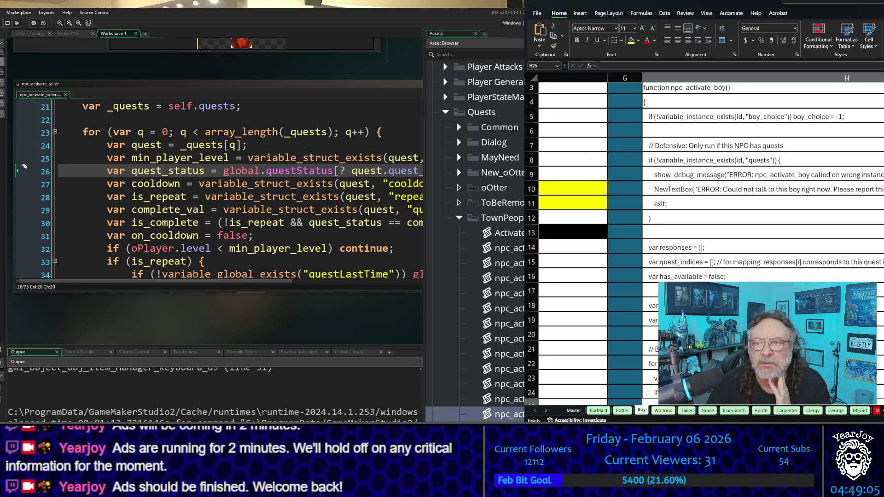
scroll(721, 260, "down", 5)
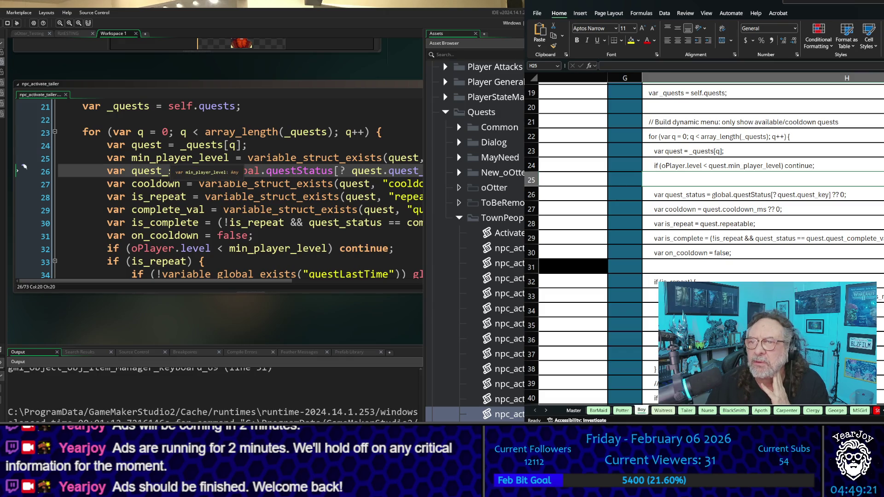
left_click(122, 171)
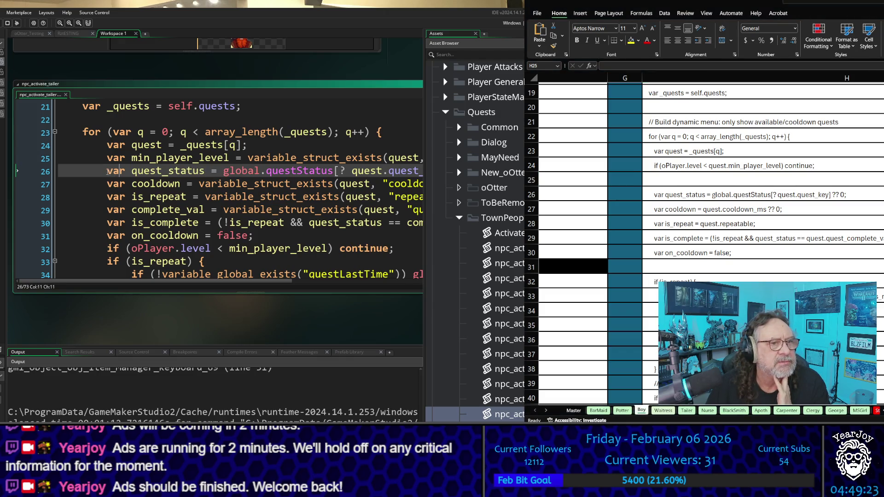
- Copy the script's quest_status line into cell H25 of the Boy sheet
left_click_drag(108, 172, 445, 174)
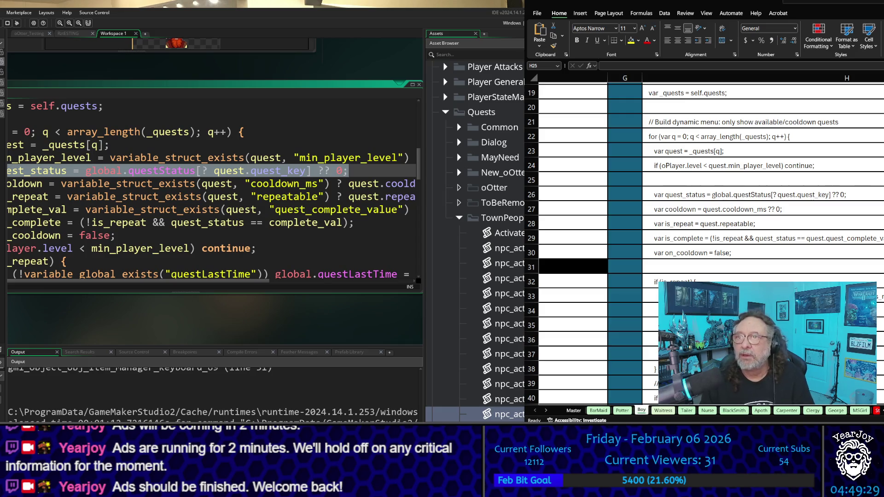
left_click(691, 179)
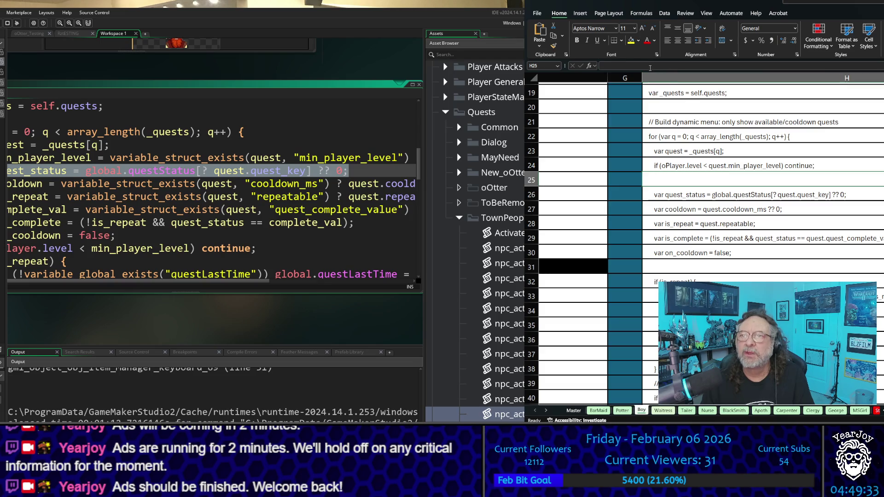
key("F2")
type("var quest_status = global.questStatus[? quest.quest_key] ?? 0;")
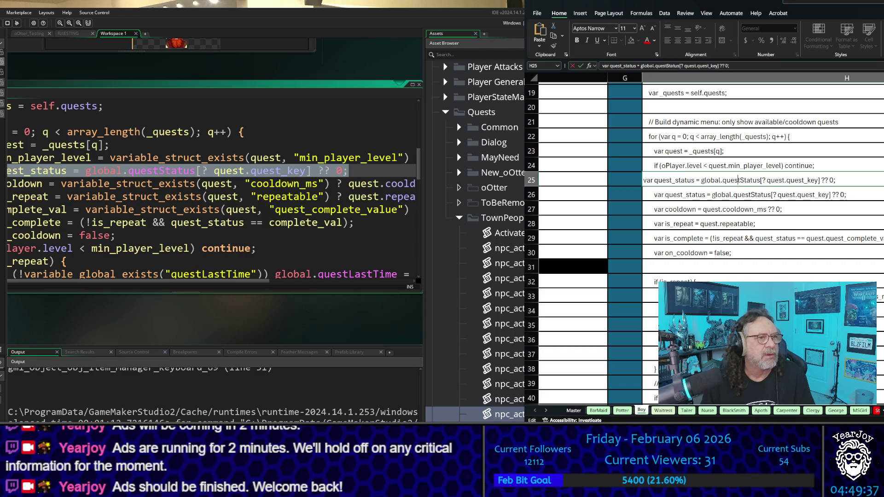
- Bring the whole tailer script code window back into view
left_click(270, 312)
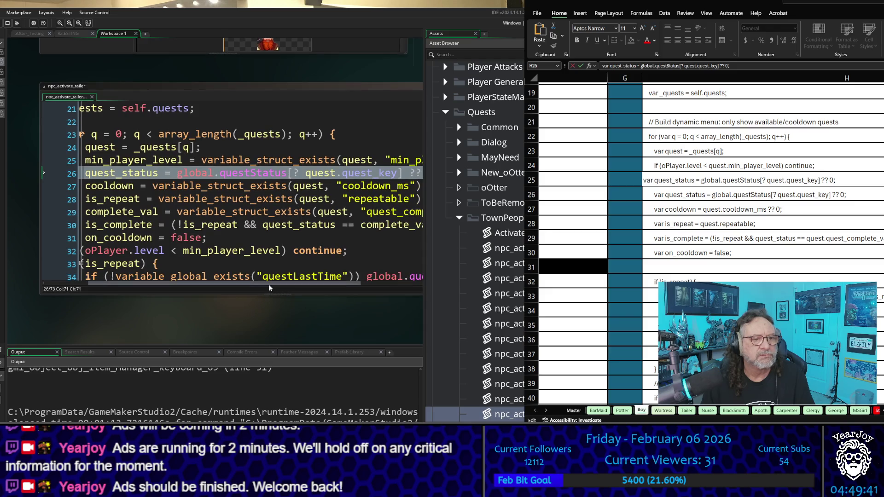
left_click_drag(265, 285, 221, 290)
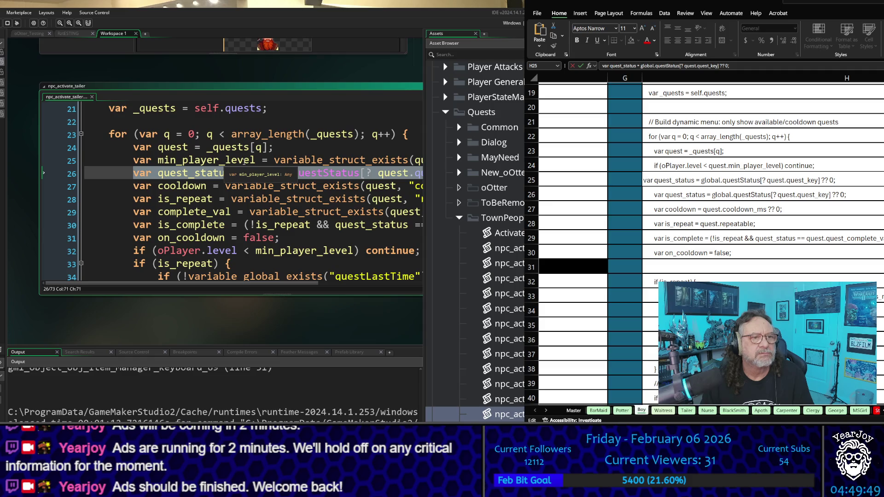
scroll(216, 191, "up", 5)
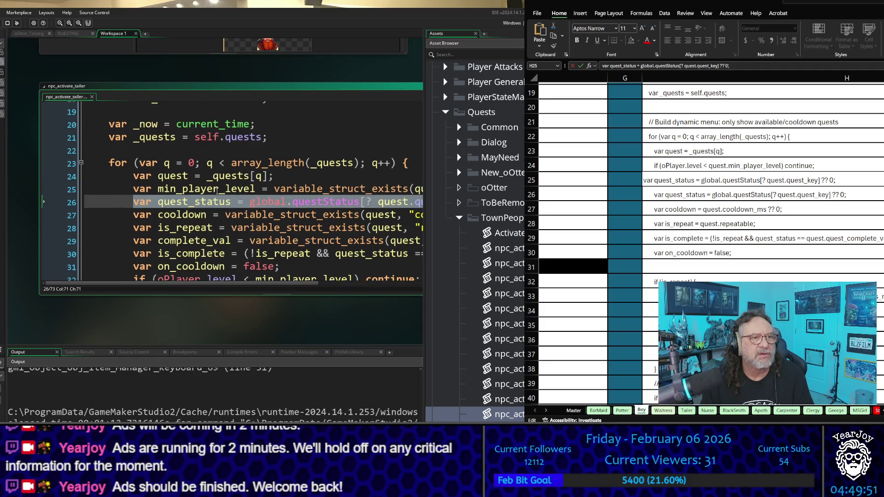
scroll(216, 192, "up", 3)
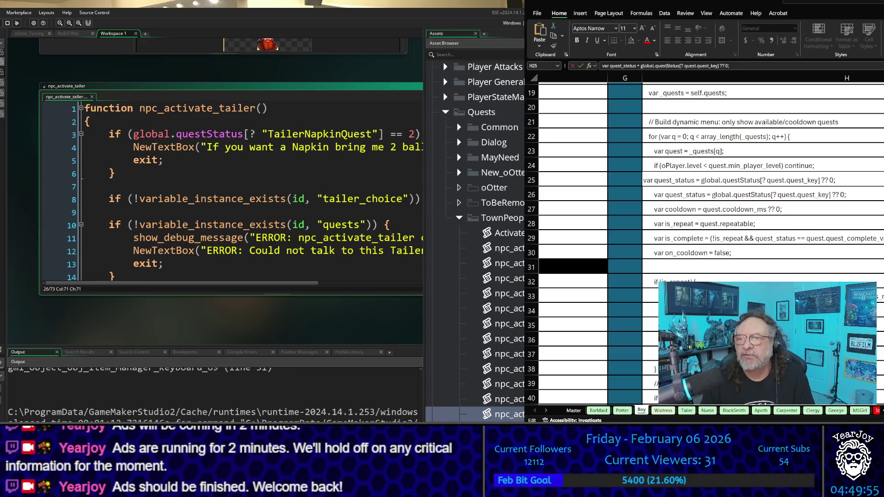
- Make the quest_status line in cell H25 red, then select H22
left_click(753, 181)
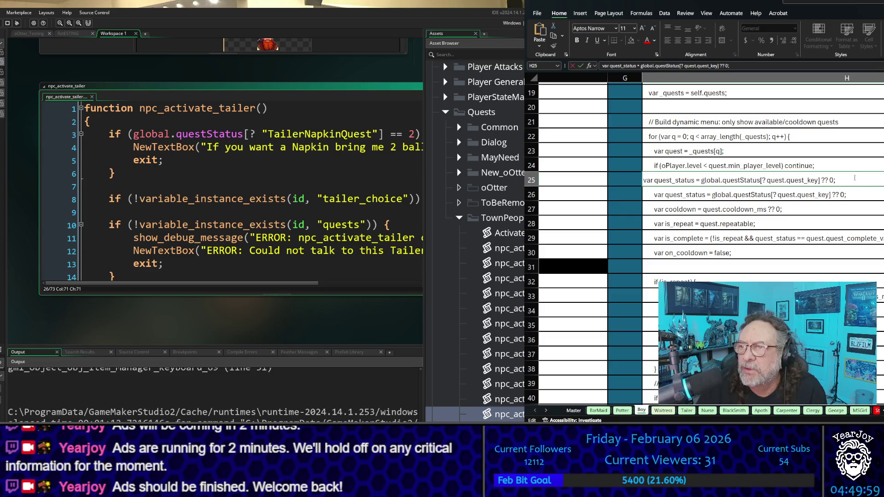
left_click(852, 168)
left_click(853, 181)
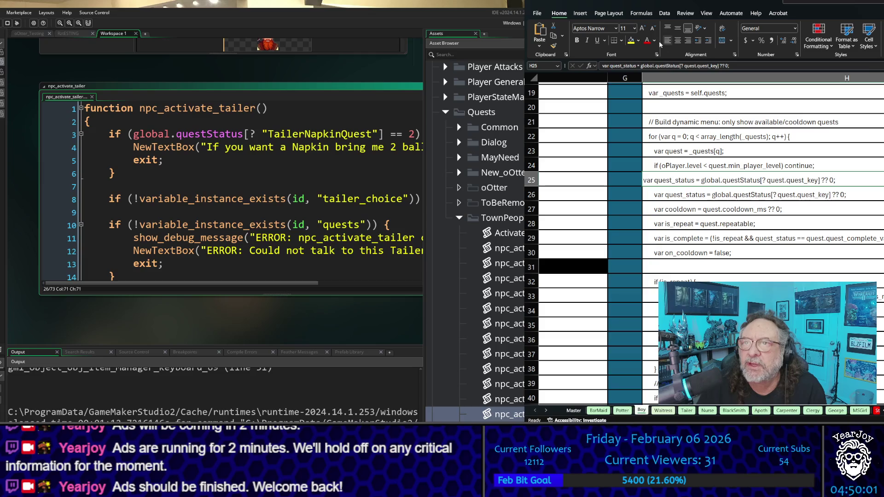
left_click(647, 40)
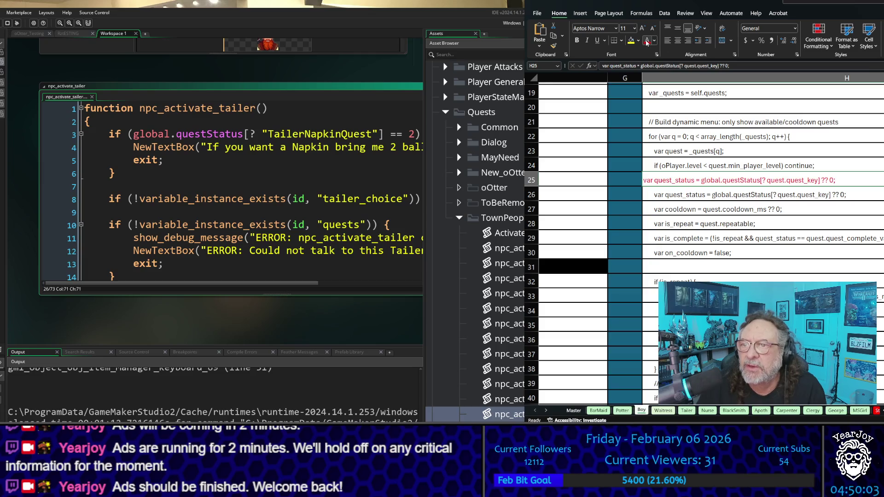
left_click(746, 138)
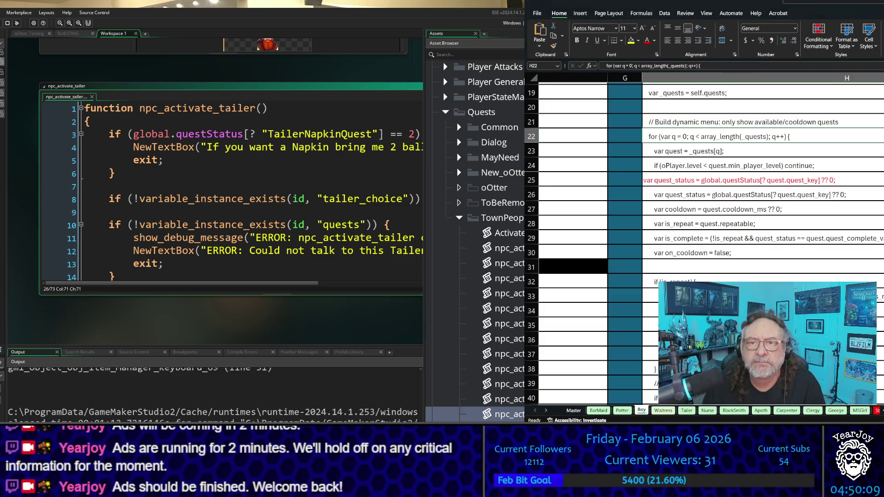
left_click(535, 15)
- Minimize Excel and scroll through the npc_activate_tailer script from line 9
key("Escape")
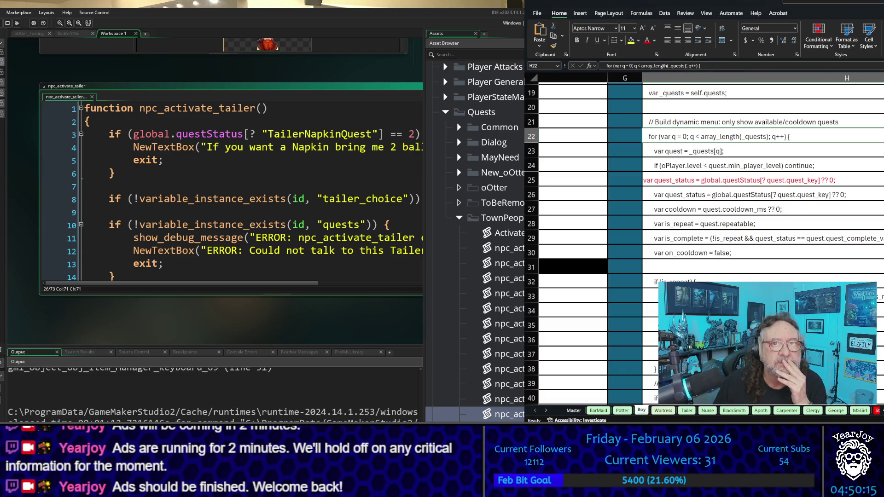
key("super+Down")
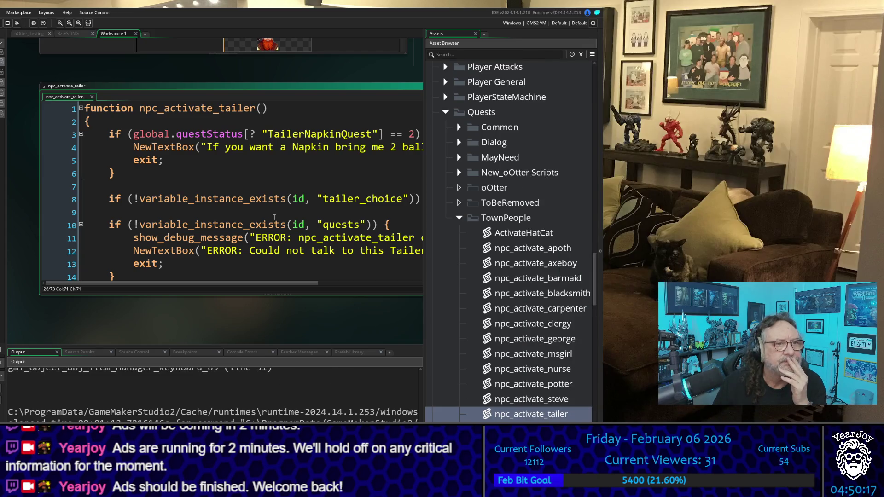
left_click(275, 216)
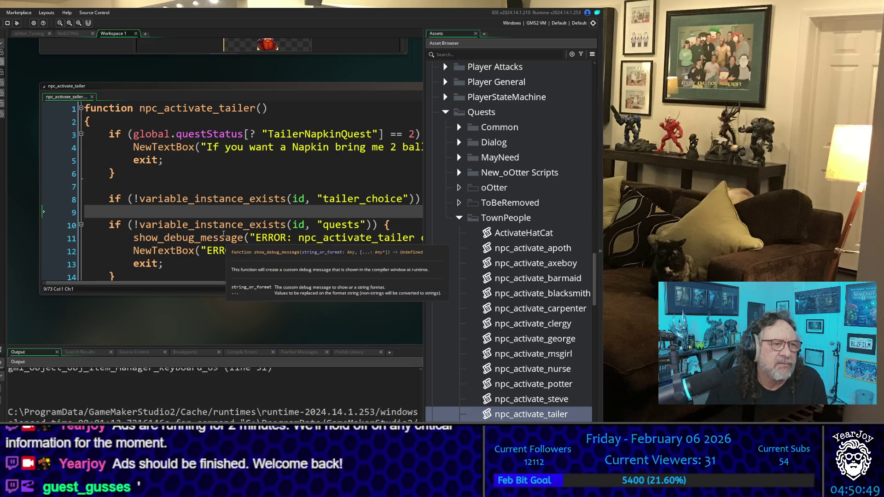
scroll(221, 207, "down", 5)
scroll(216, 194, "down", 2)
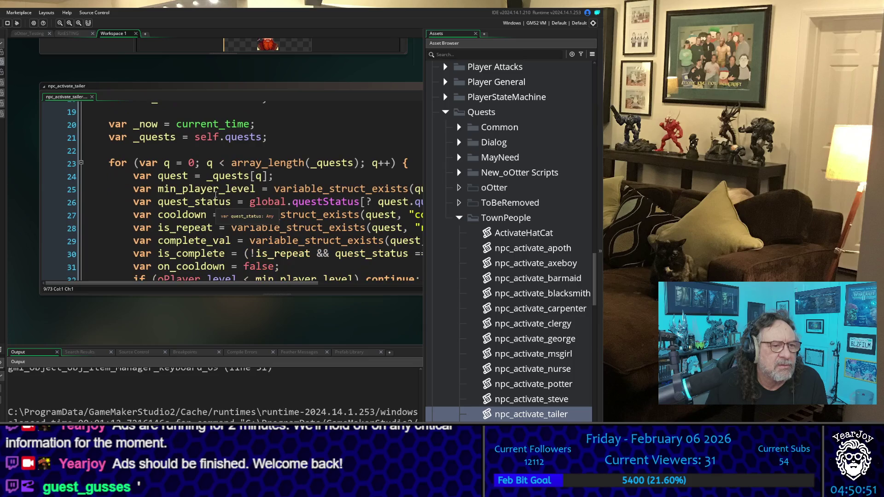
scroll(214, 194, "down", 9)
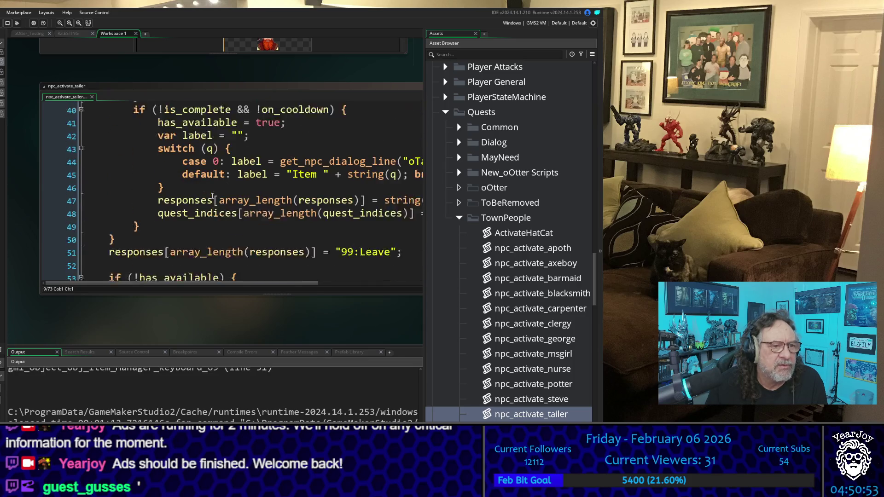
scroll(212, 197, "down", 7)
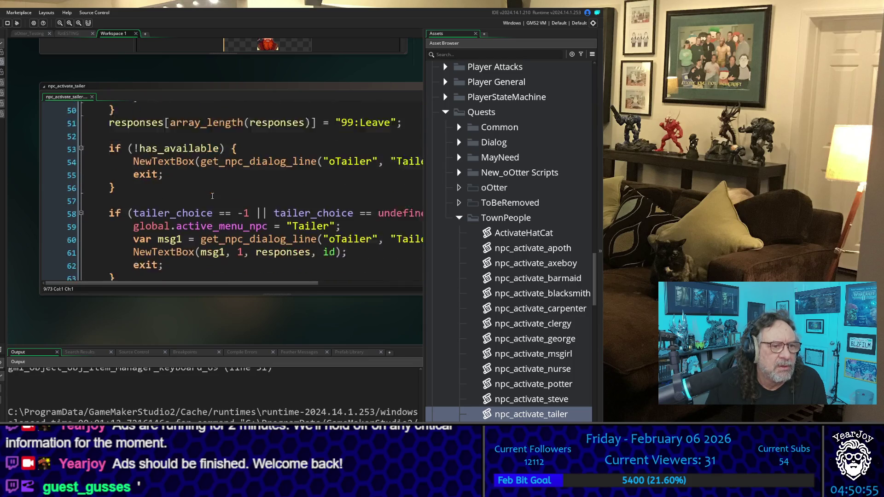
scroll(212, 196, "down", 1)
scroll(212, 197, "up", 1)
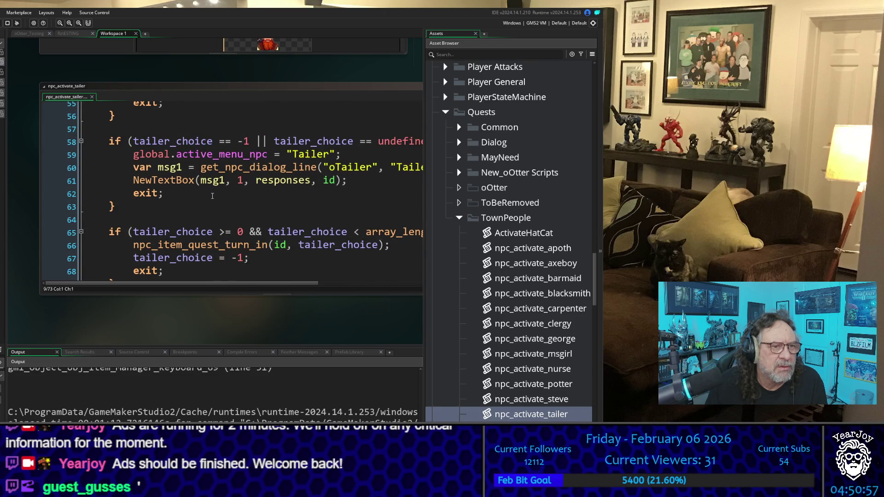
scroll(212, 196, "down", 1)
scroll(212, 196, "down", 2)
scroll(198, 216, "up", 6)
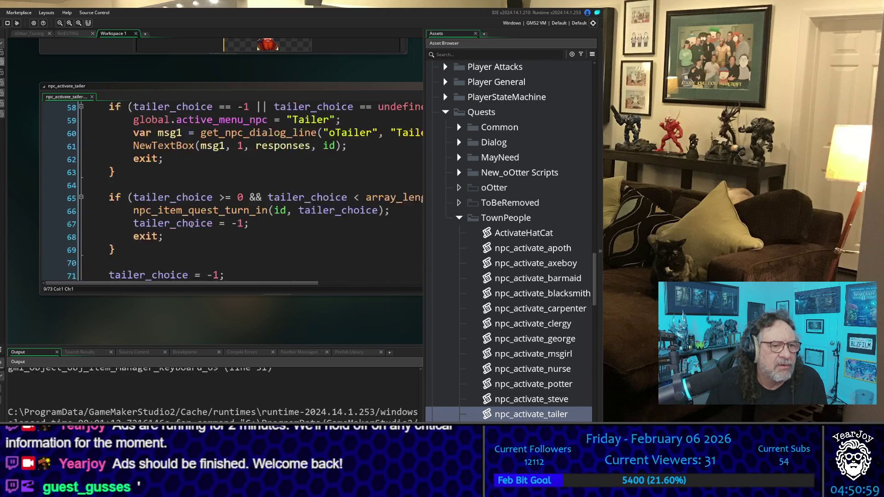
scroll(189, 223, "up", 16)
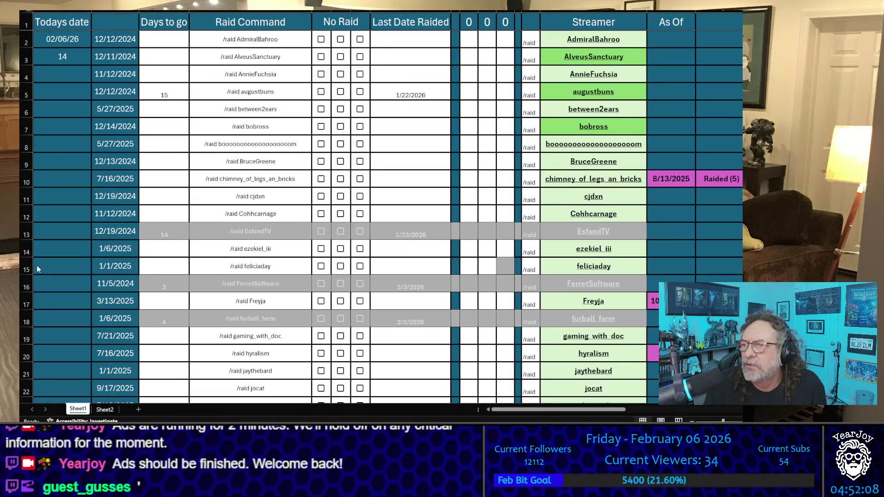
- Clear row 5's Last Date Raided and Days to go values in the raid tracker
left_click(251, 144)
left_click(410, 109)
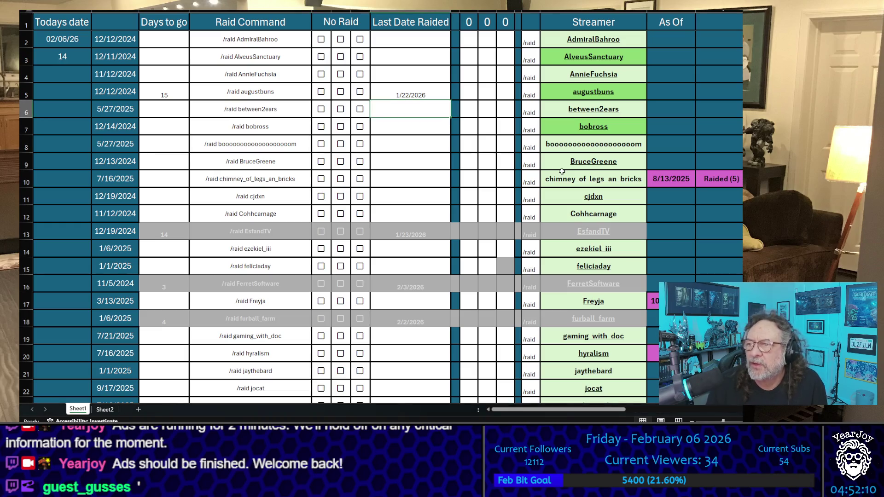
key("Up")
key("Delete")
key("Down")
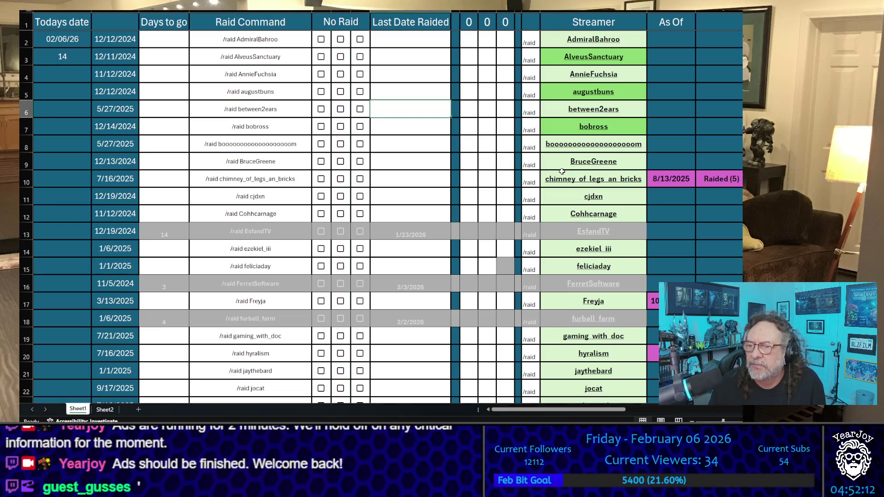
key("Down")
key("Down")
key("Down")
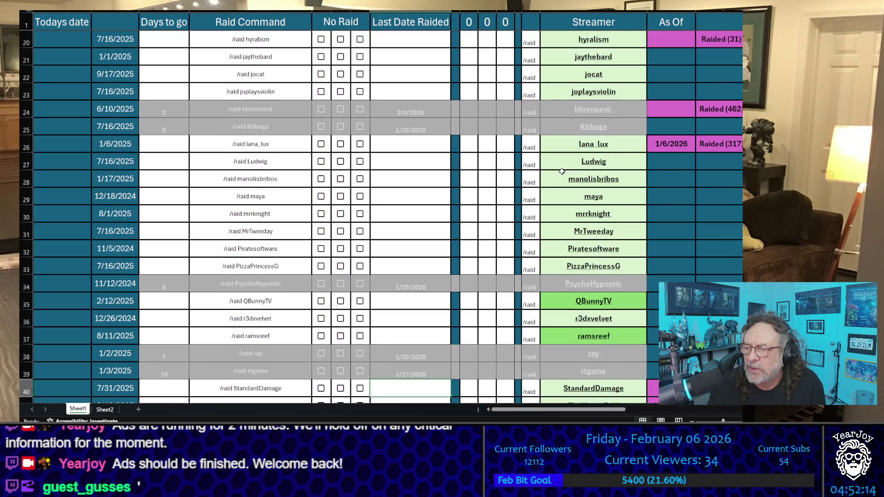
key("Down")
key("Down")
key("Down")
key("Up")
key("Up")
key("Up")
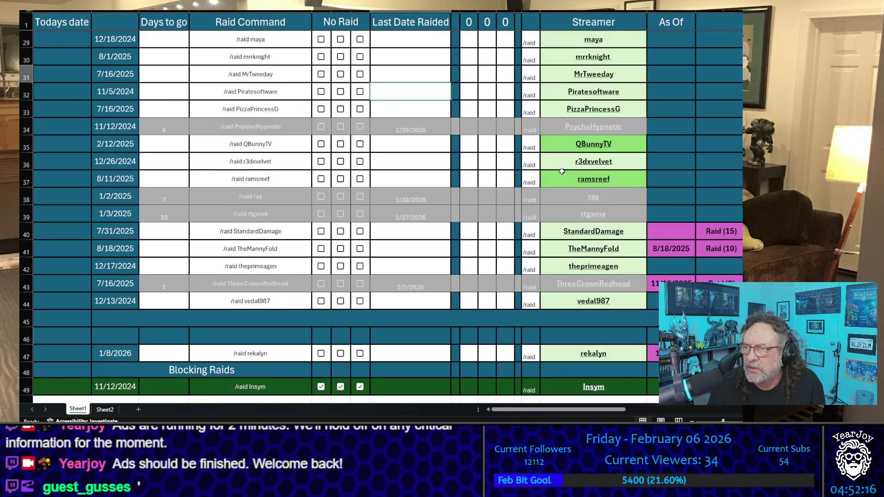
key("Up")
key("Up")
key("Up")
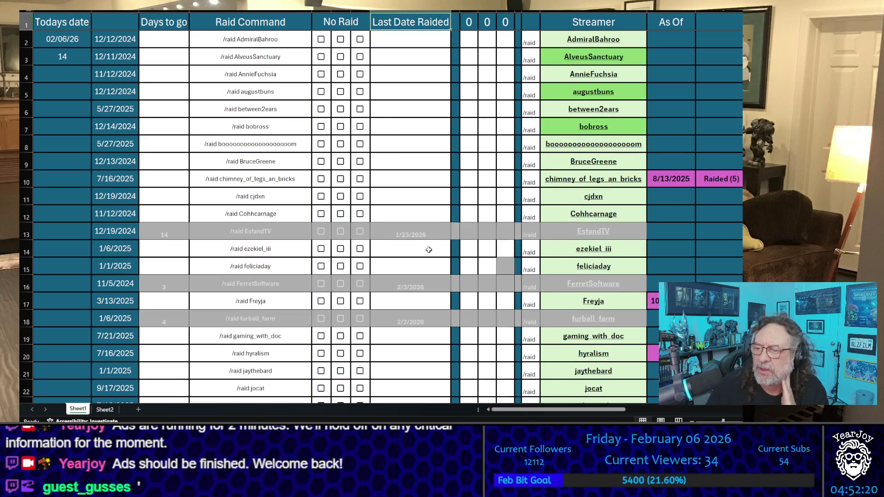
- Check selection totals on Sheet2, including Days to go rows 54–61, then return to Sheet1
left_click(105, 409)
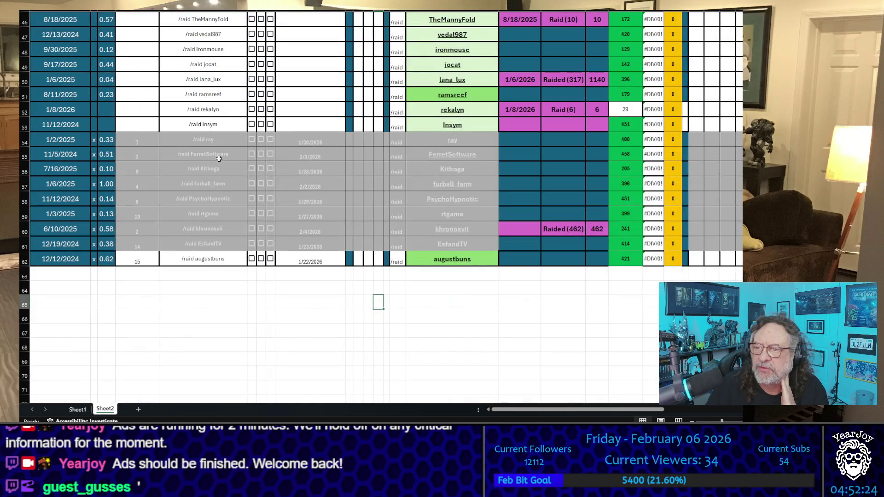
scroll(247, 212, "up", 3)
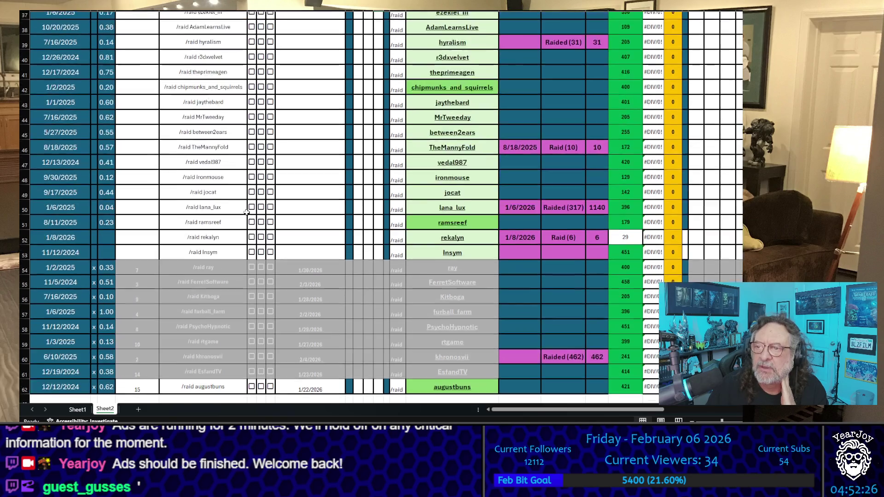
scroll(247, 212, "up", 12)
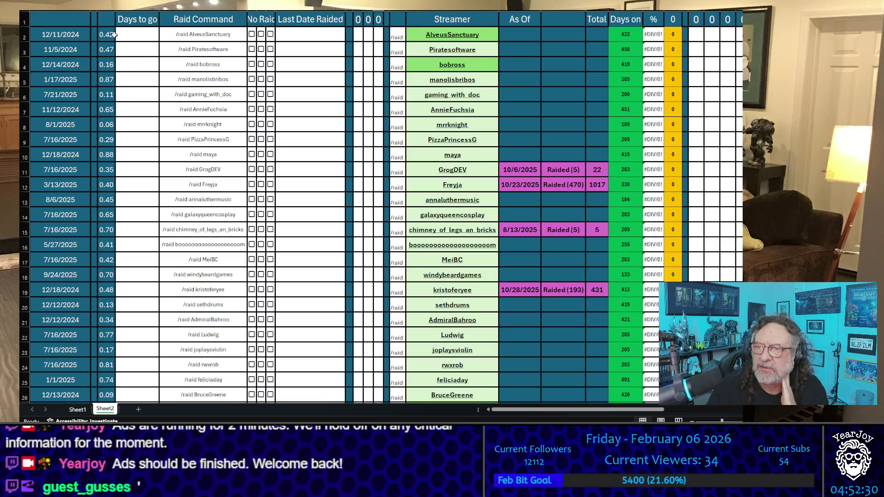
mouse_move(112, 35)
left_mouse_down()
mouse_move(120, 144)
mouse_move(107, 248)
left_mouse_up()
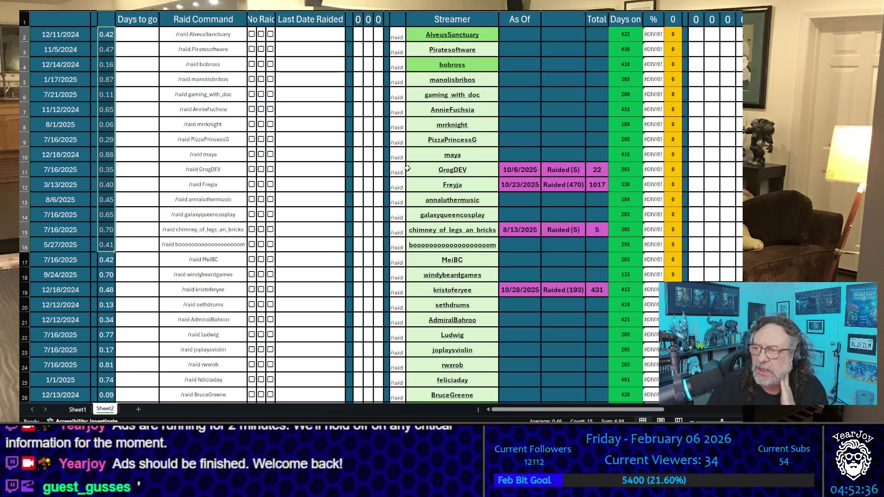
scroll(272, 129, "up", 1)
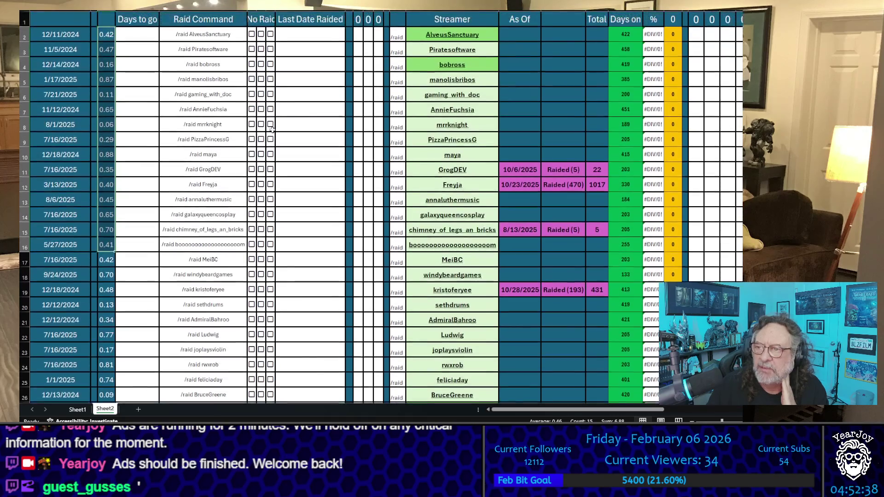
scroll(310, 90, "down", 7)
scroll(309, 93, "down", 10)
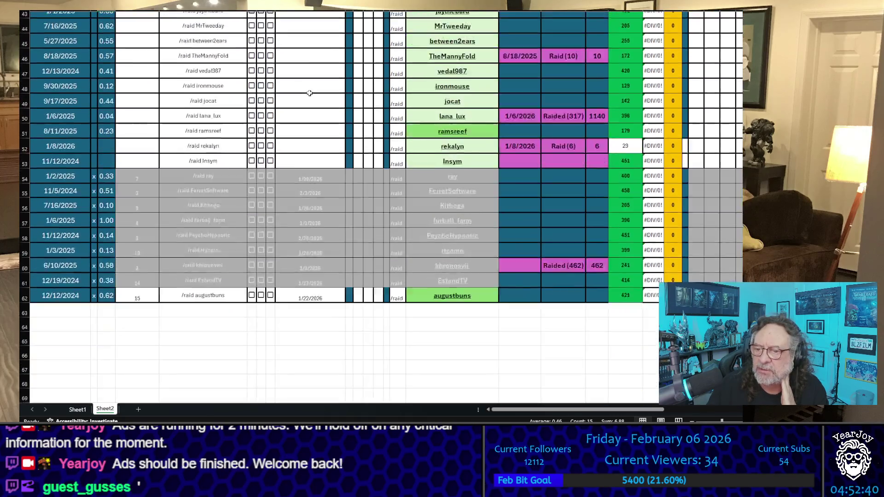
scroll(309, 92, "up", 4)
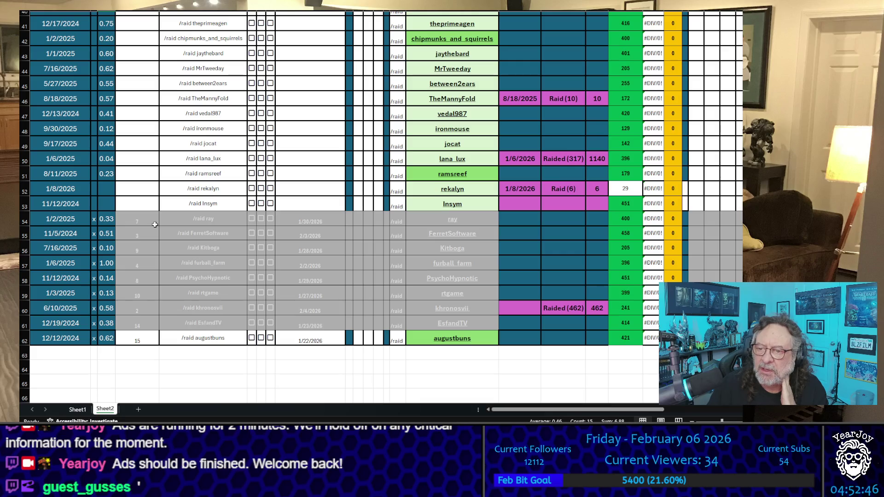
left_click_drag(151, 214, 152, 326)
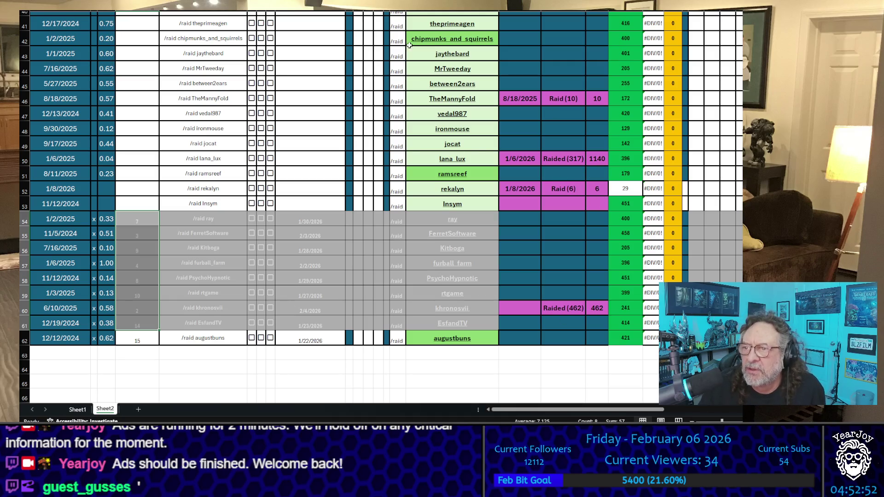
scroll(410, 45, "up", 13)
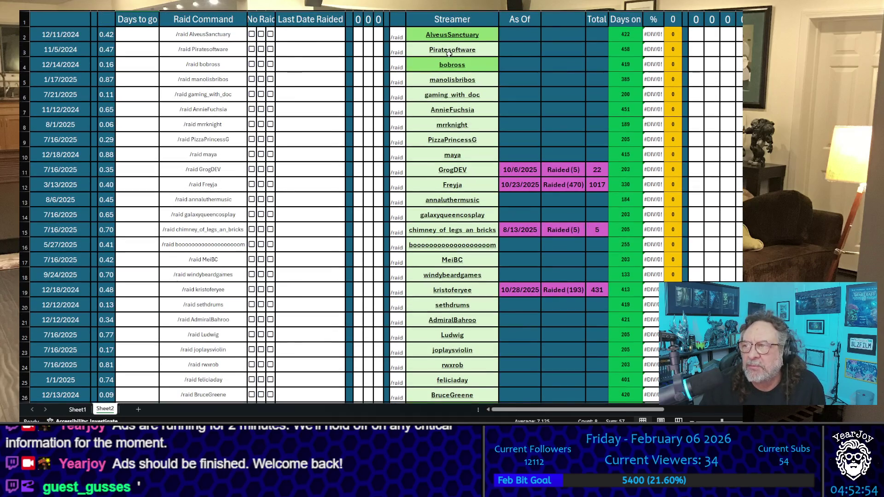
left_click_drag(414, 39, 423, 96)
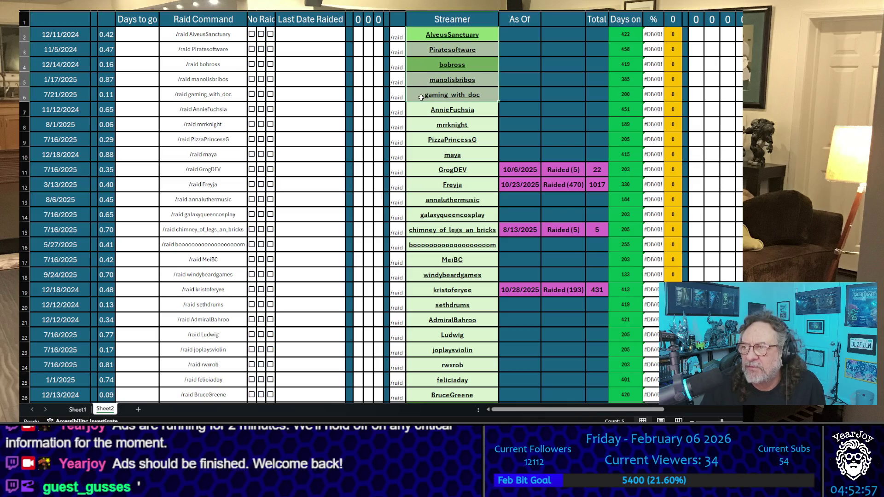
left_click(553, 137)
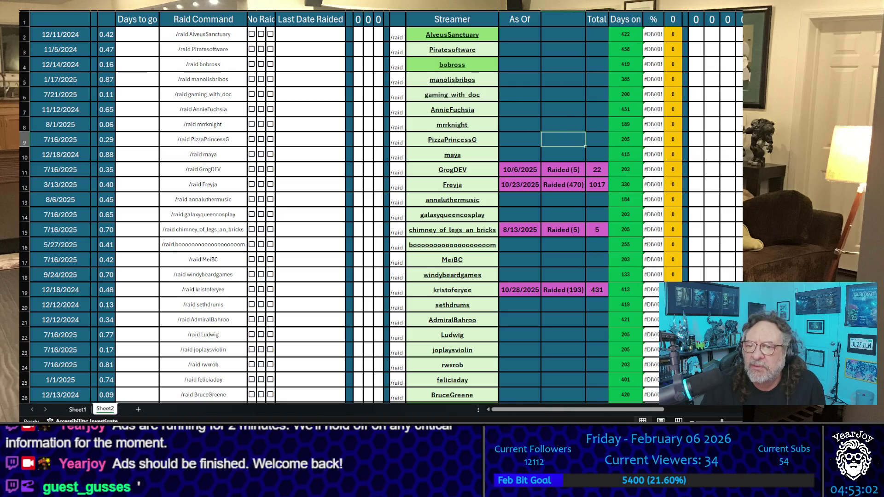
left_click(79, 408)
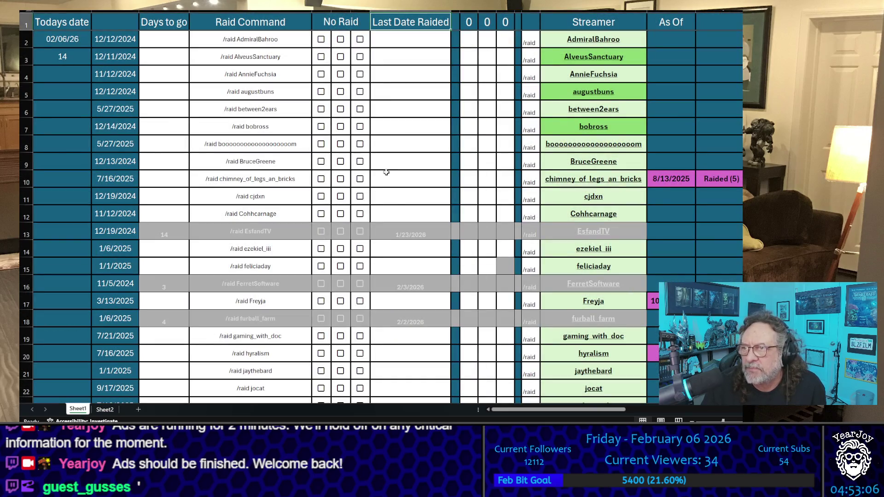
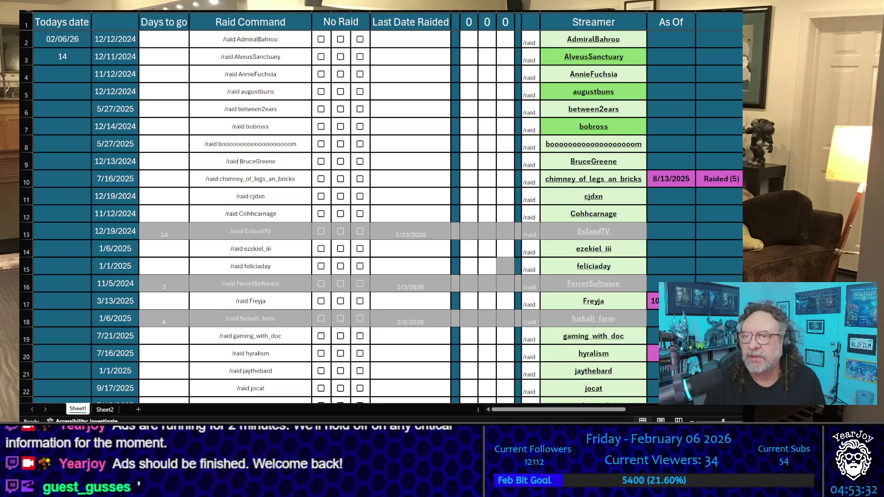
- Mark AdmiralBahroo with an X in the third tally column, then switch to Sheet2
key("alt+Tab")
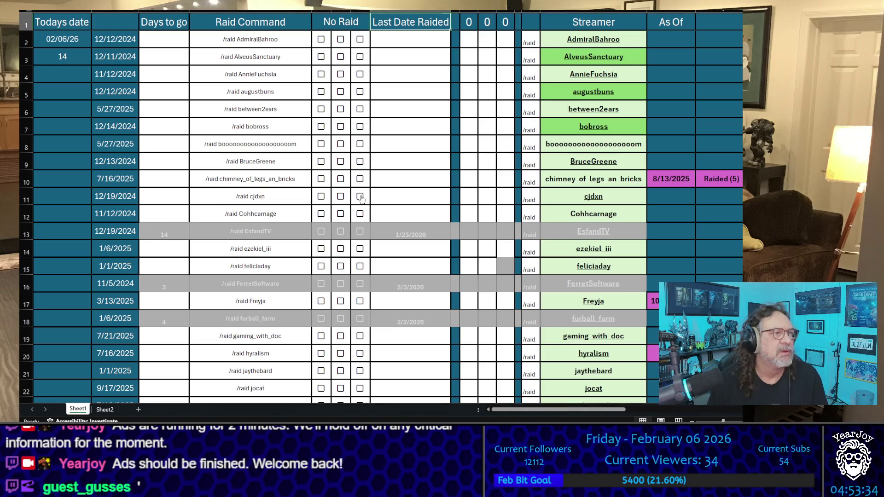
scroll(482, 195, "down", 5)
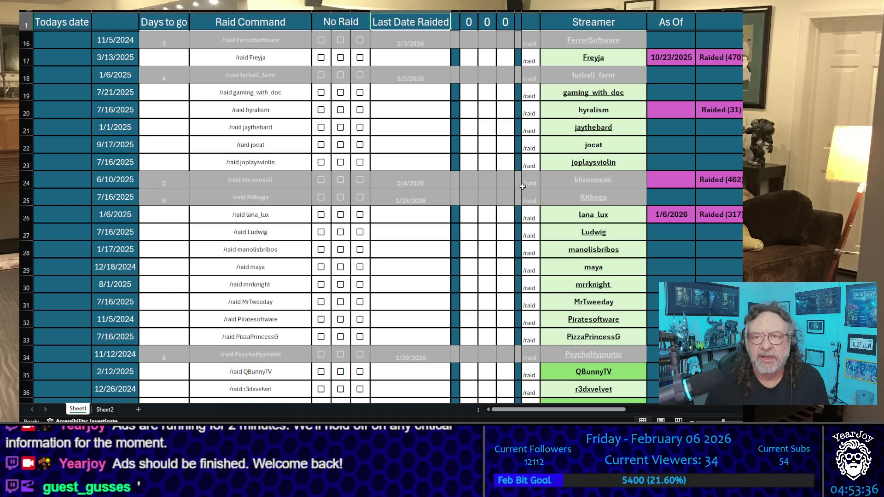
scroll(523, 186, "up", 5)
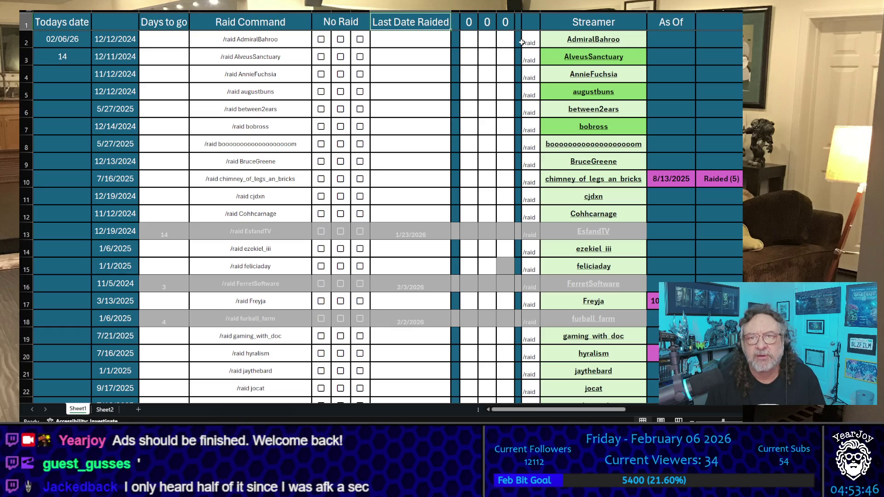
left_click(506, 40)
left_click(487, 92)
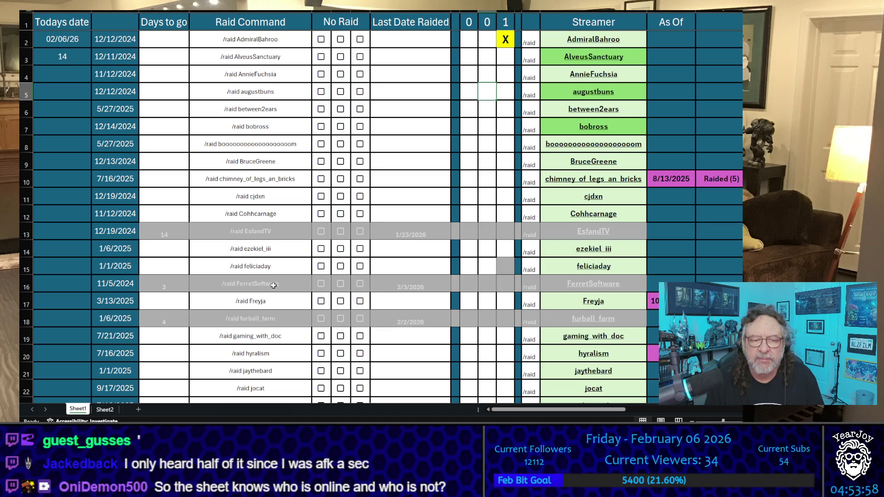
left_click(106, 410)
scroll(353, 170, "down", 9)
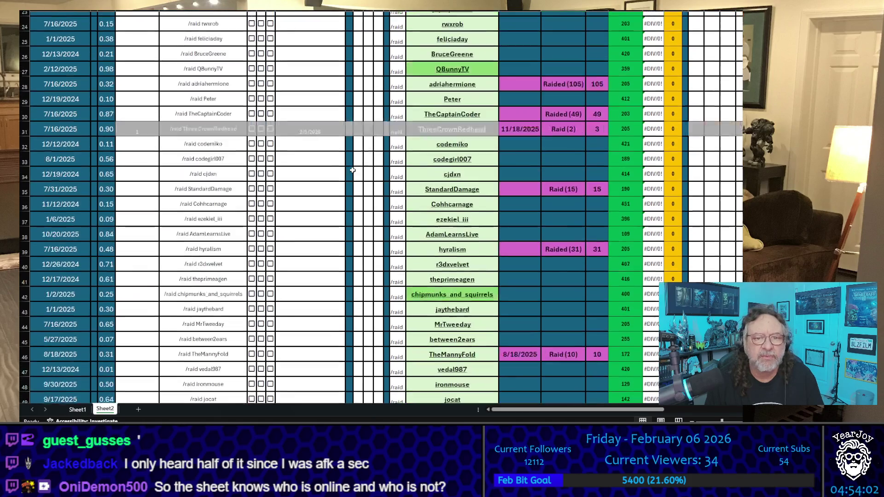
scroll(353, 170, "down", 9)
scroll(353, 170, "up", 10)
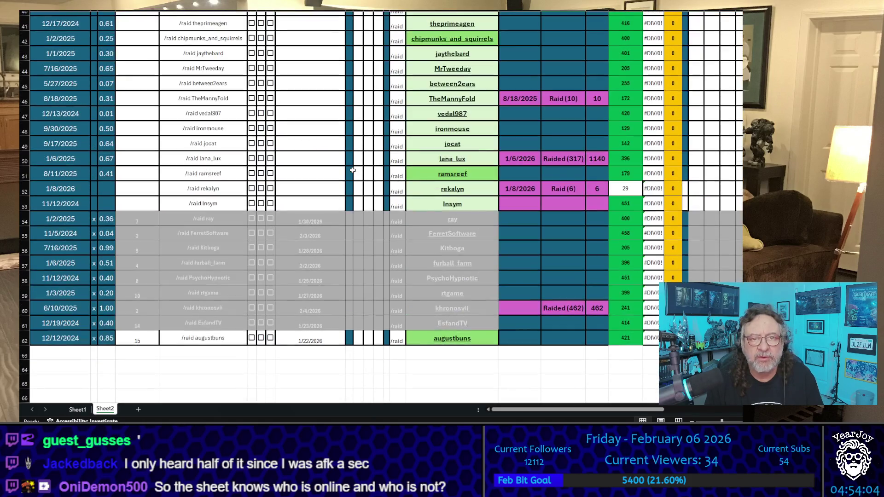
scroll(286, 241, "down", 5)
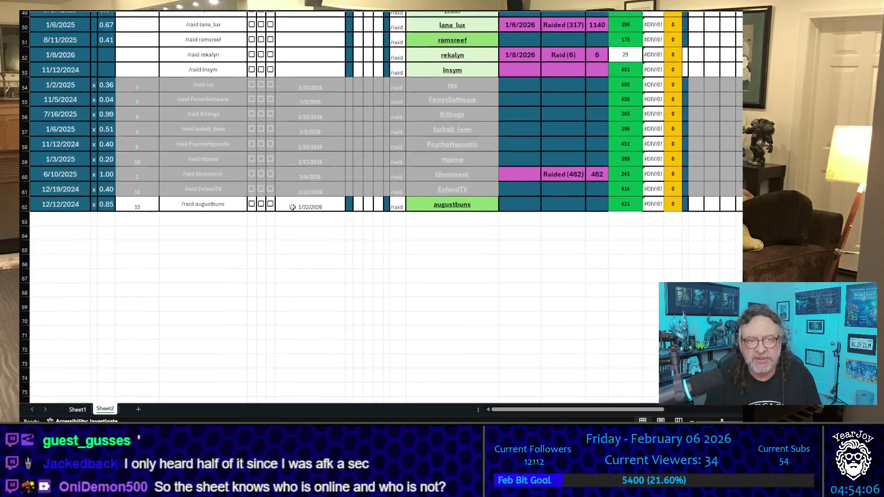
scroll(294, 233, "up", 3)
scroll(307, 223, "up", 10)
scroll(307, 222, "up", 4)
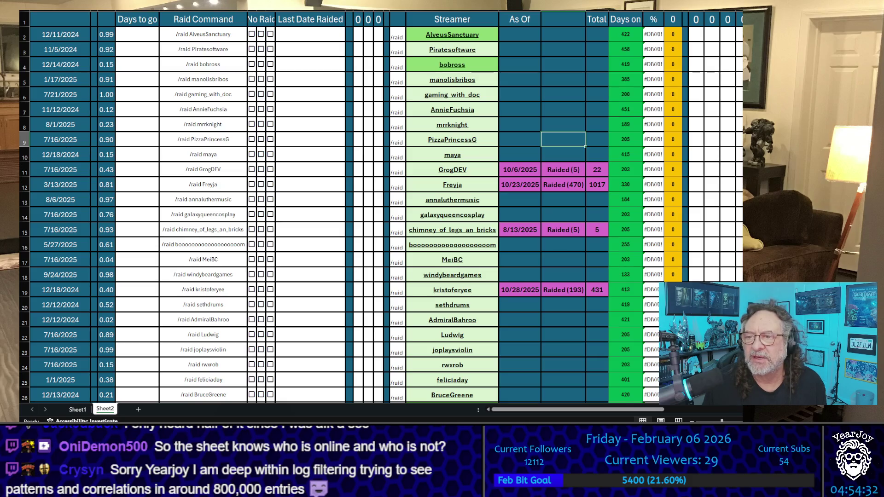
scroll(299, 189, "down", 5)
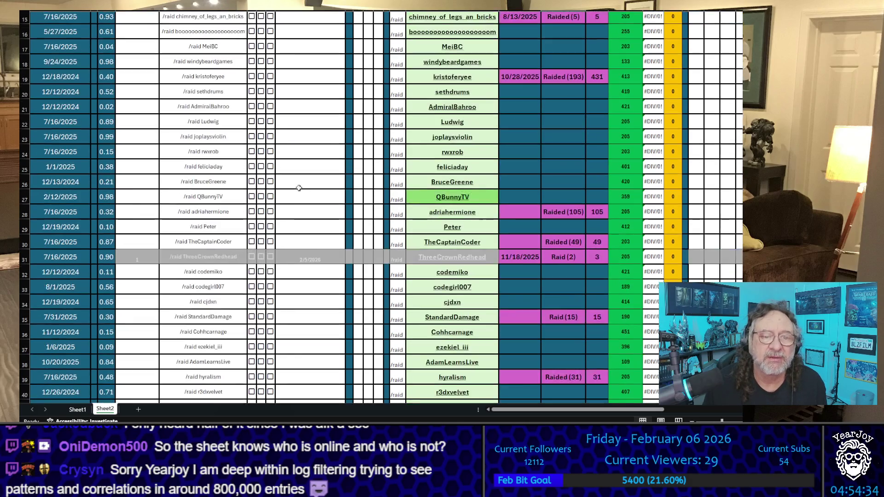
scroll(324, 168, "up", 5)
scroll(324, 169, "down", 15)
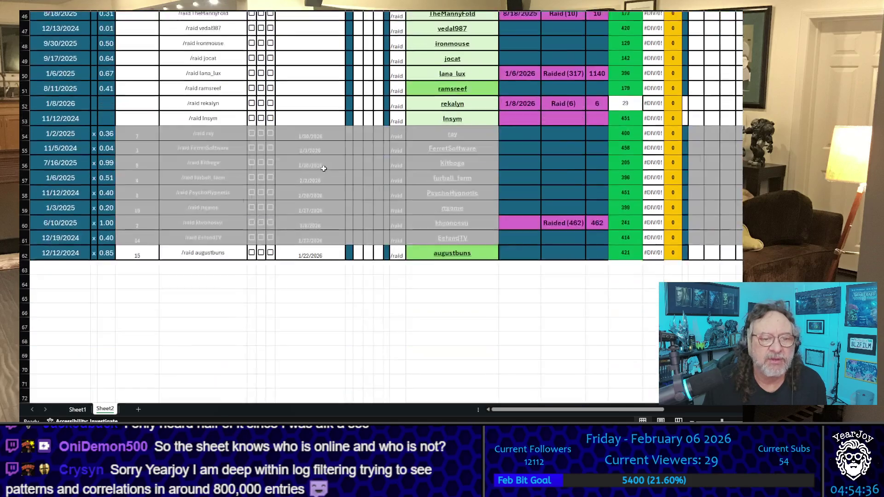
scroll(324, 169, "up", 15)
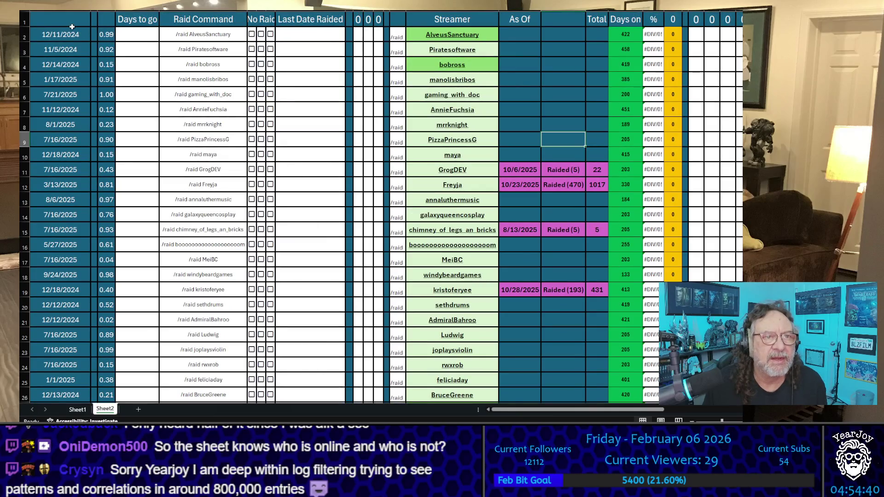
- Re-sort Sheet2's streamer rows by the random-number column so vedal987, AdmiralBahroo and MeiBC lead
mouse_move(81, 31)
left_mouse_down()
mouse_move(715, 214)
mouse_move(739, 248)
mouse_move(736, 404)
mouse_move(681, 364)
mouse_move(682, 384)
mouse_move(682, 366)
left_mouse_up()
scroll(375, 83, "left", 5)
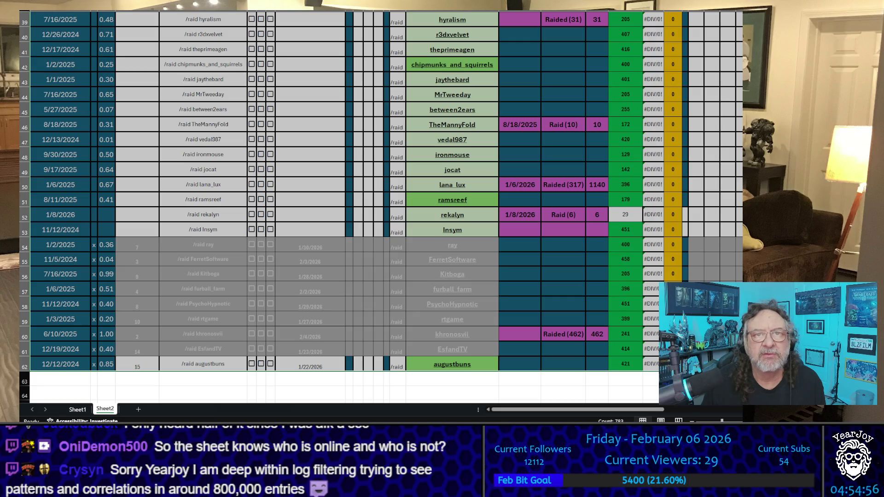
scroll(479, 100, "up", 13)
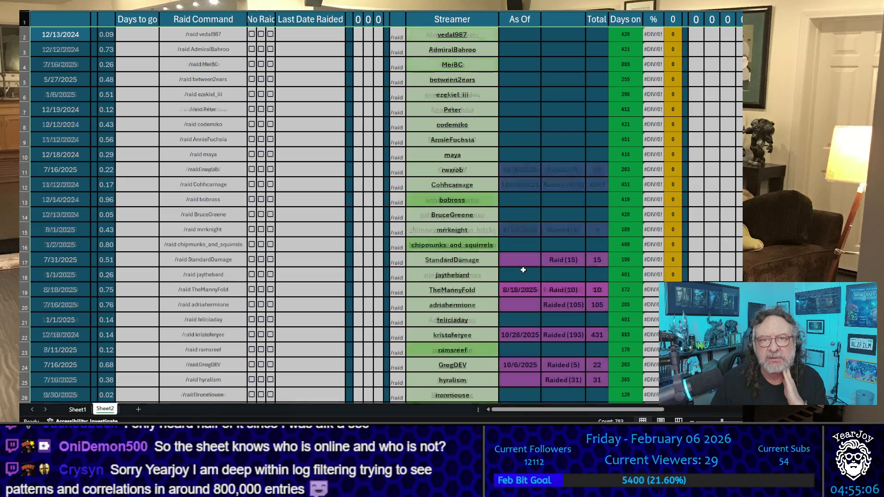
left_click(546, 77)
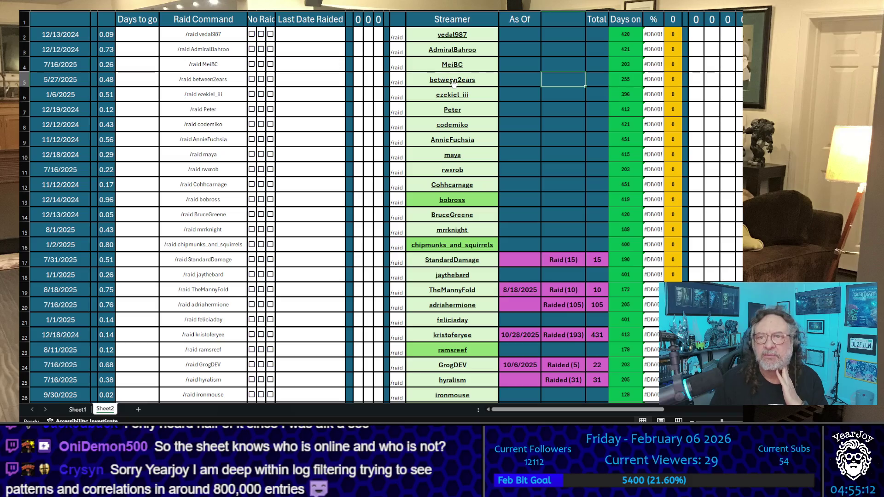
scroll(456, 82, "down", 13)
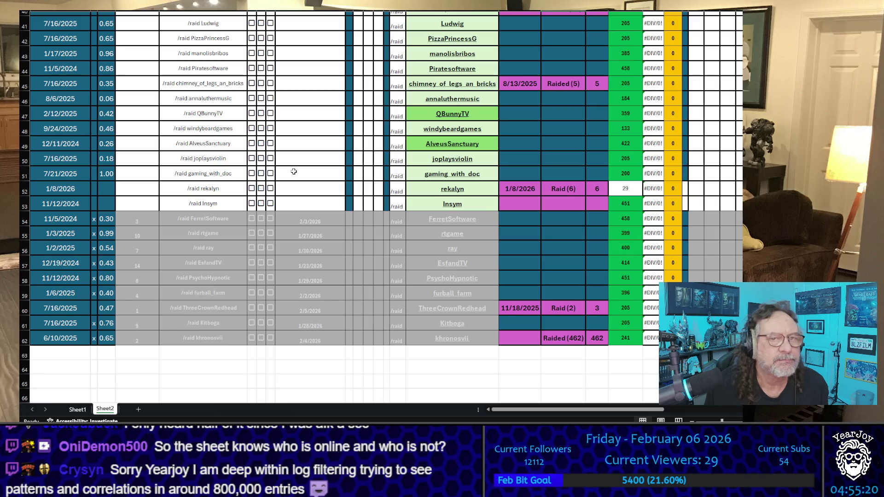
scroll(641, 237, "up", 13)
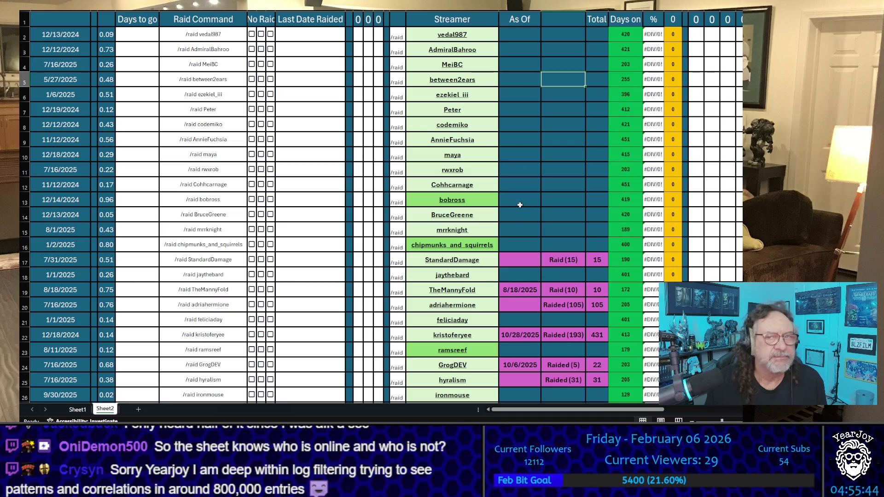
left_click(543, 63)
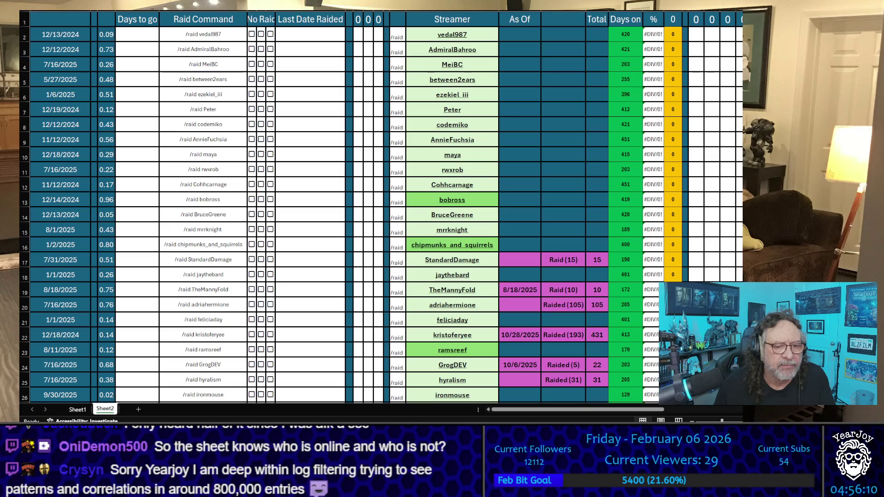
key("alt+Tab")
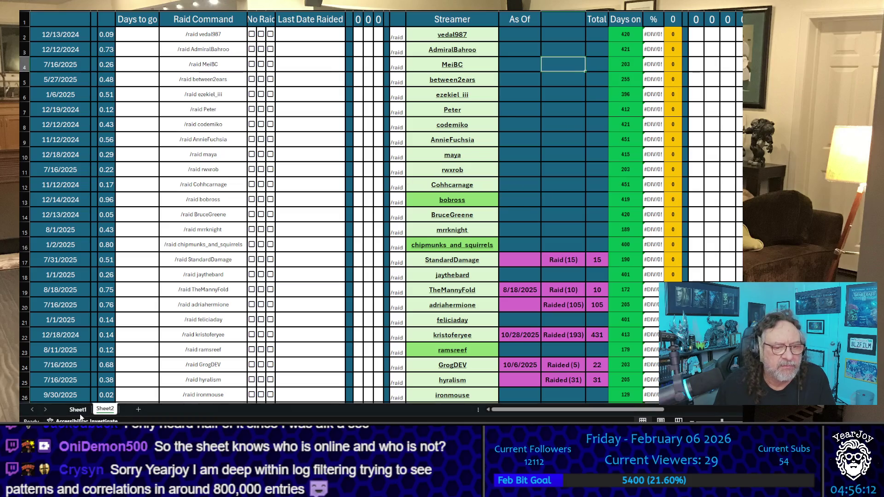
- Back on Sheet1, add X tallies for ezekiel_iii and AnnieFuchsia in the third column
left_click(77, 410)
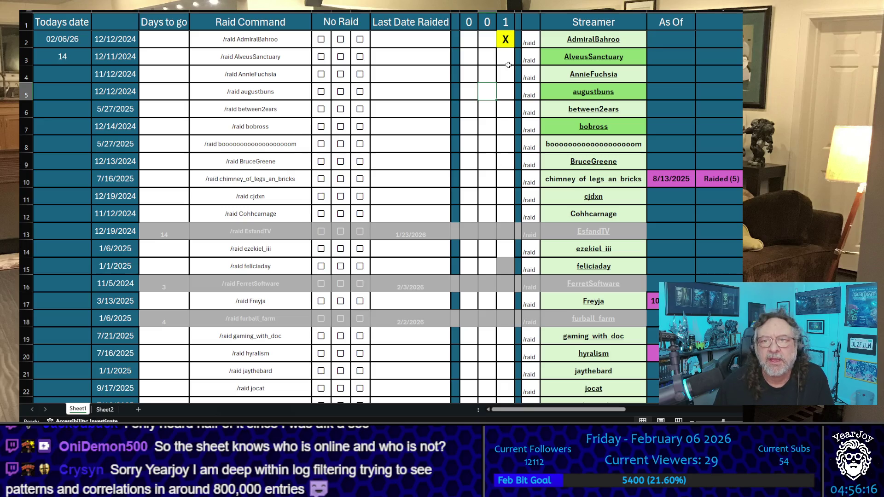
scroll(514, 107, "down", 13)
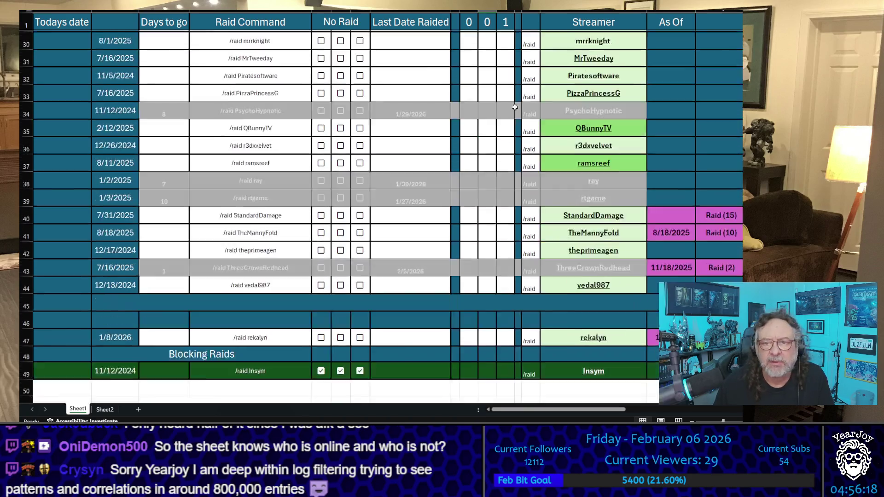
scroll(516, 108, "up", 1)
scroll(516, 107, "up", 5)
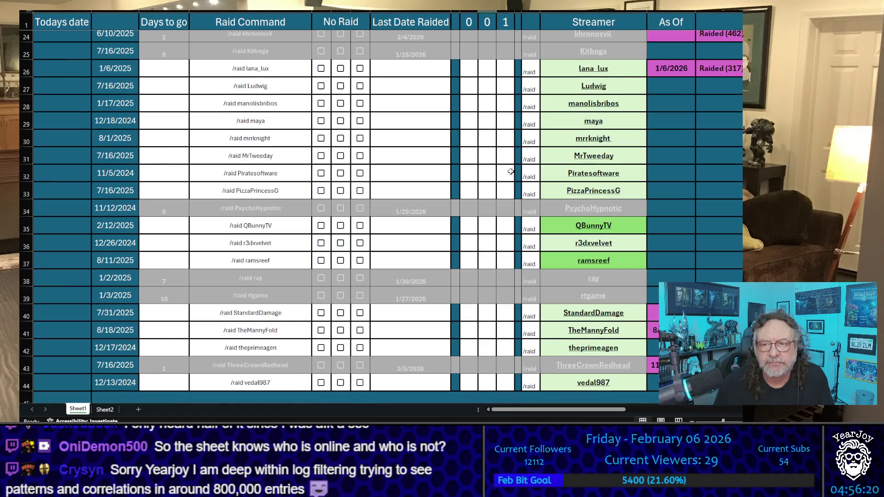
scroll(494, 182, "down", 2)
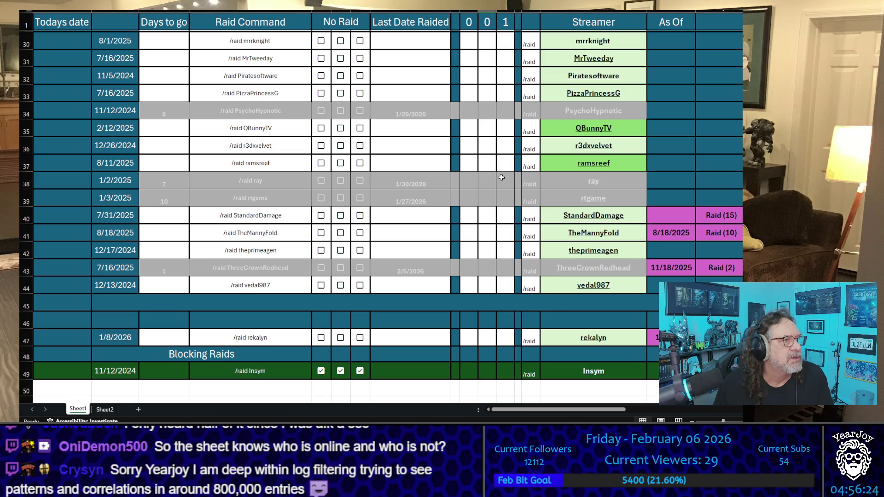
scroll(501, 177, "up", 8)
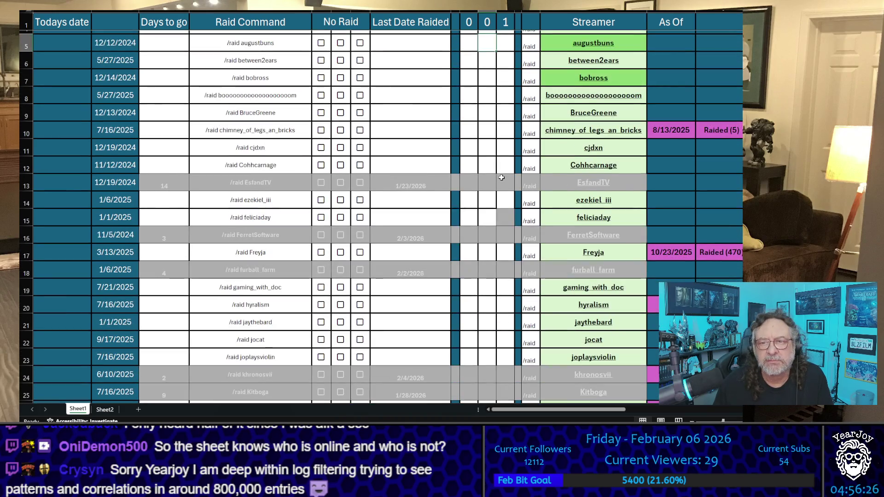
left_click(505, 199)
type("x")
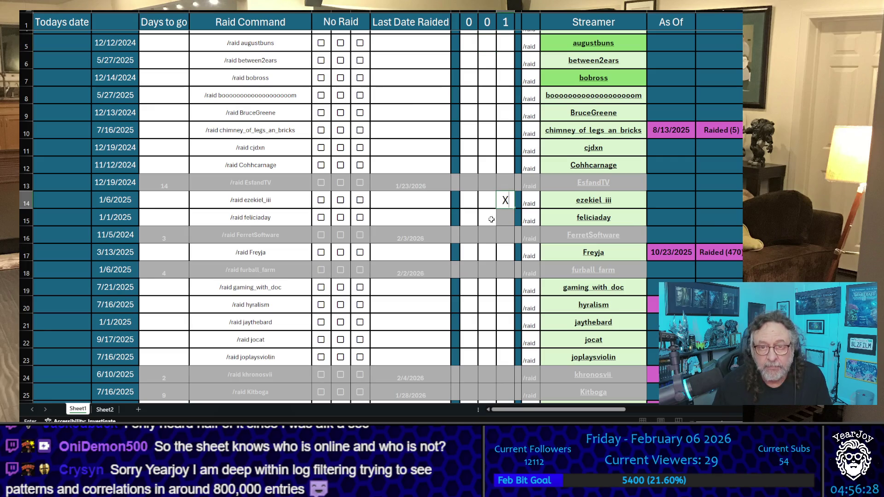
left_click(500, 161)
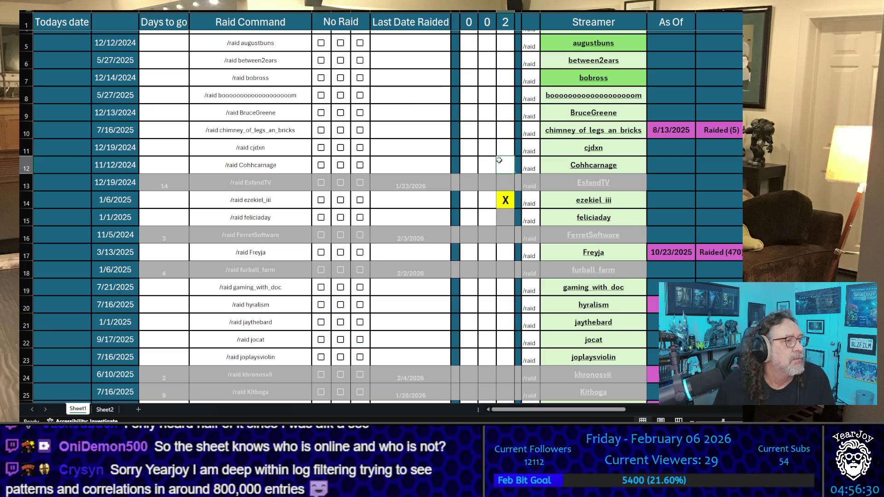
scroll(499, 160, "up", 1)
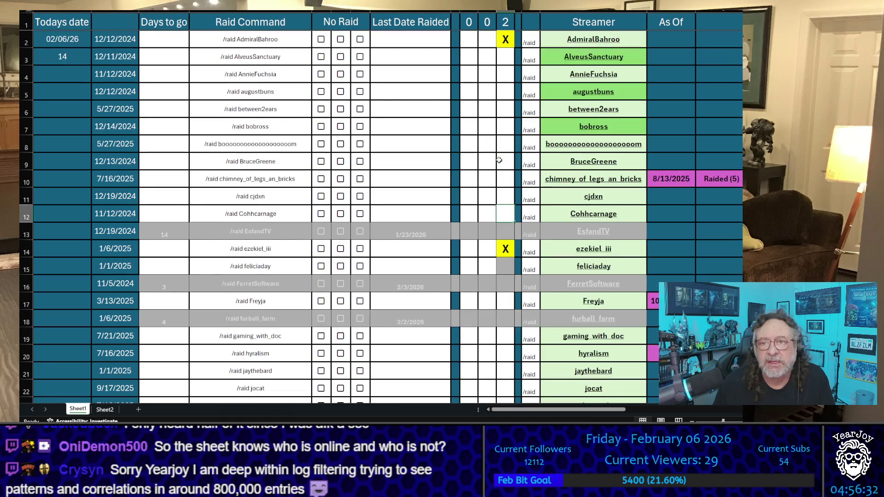
left_click(510, 74)
type("X")
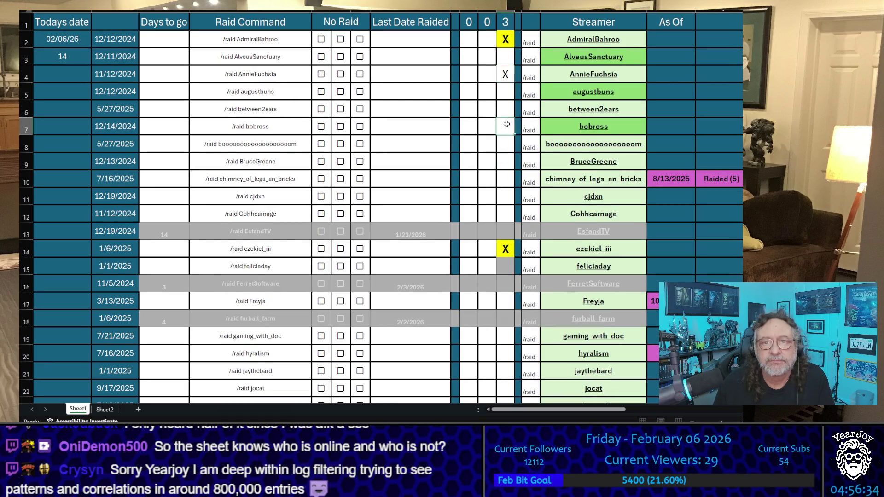
left_click(506, 131)
scroll(508, 138, "down", 5)
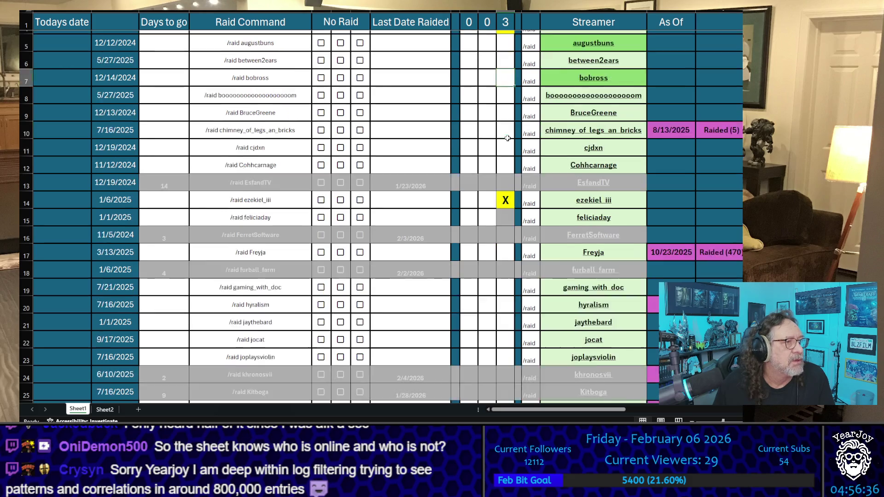
scroll(508, 138, "up", 1)
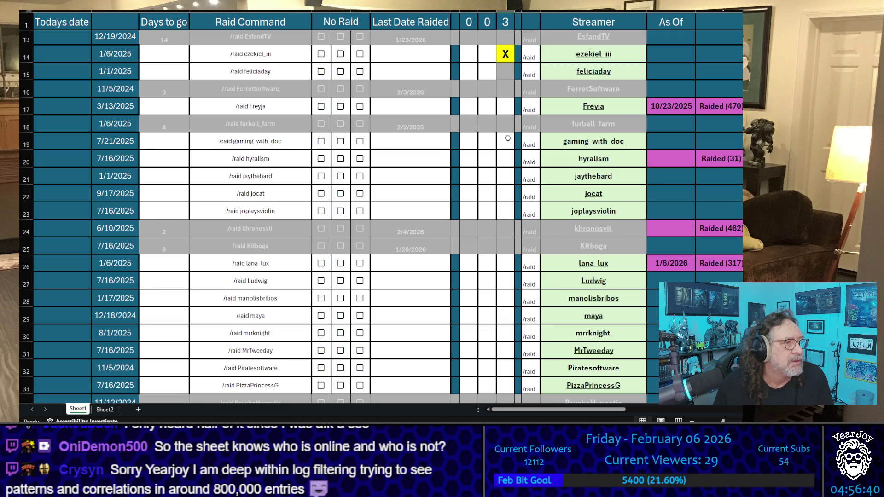
scroll(508, 138, "up", 4)
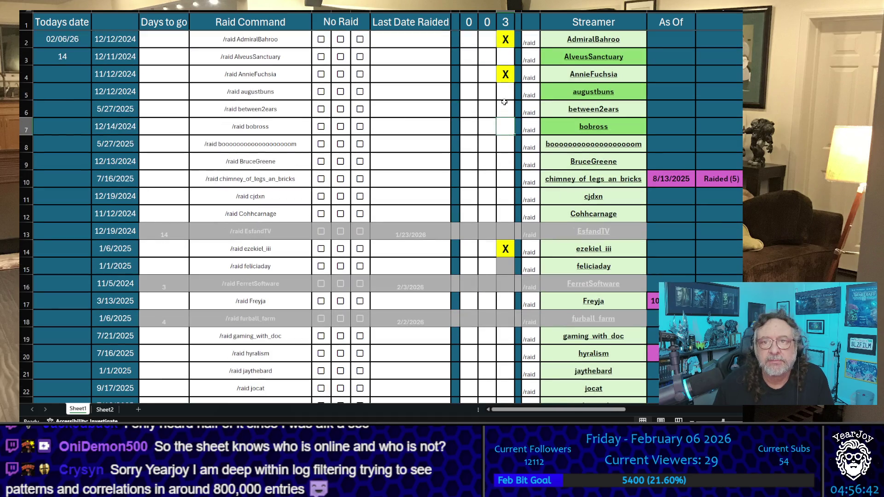
left_click(505, 57)
type("X")
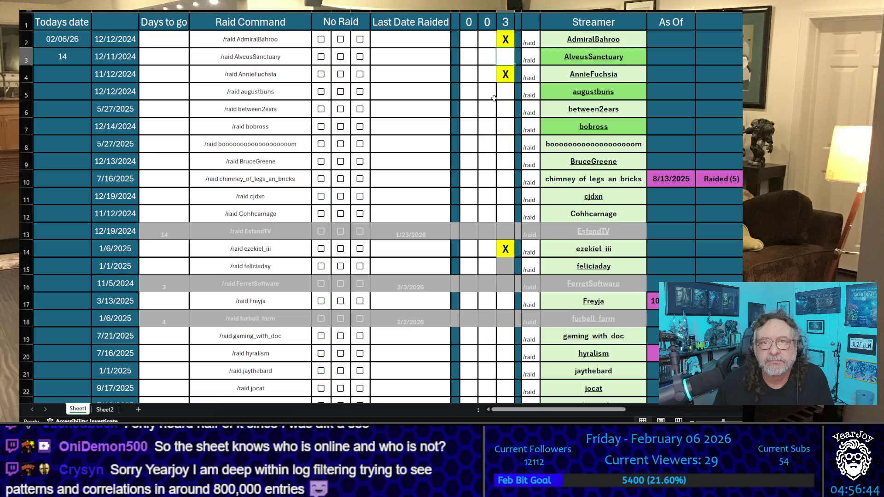
left_click(488, 111)
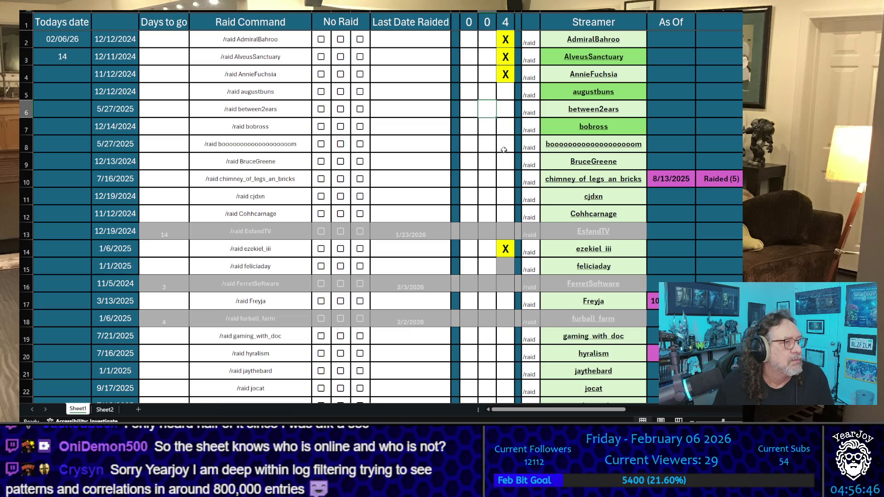
scroll(505, 149, "down", 6)
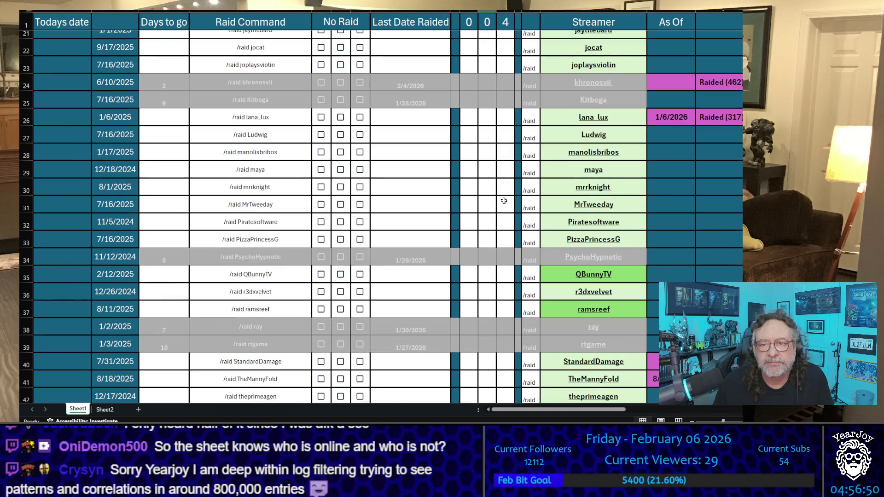
left_click(508, 237)
type("X")
left_click(503, 209)
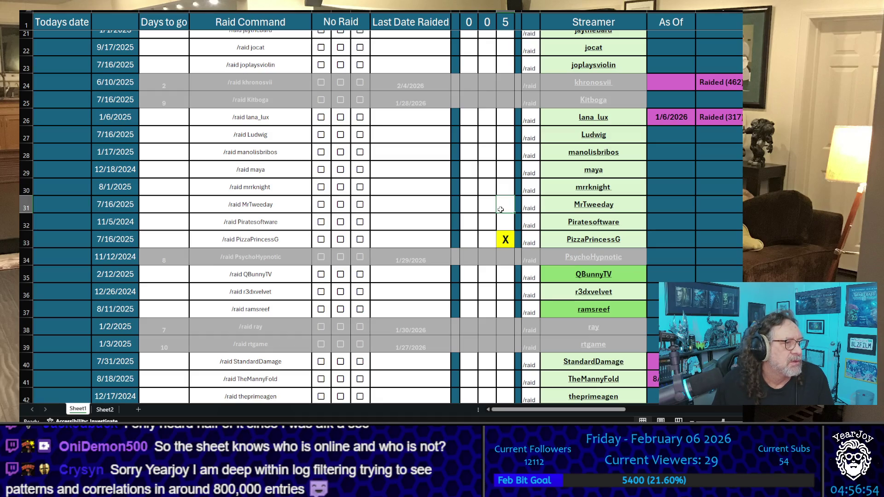
scroll(501, 209, "down", 2)
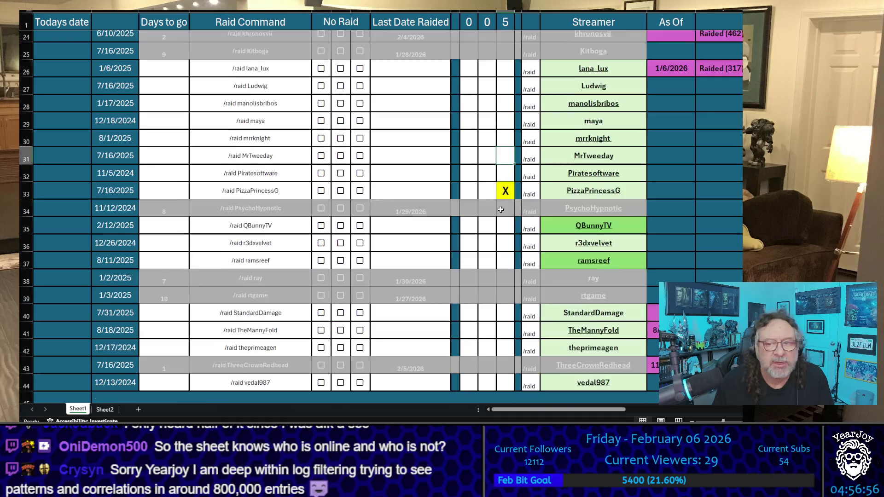
scroll(501, 209, "up", 8)
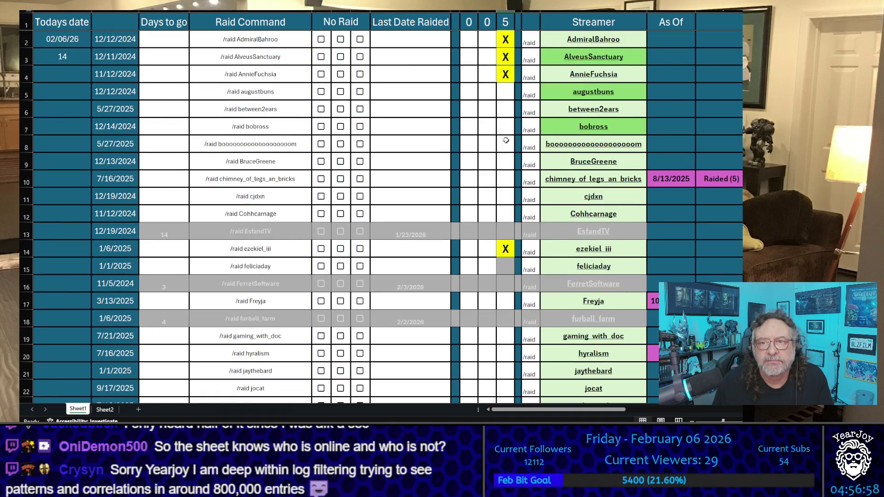
left_click(505, 132)
type("x")
key("Return")
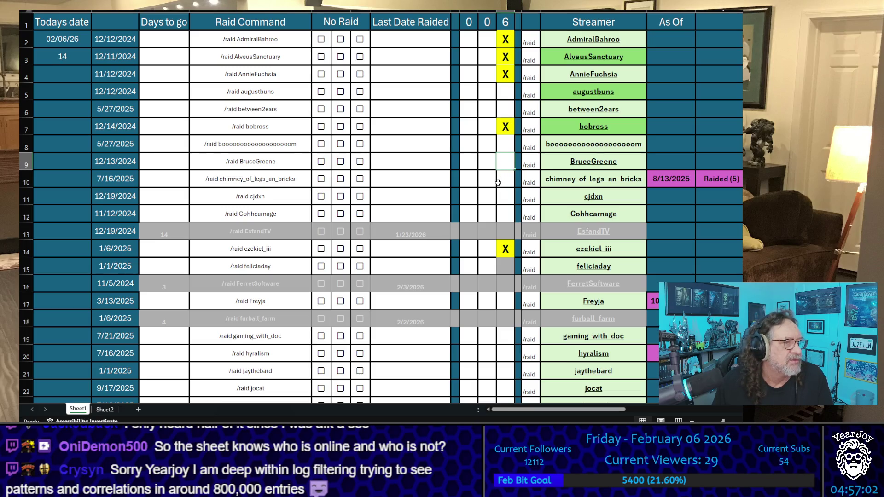
- Add X tallies for augustbuns, mrrknight and jocat, bringing the header count to 9
scroll(498, 183, "down", 3)
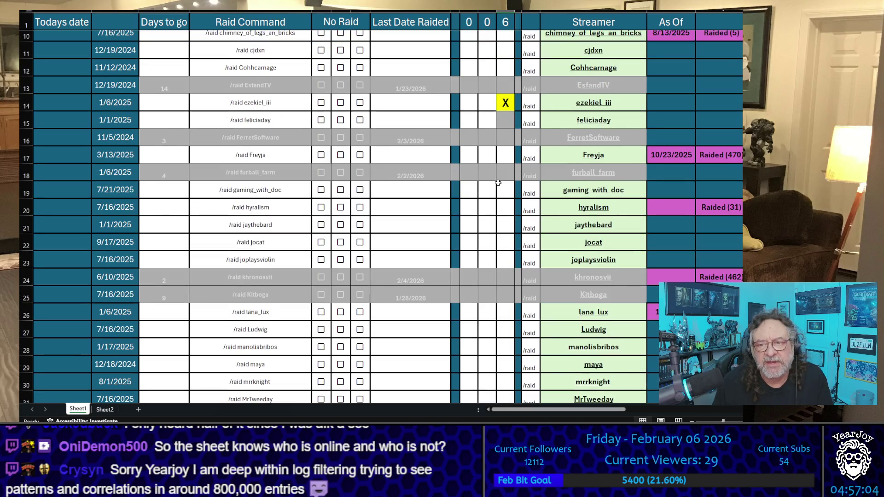
scroll(498, 183, "down", 2)
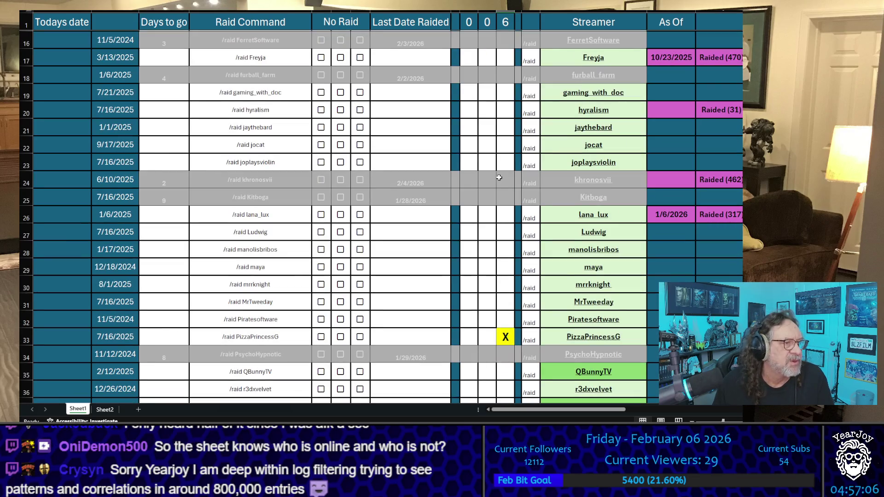
scroll(491, 167, "down", 3)
scroll(506, 161, "up", 7)
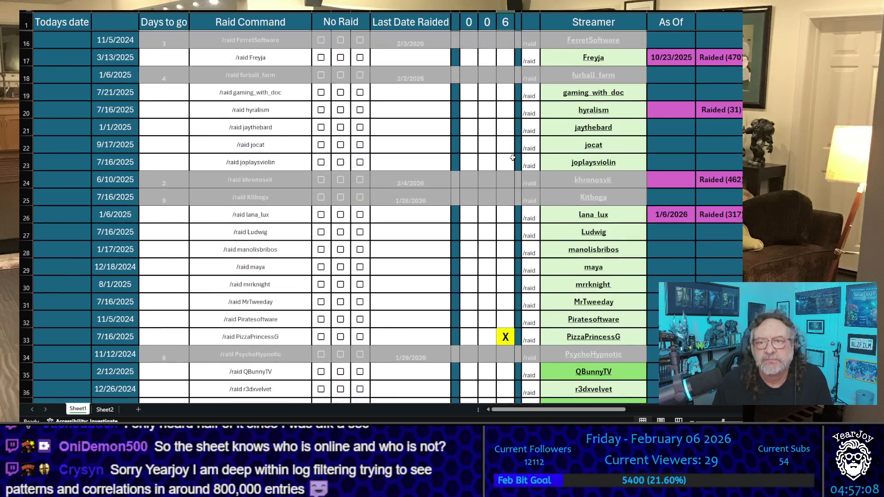
scroll(510, 201, "down", 2)
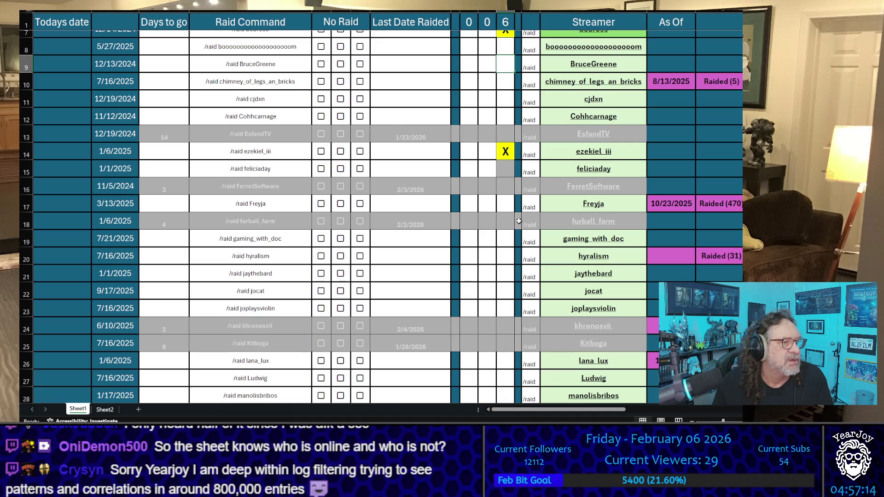
scroll(518, 221, "down", 2)
scroll(518, 146, "up", 4)
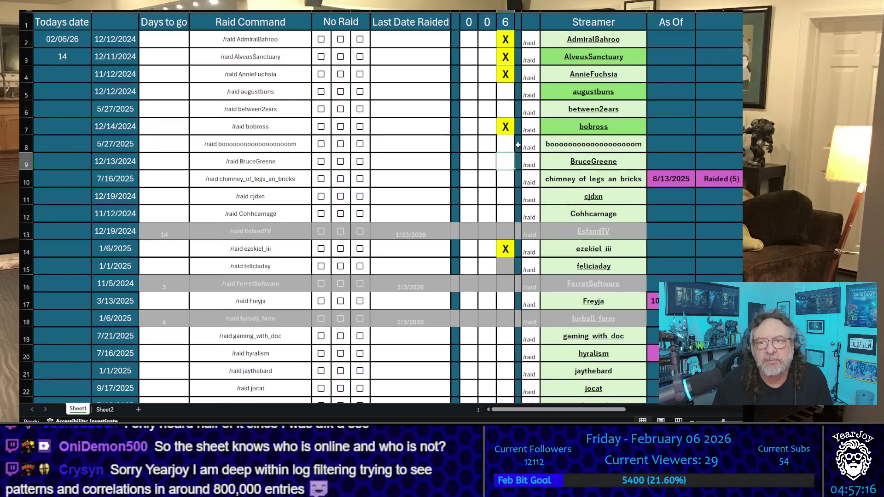
left_click(505, 92)
type("x")
left_click(505, 143)
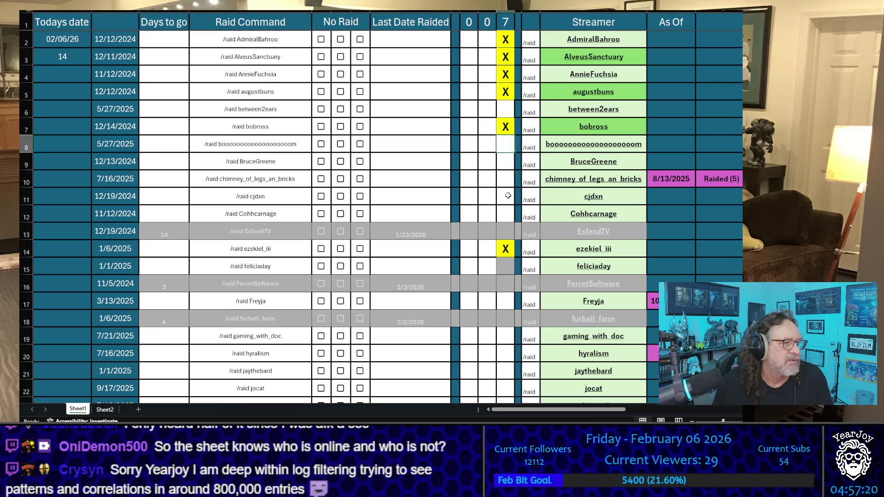
scroll(508, 196, "down", 6)
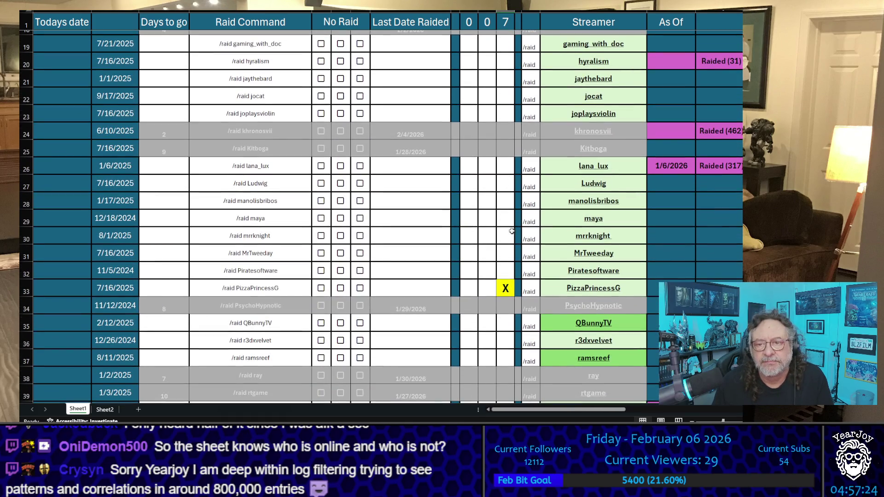
left_click(507, 236)
type("X")
left_click(503, 213)
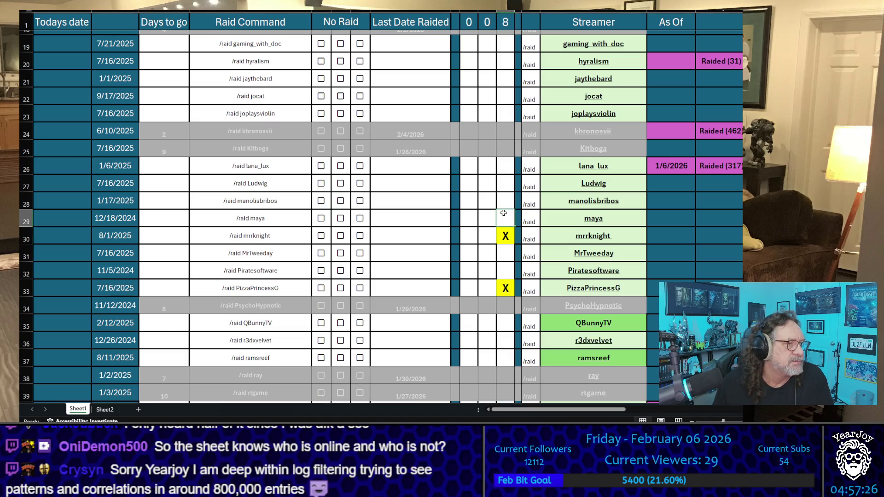
scroll(503, 213, "up", 6)
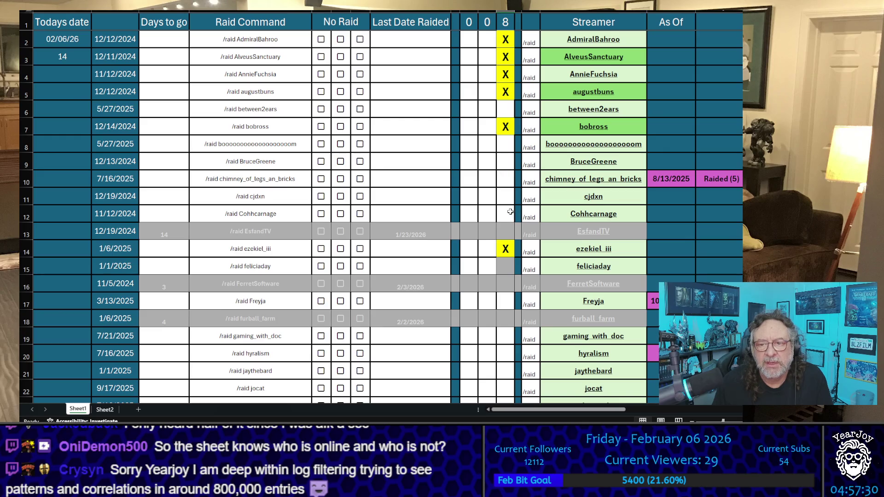
scroll(510, 211, "down", 3)
type("X")
left_click(499, 221)
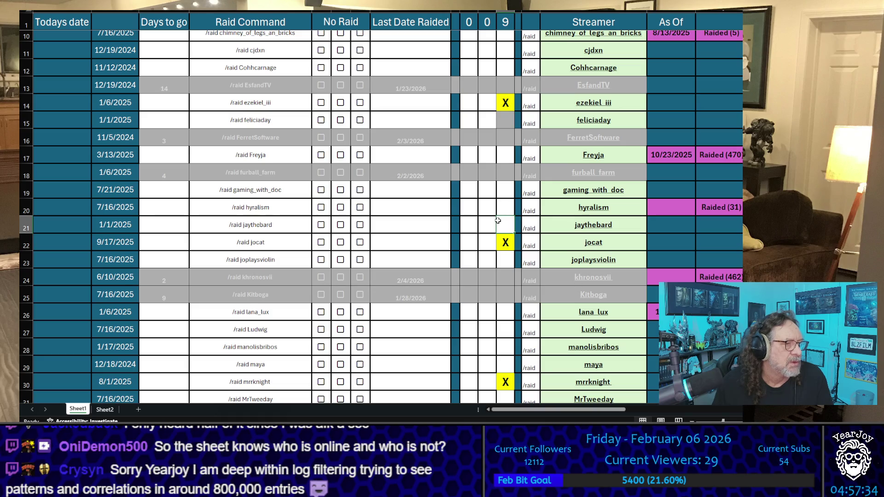
- Scroll down to the lower list and select rwxrob's tally cell
scroll(502, 216, "down", 4)
scroll(511, 209, "up", 1)
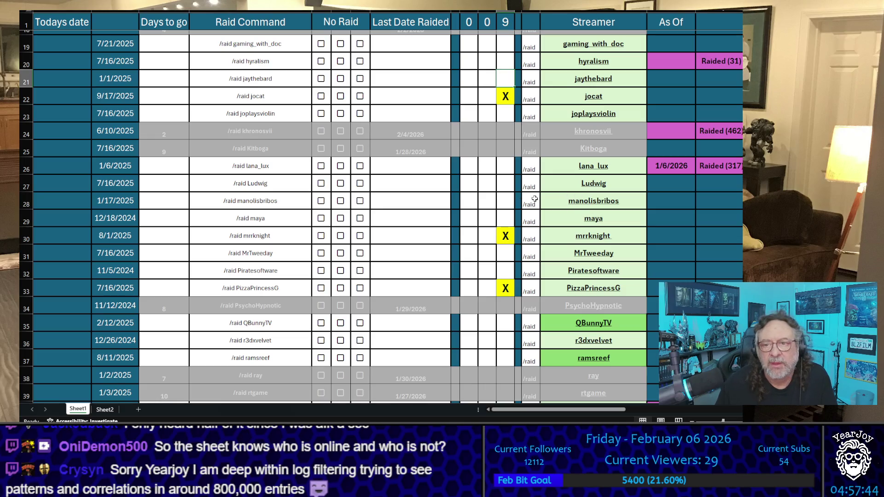
scroll(513, 179, "down", 2)
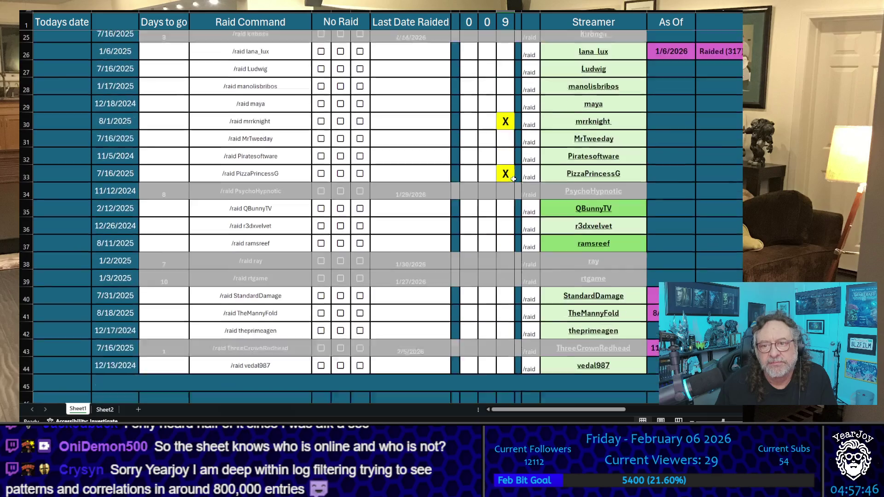
scroll(513, 178, "down", 1)
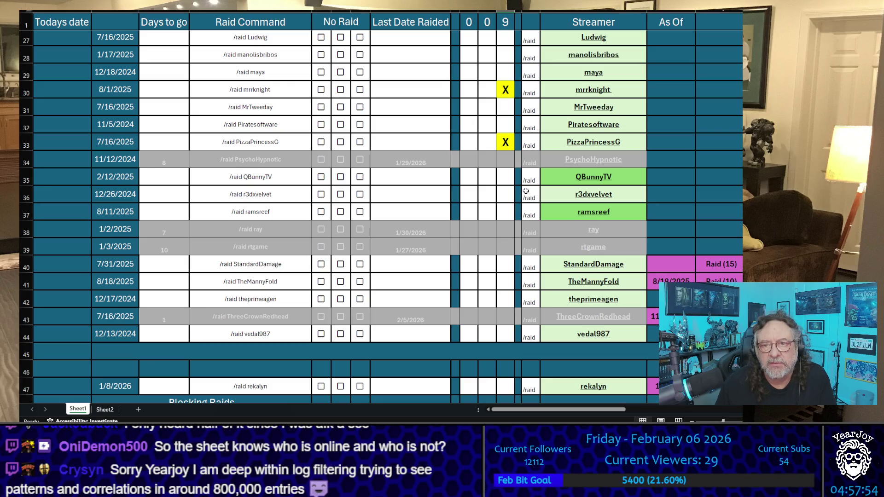
scroll(526, 191, "down", 2)
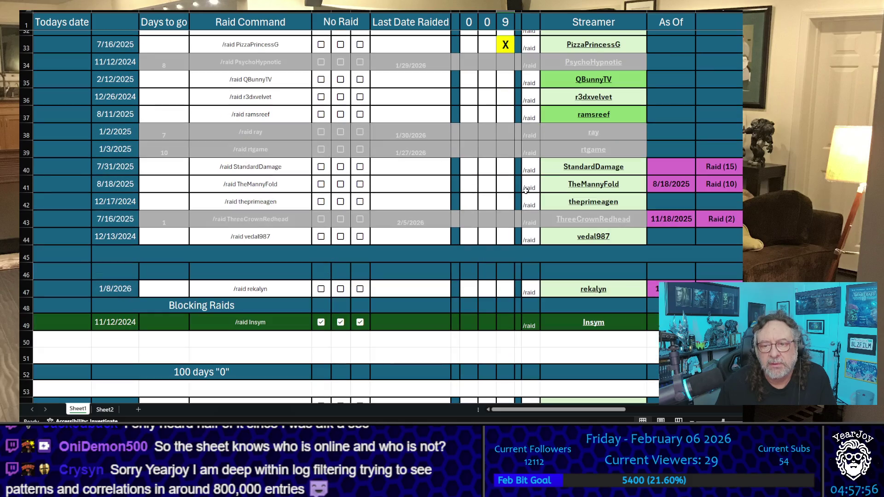
scroll(526, 191, "down", 6)
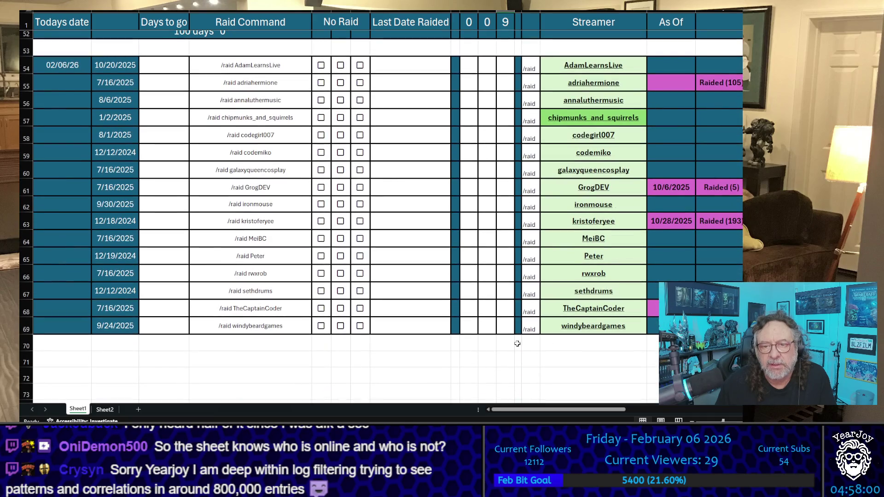
left_click(504, 274)
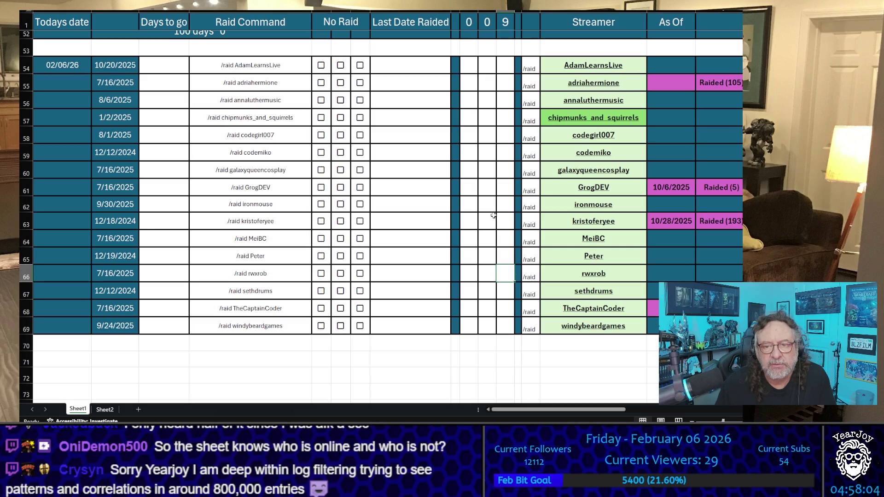
scroll(493, 215, "up", 11)
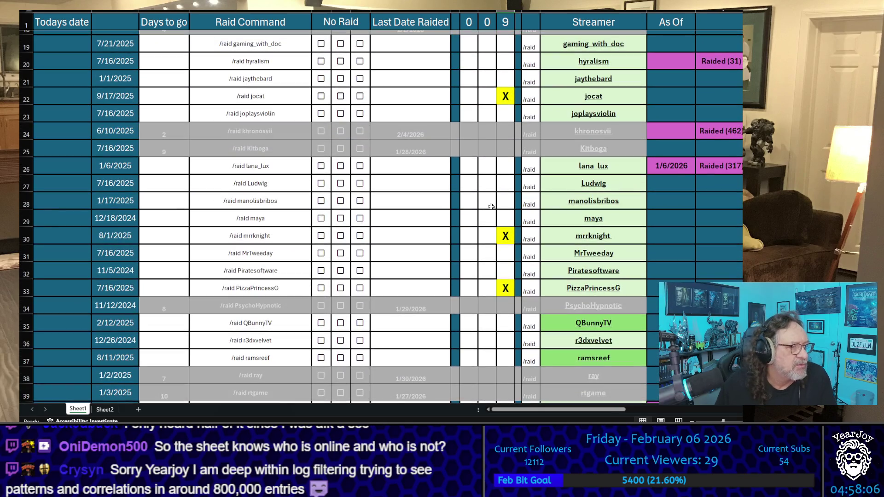
scroll(507, 233, "down", 5)
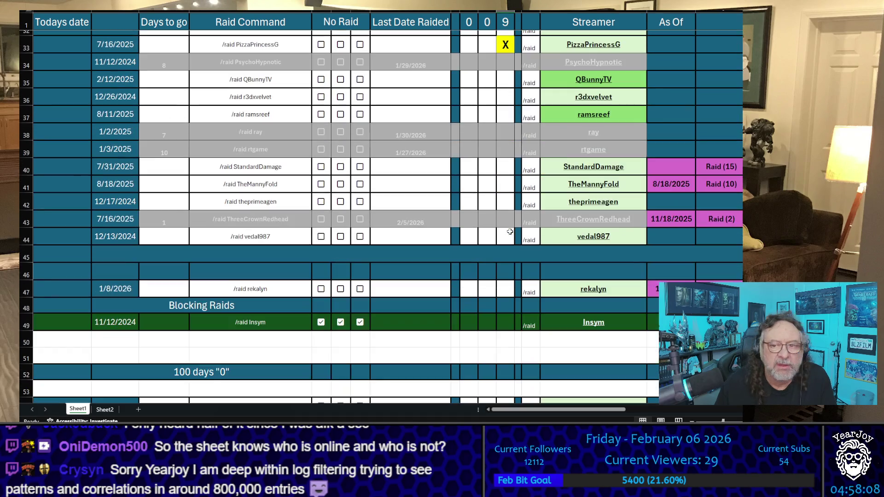
- Add X tallies for StandardDamage and between2ears in the third tally column
left_click(507, 166)
type("X")
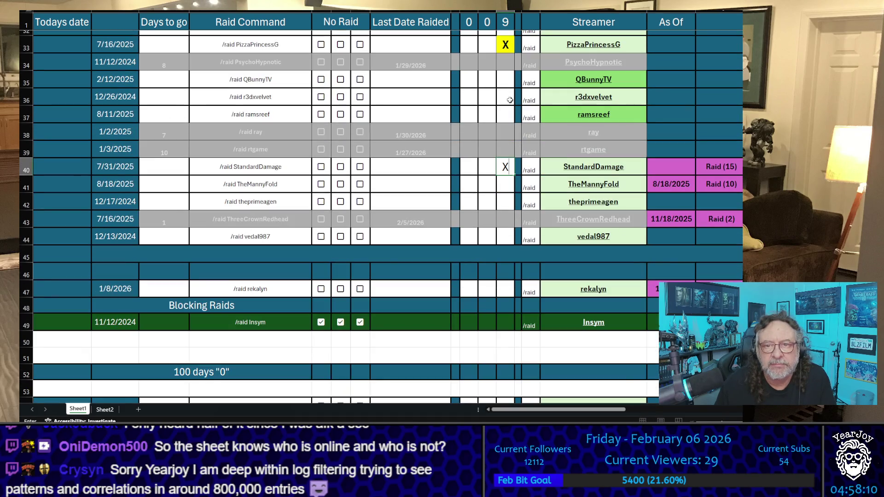
left_click(509, 100)
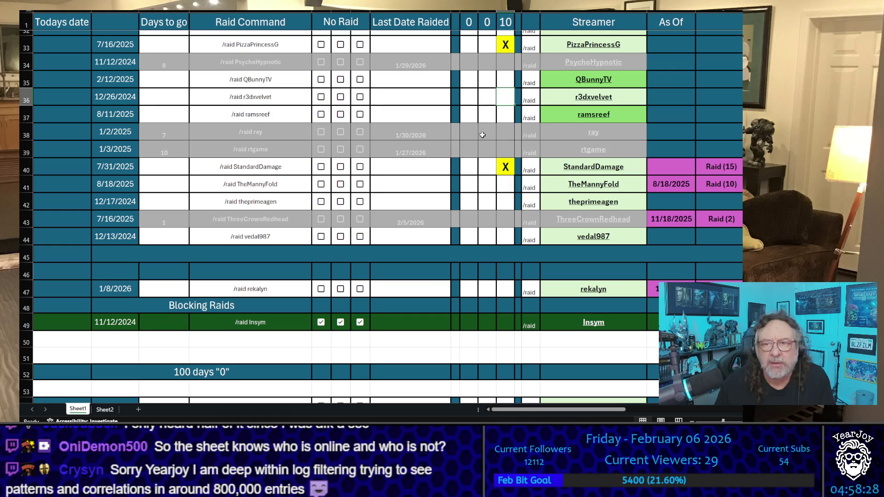
scroll(482, 134, "up", 10)
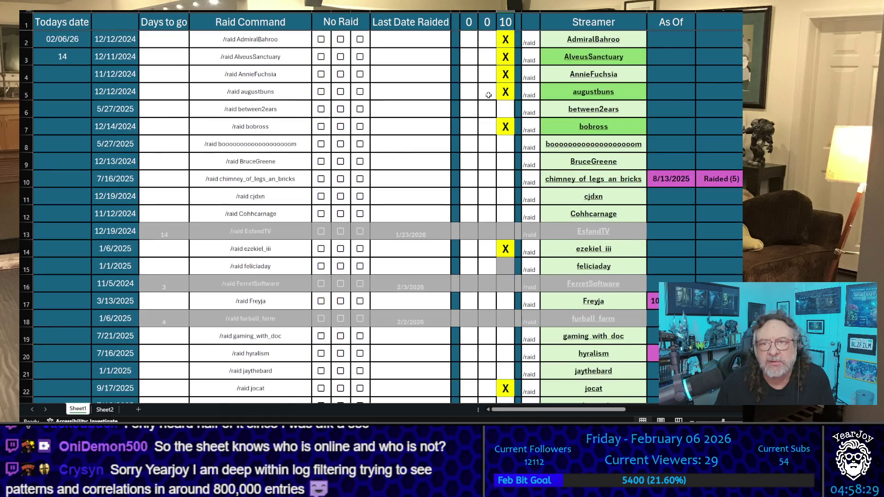
left_click(511, 106)
type("x")
left_click(501, 165)
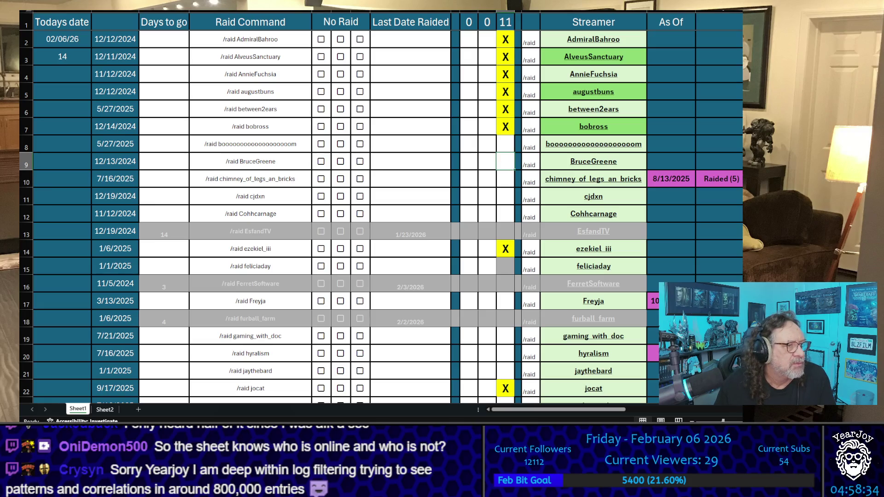
- Add X tallies for ramsreef and manolisbribos (row 28), bringing the count to 13
scroll(436, 239, "down", 8)
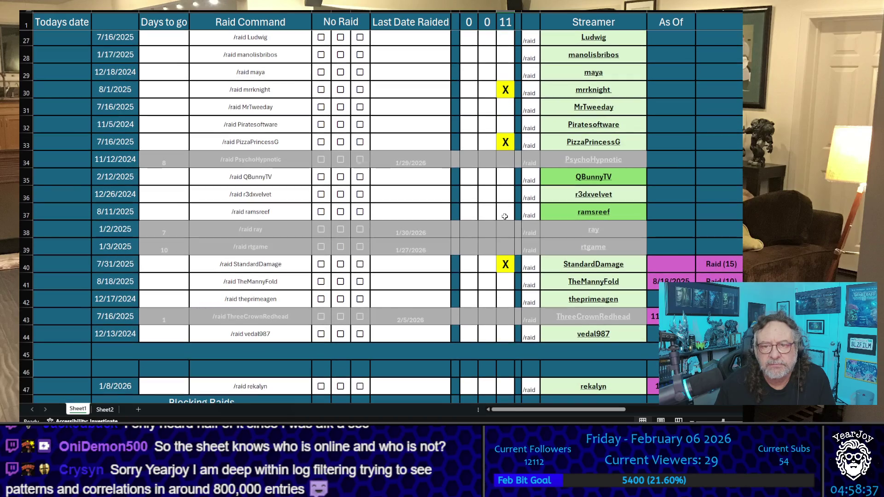
left_click(505, 211)
type("x")
left_click(488, 187)
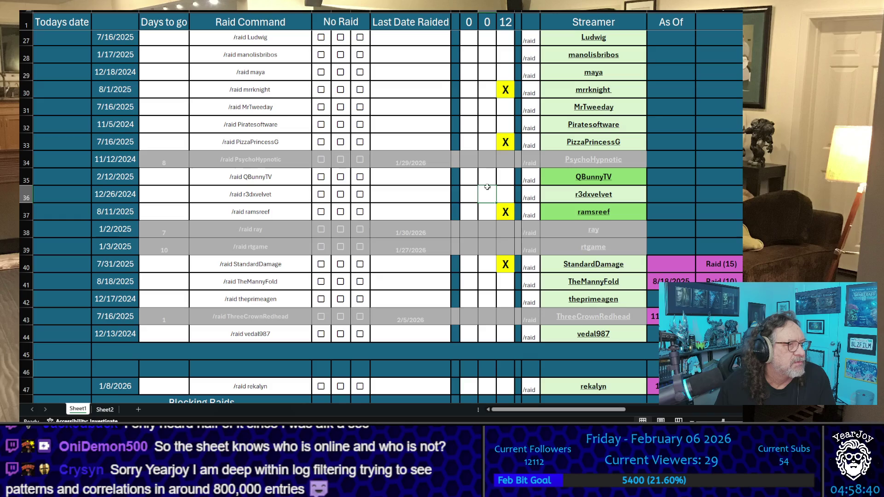
scroll(487, 187, "up", 3)
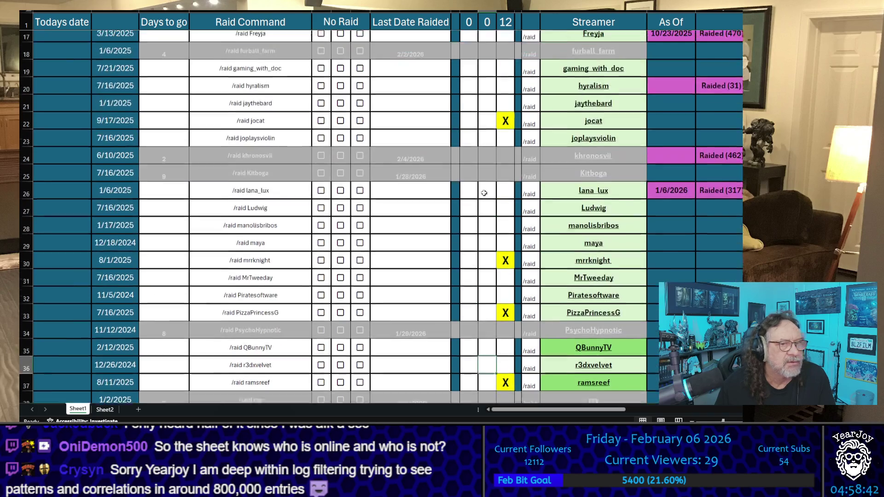
scroll(507, 198, "down", 1)
left_click(487, 202)
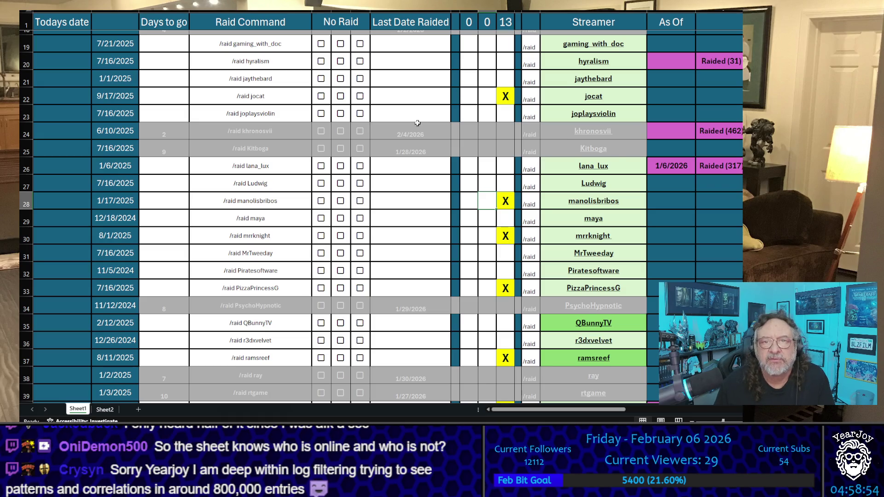
left_click(438, 196)
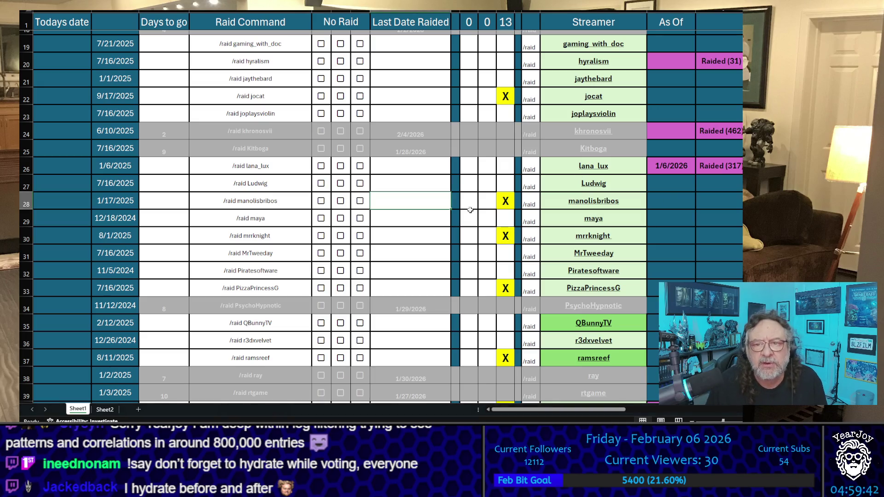
left_click(697, 108)
- Copy the names AdmiralBahroo, AlveusSanctuary, AnnieFuchsia, augustbuns and between2ears one after another
scroll(697, 108, "up", 6)
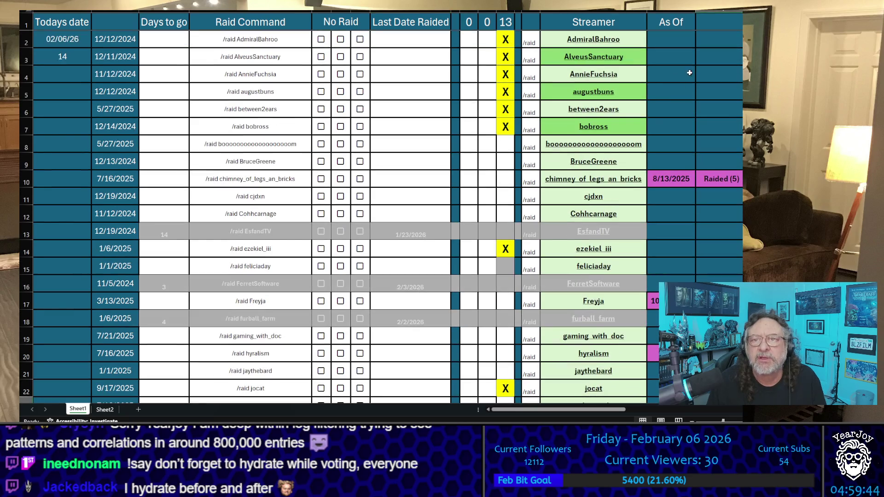
left_click(641, 35)
key("ctrl+c")
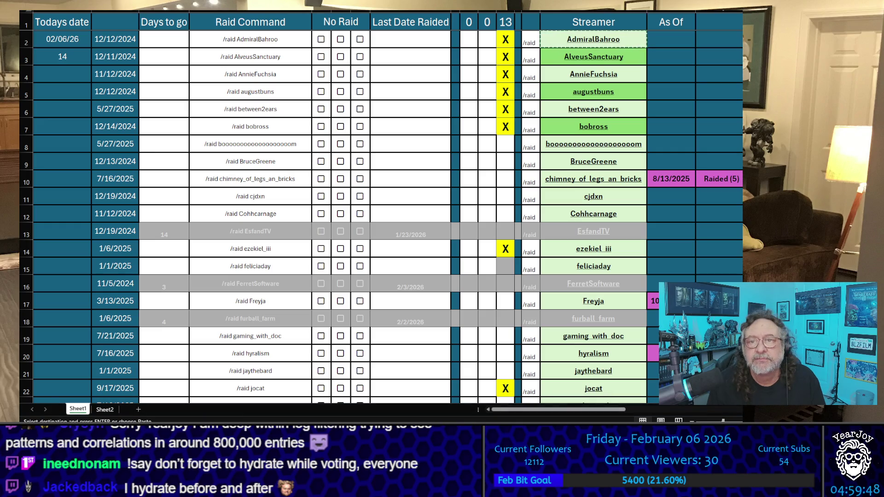
left_click(637, 58)
key("ctrl+c")
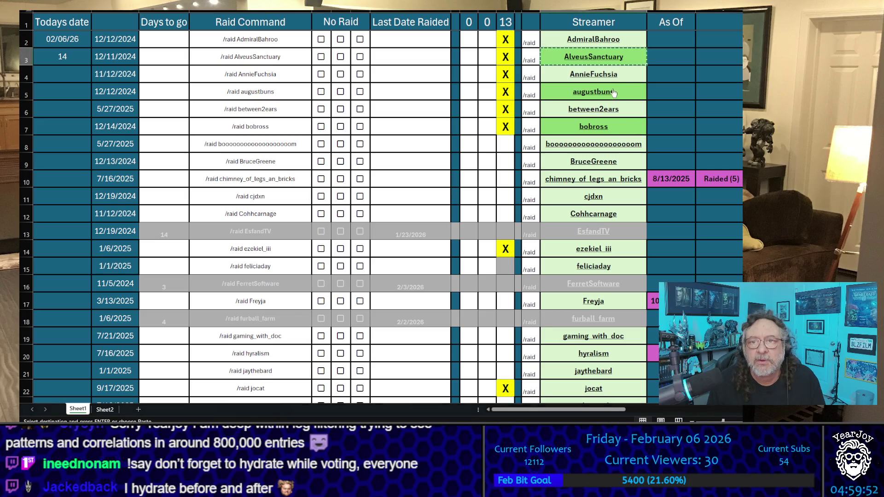
left_click(594, 74)
key("ctrl+c")
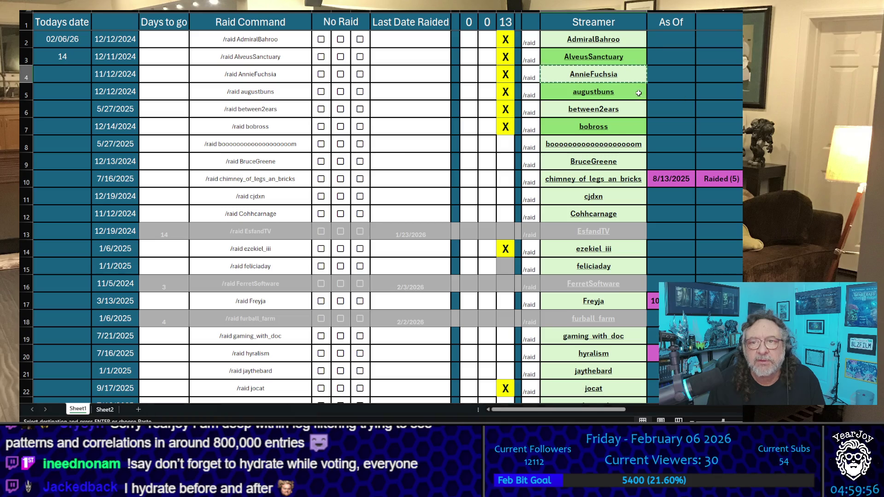
left_click(594, 91)
key("ctrl+c")
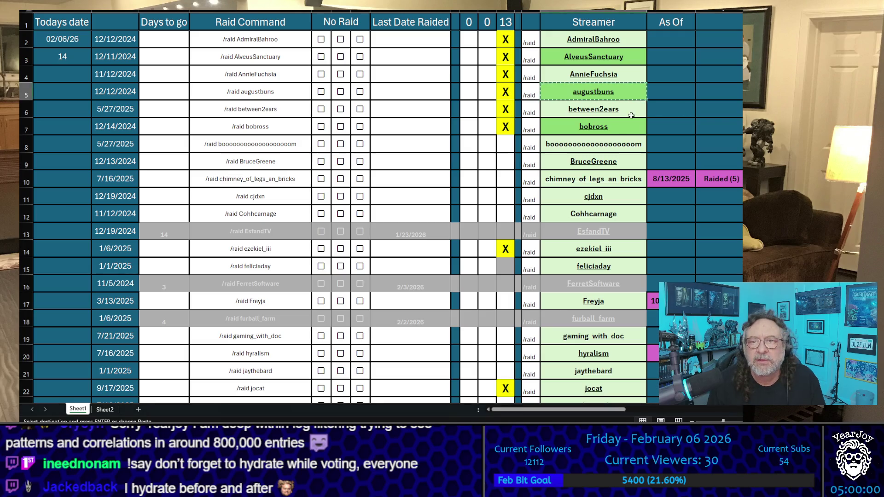
key("Down")
key("ctrl+c")
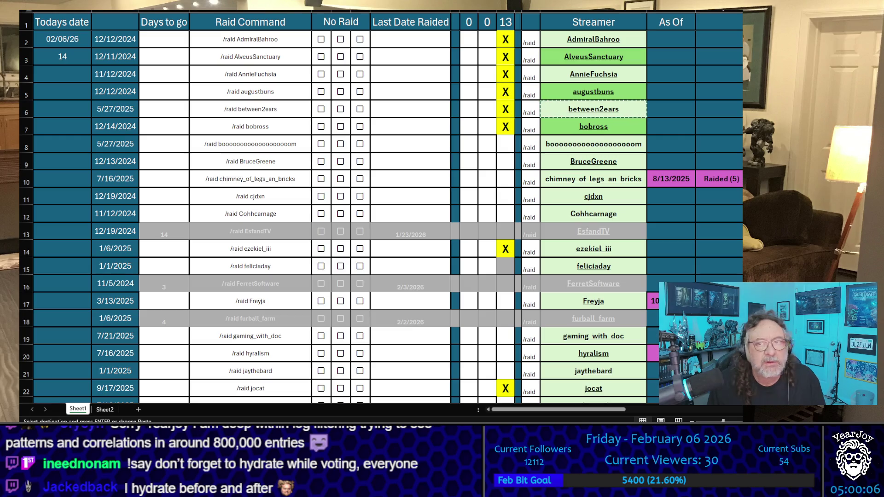
left_click(486, 110)
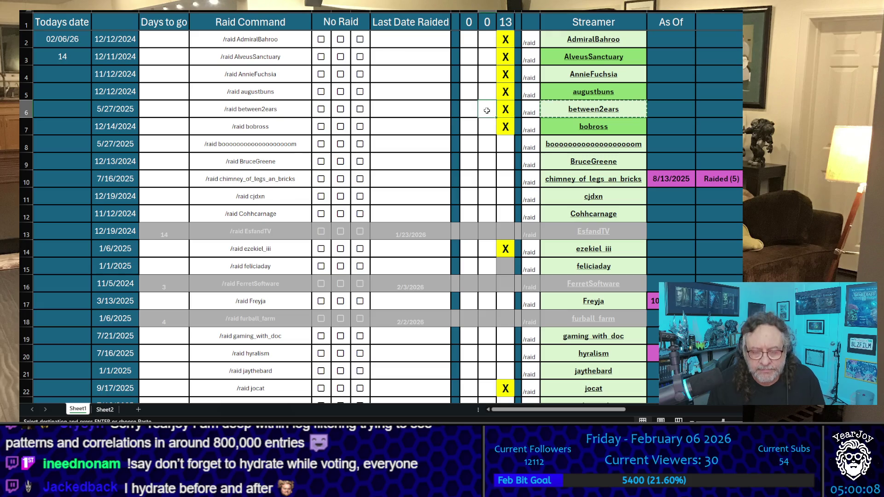
- Enter an x in the middle tally column for rows 2–6, AdmiralBahroo through between2ears
left_click(487, 92)
type("x")
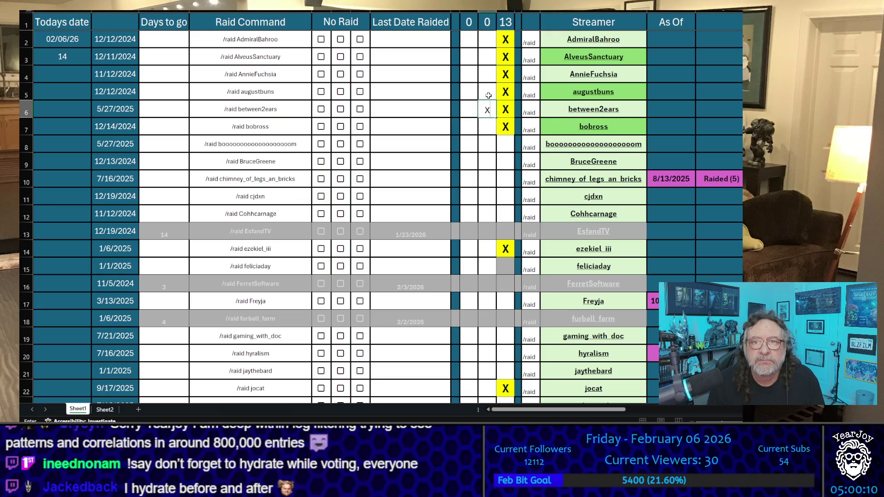
key("Return")
type("x")
key("Return")
left_click(487, 72)
type("x")
left_click(487, 56)
type("x")
left_click(486, 39)
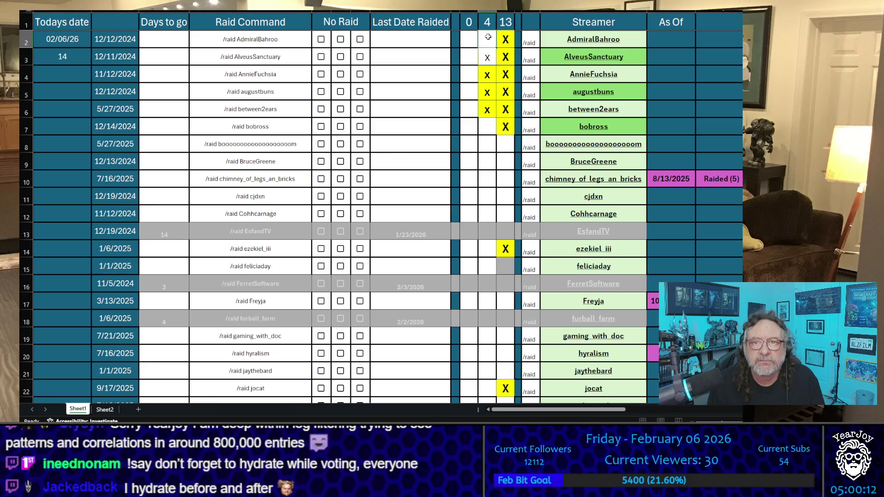
type("x")
key("Return")
- Enter 0 in the first tally column for rows 2–6
left_click(468, 40)
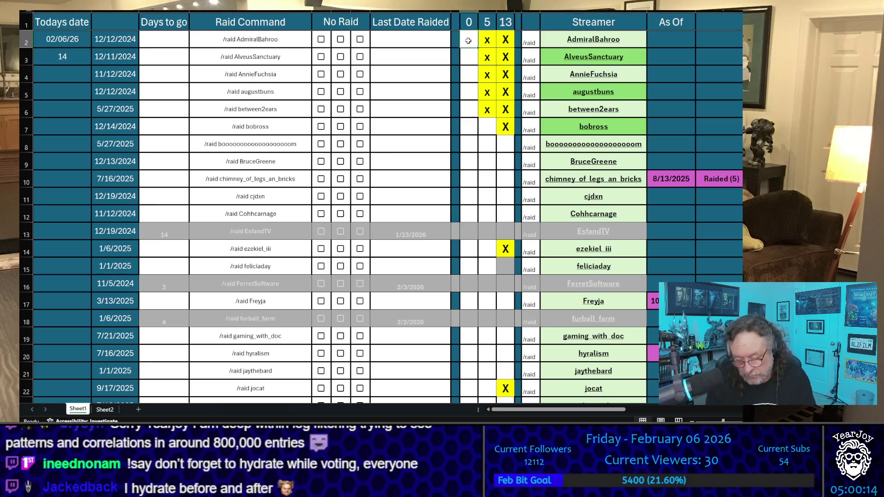
type("0")
left_click(468, 57)
type("0")
left_click(470, 74)
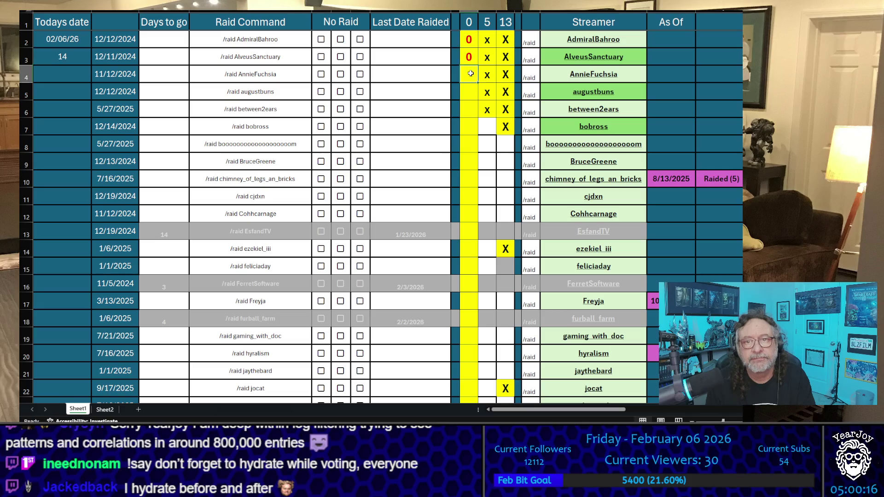
type("0")
key("Return")
type("0")
key("Return")
type("0")
left_click(445, 99)
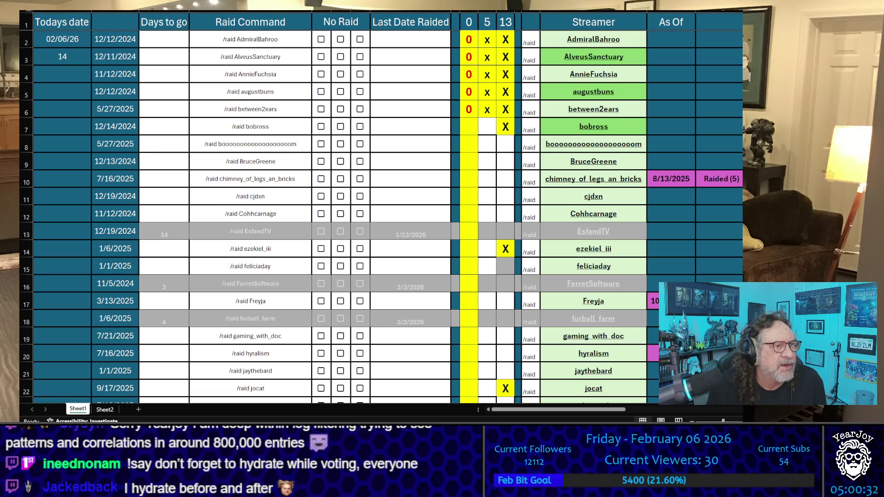
left_click(410, 92)
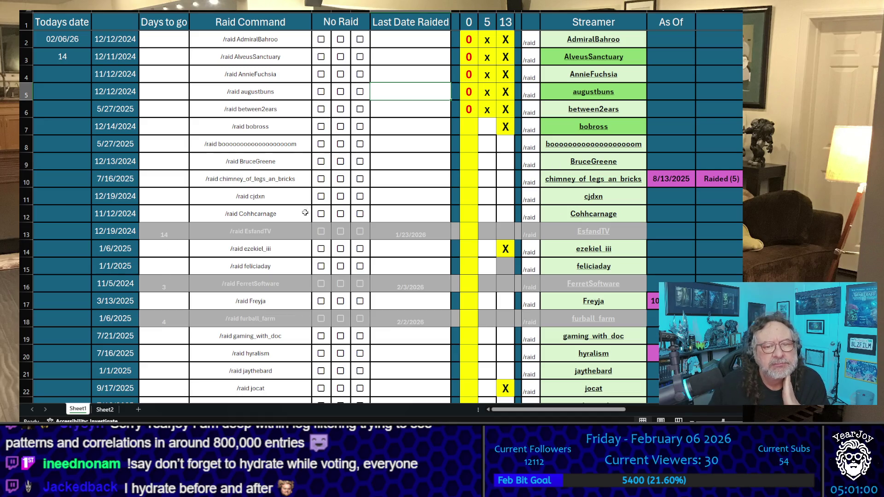
scroll(305, 213, "down", 12)
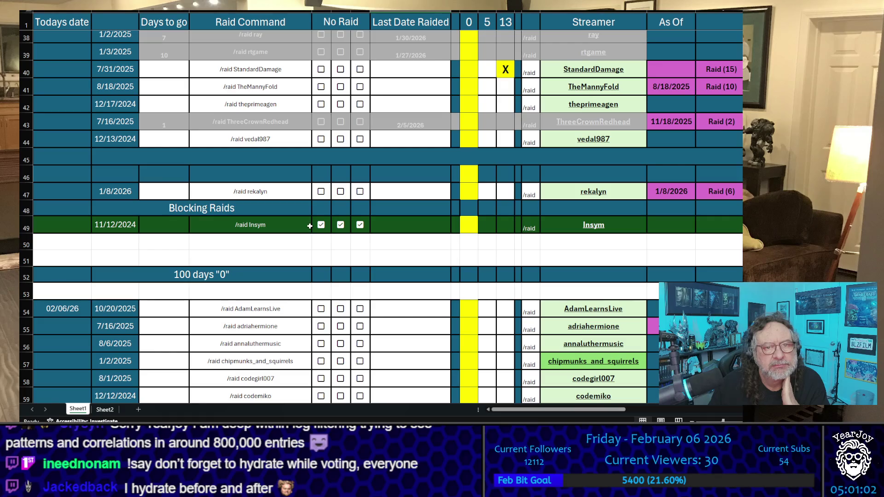
scroll(309, 225, "down", 6)
scroll(309, 225, "up", 2)
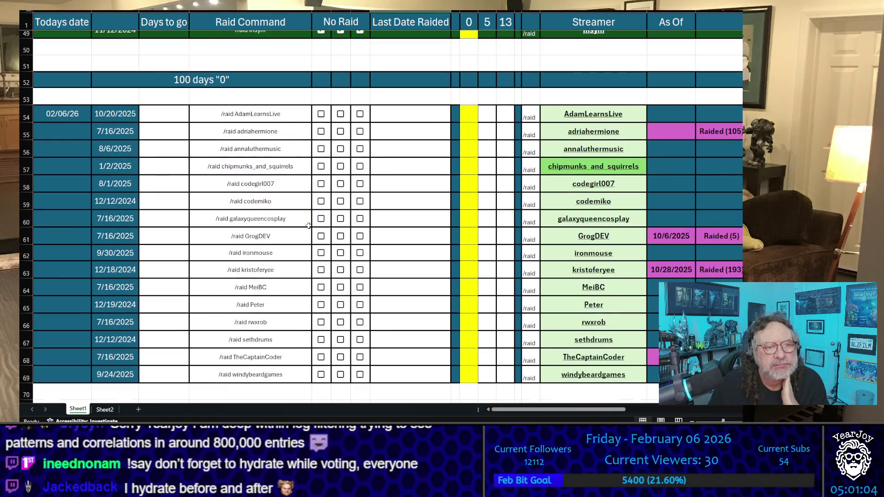
left_click(106, 410)
scroll(394, 203, "down", 15)
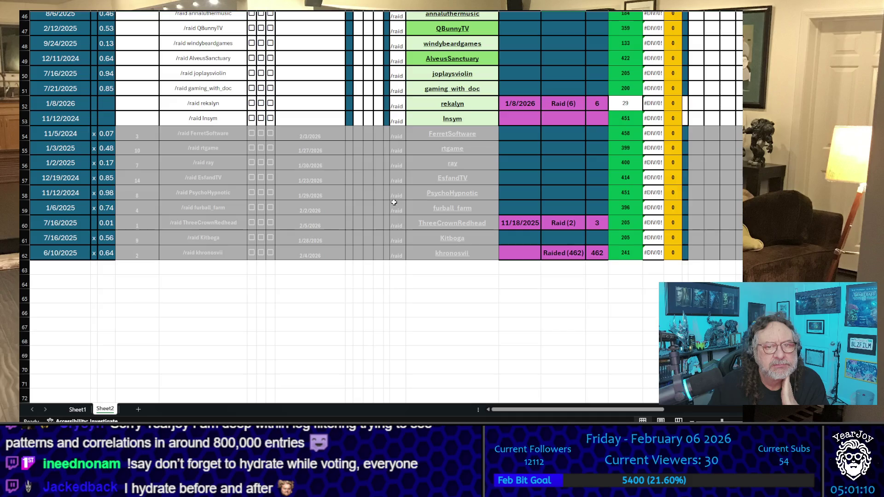
scroll(393, 202, "up", 3)
scroll(393, 202, "up", 8)
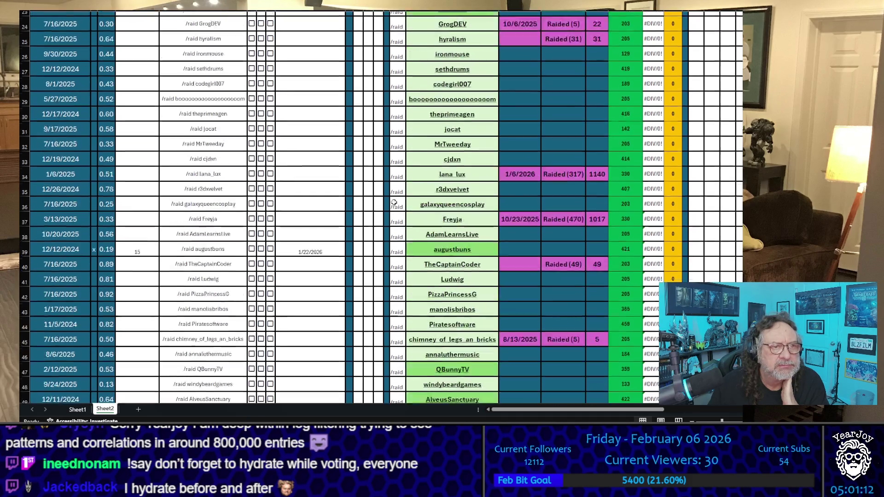
scroll(394, 203, "down", 5)
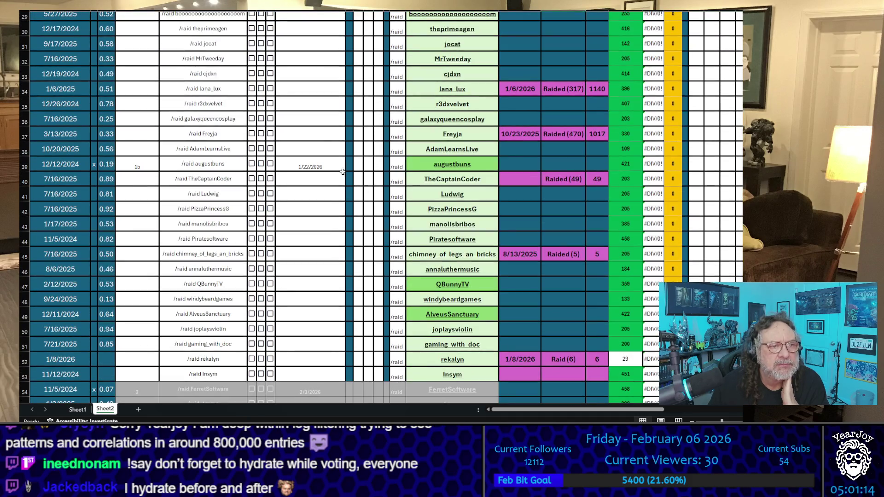
left_click(315, 162)
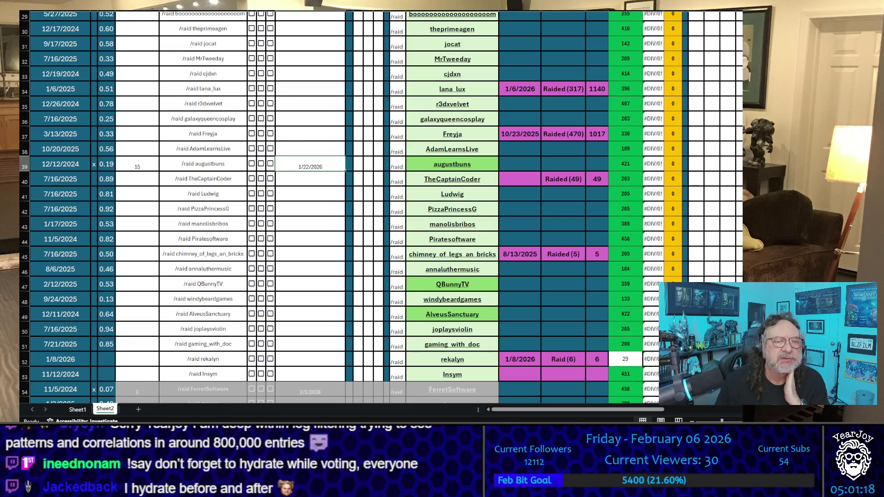
key("Down")
key("Down")
key("Down")
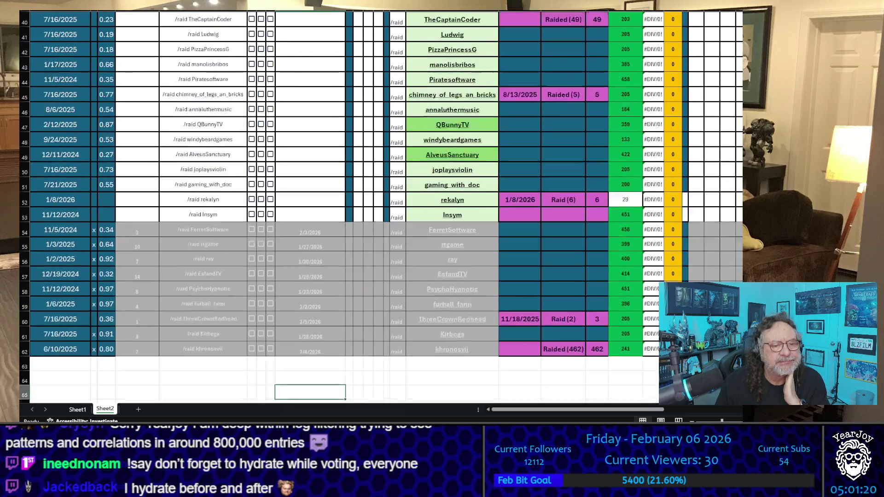
key("Down")
key("Down")
key("Down")
key("Up")
key("Up")
key("Up")
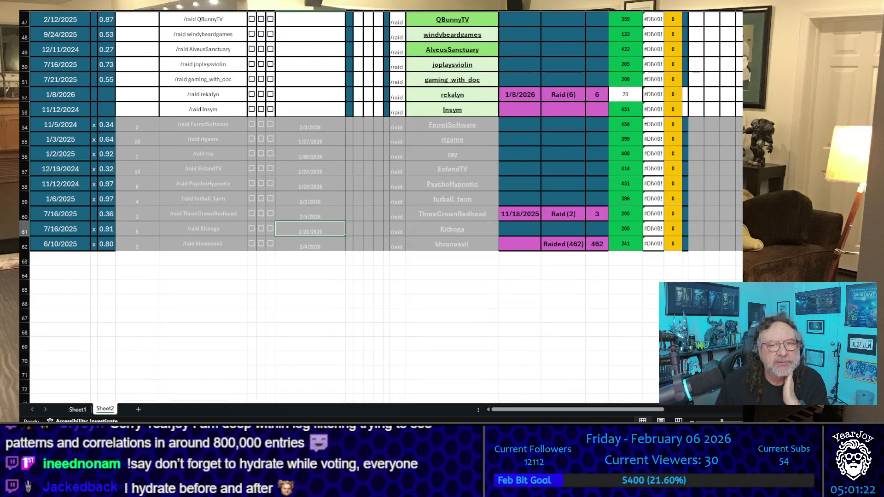
key("Up")
key("Up")
key("Up")
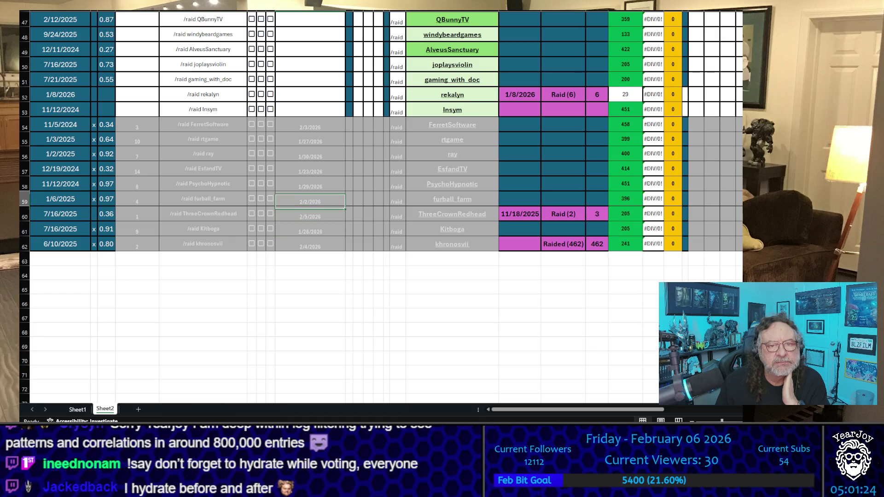
key("Down")
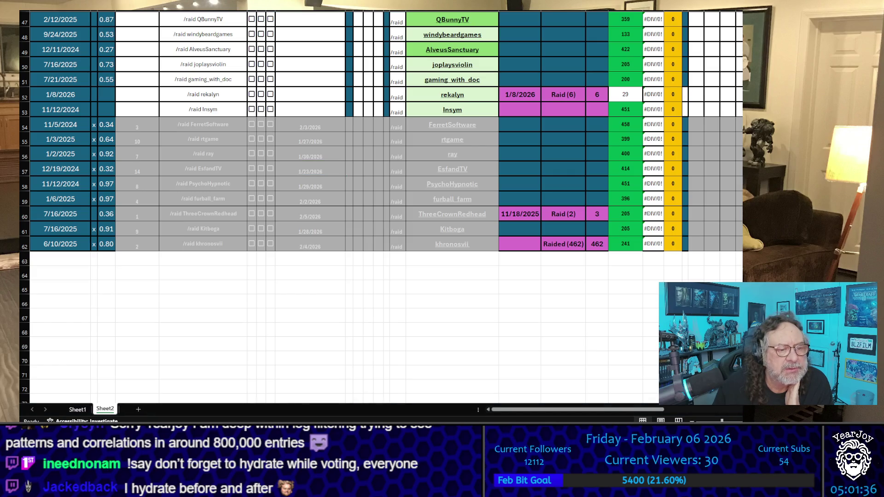
scroll(296, 196, "up", 6)
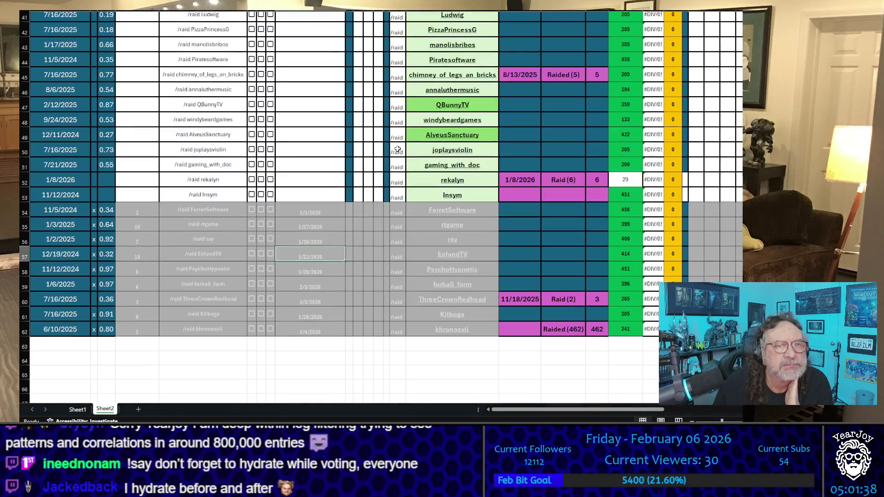
left_click(77, 408)
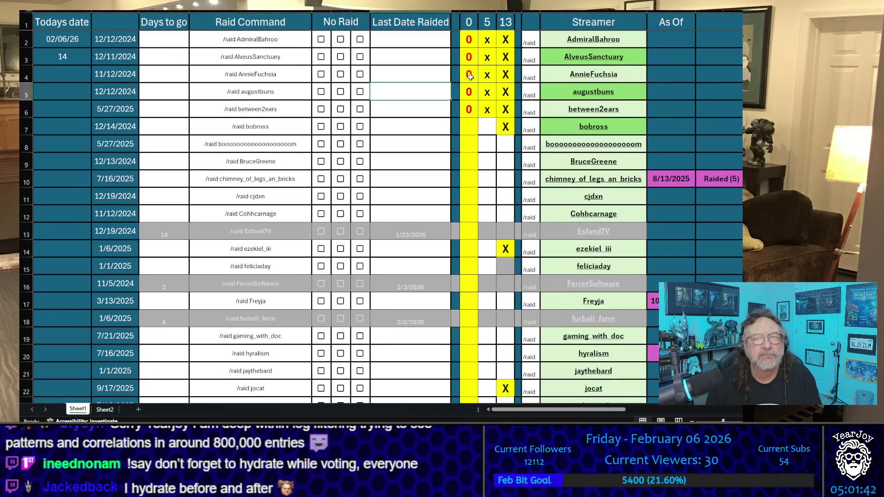
- Change AlveusSanctuary's and AnnieFuchsia's first-column tallies from 0 to 1
left_click(469, 59)
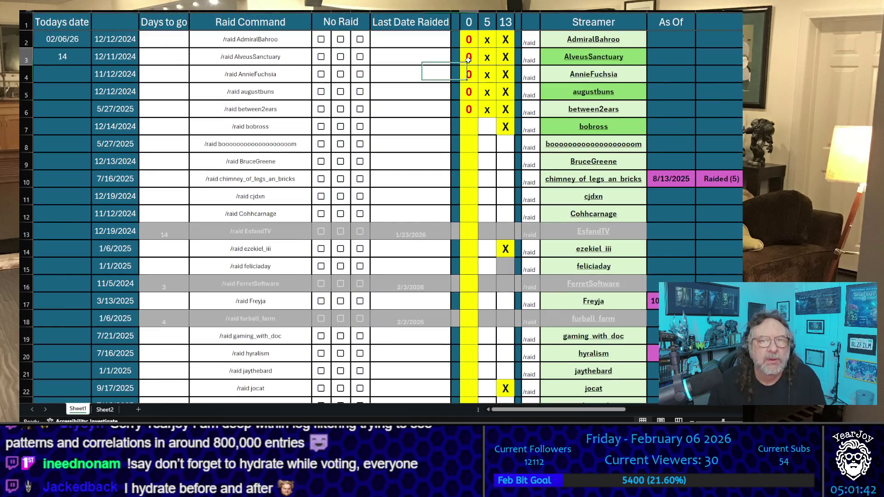
type("1")
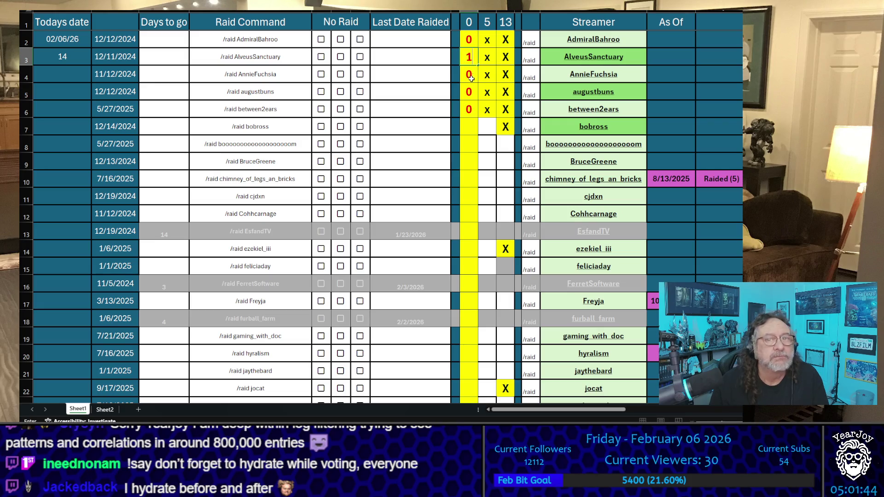
left_click(467, 73)
type("1")
left_click(442, 74)
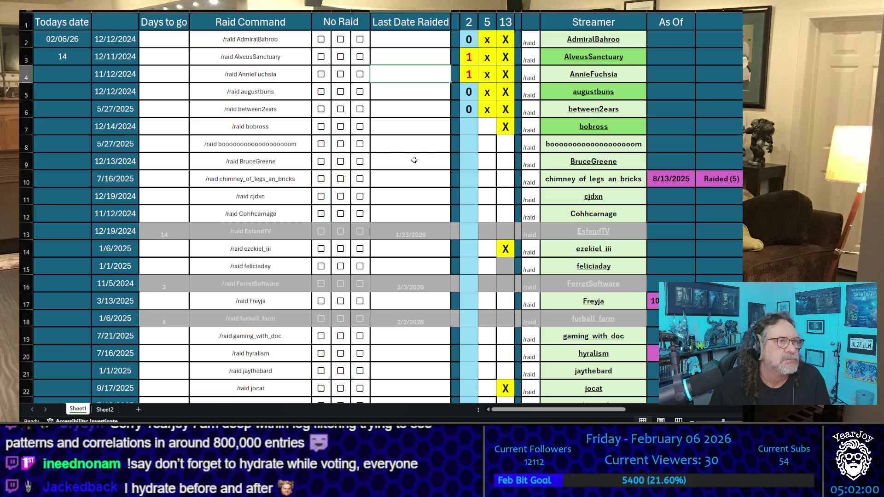
- Copy the bobross streamer name, then the ezekiel_iii name
left_click(439, 119)
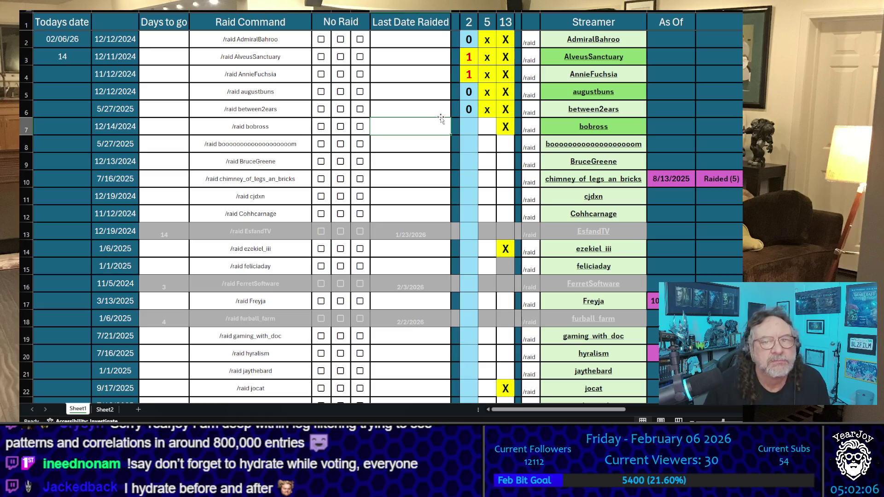
scroll(448, 145, "down", 2)
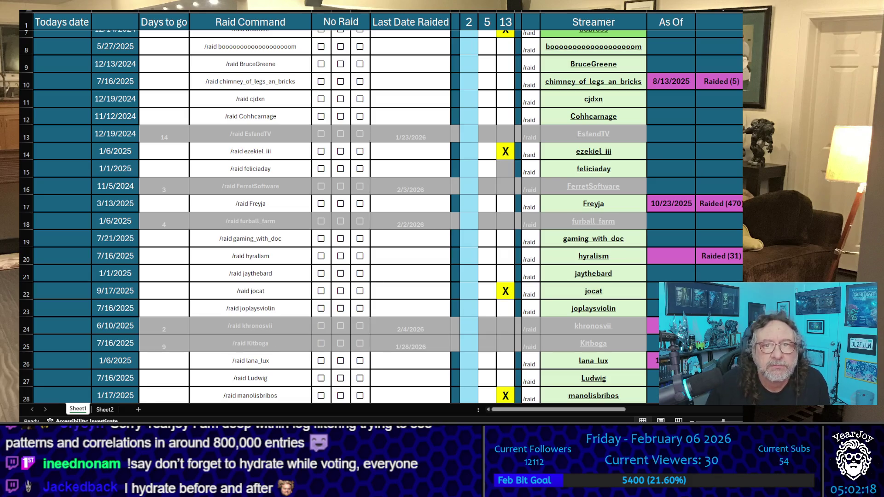
left_click(410, 34)
scroll(495, 98, "up", 2)
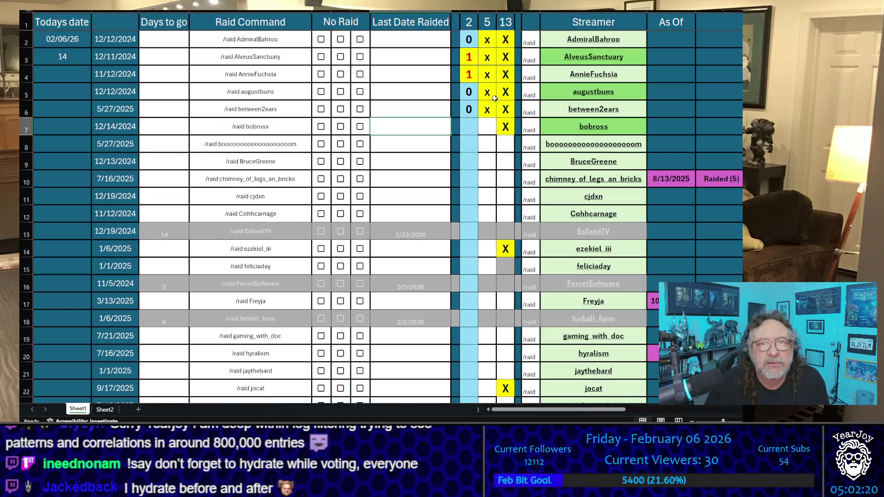
left_click(641, 128)
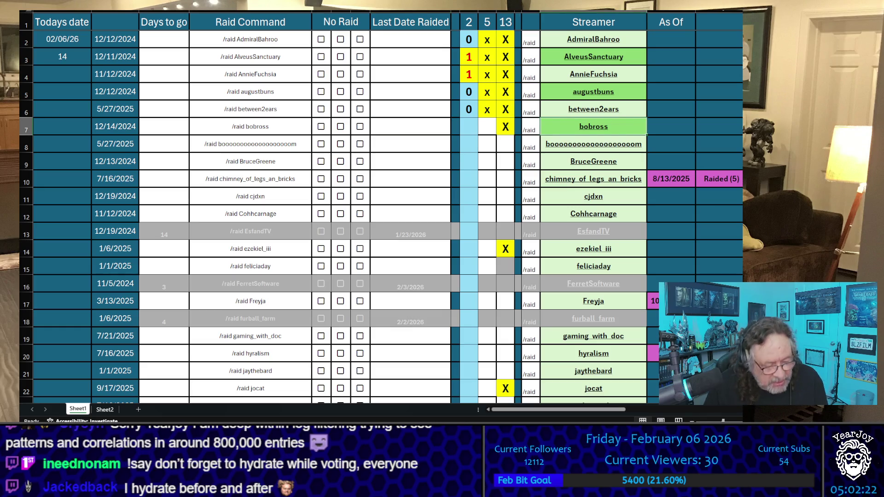
key("ctrl+c")
scroll(382, 212, "down", 1)
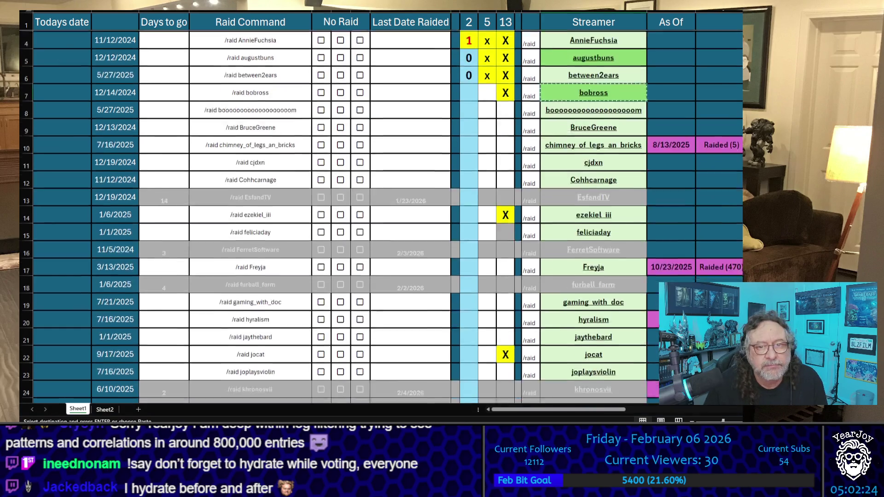
scroll(598, 184, "down", 2)
left_click(632, 103)
key("ctrl+c")
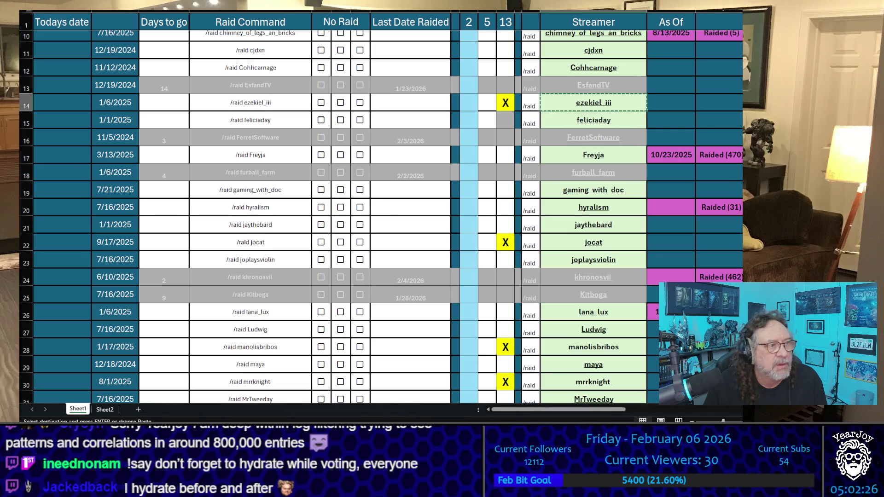
- Copy the jocat streamer name, then the manolisbribos name
scroll(599, 184, "down", 1)
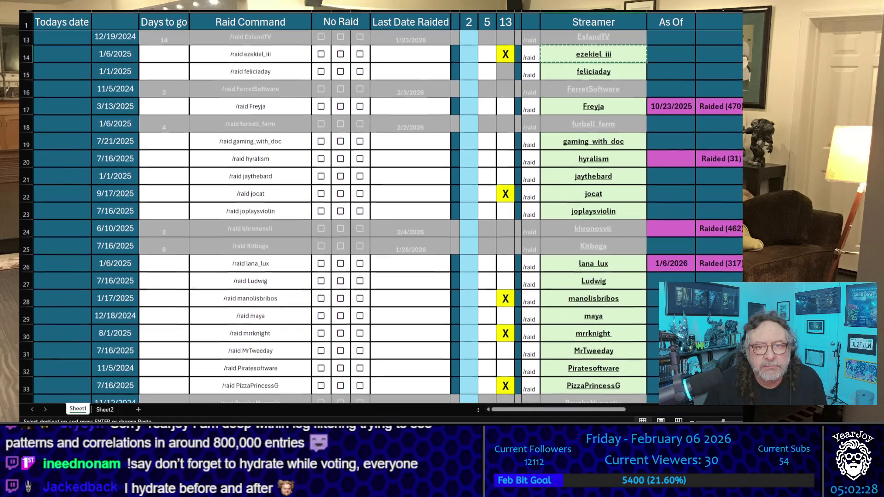
left_click(593, 193)
key("ctrl+c")
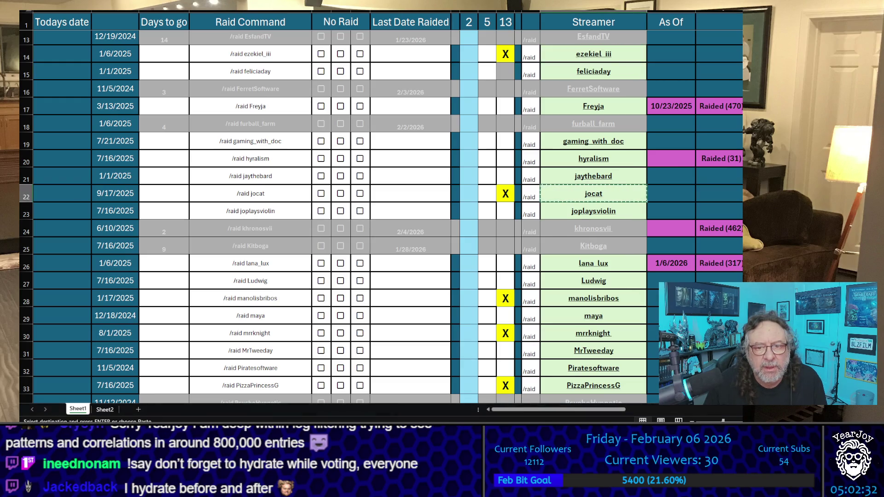
left_click(593, 298)
key("ctrl+c")
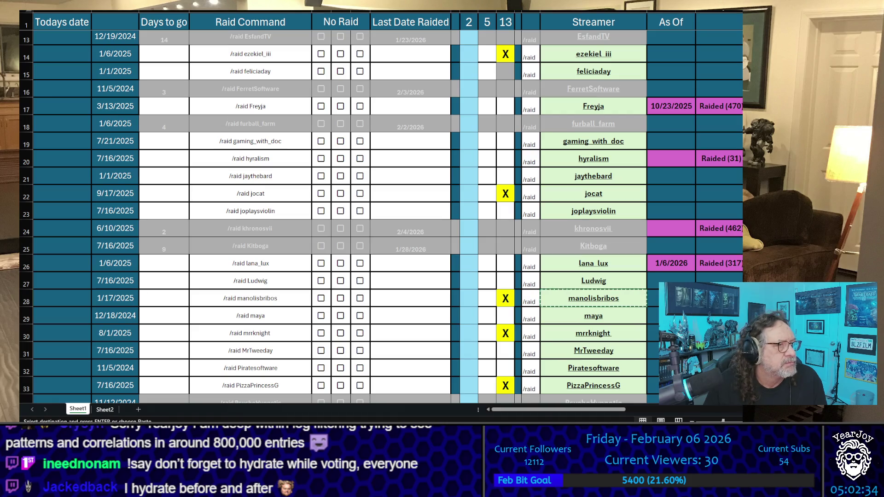
scroll(382, 216, "down", 4)
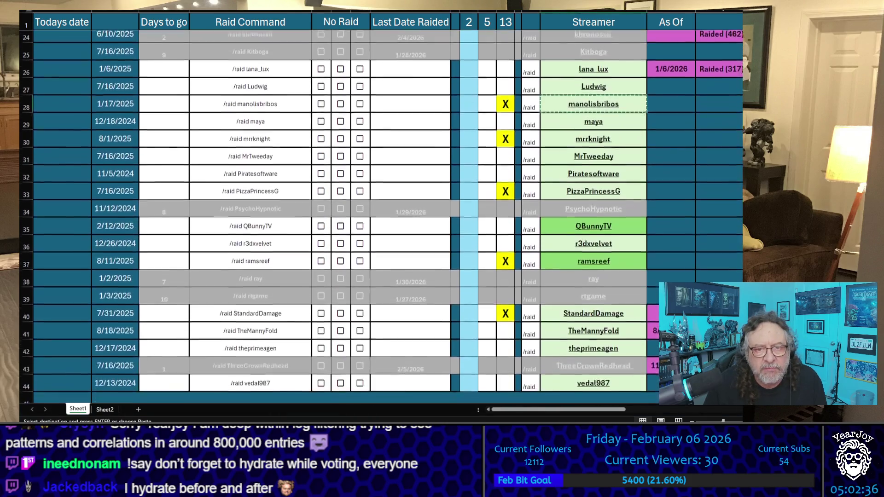
scroll(382, 217, "down", 3)
scroll(369, 207, "up", 1)
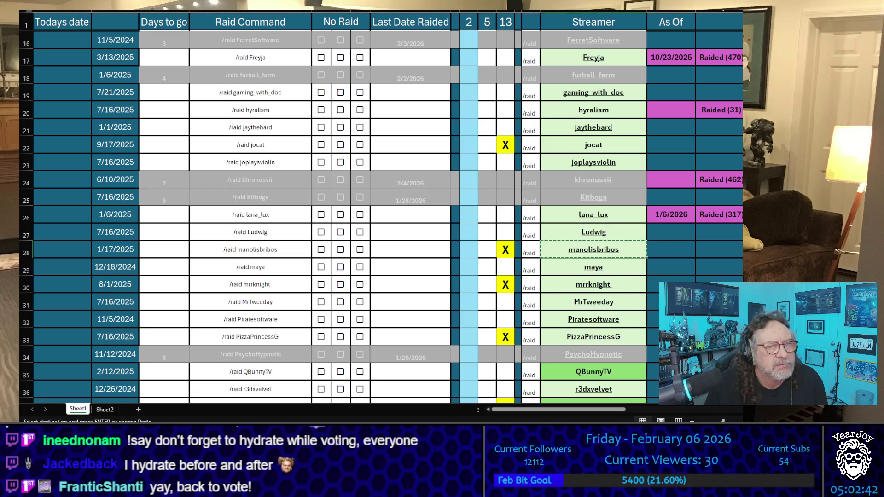
left_click(487, 250)
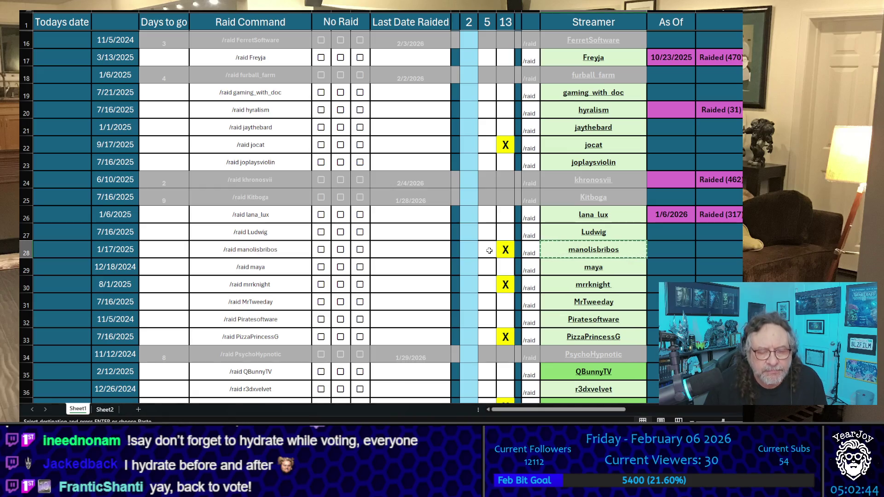
type("X")
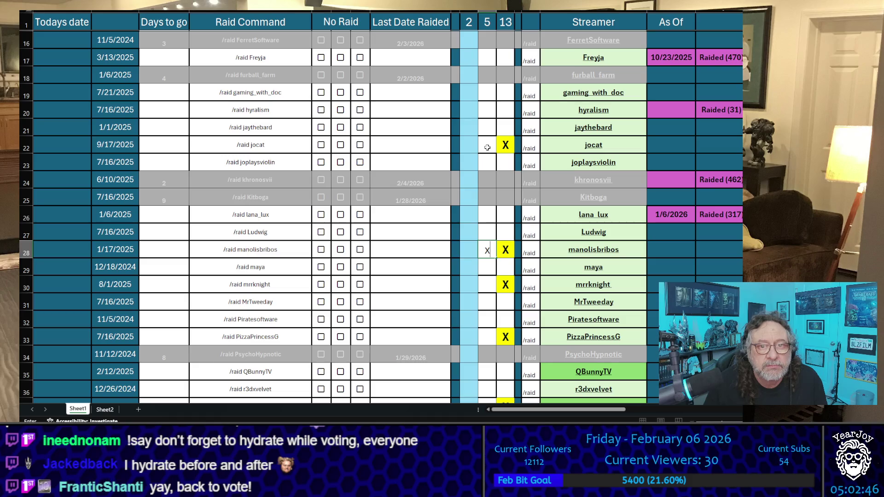
left_click(487, 145)
type("X")
scroll(491, 115, "up", 3)
scroll(491, 115, "up", 1)
left_click(487, 78)
type("X")
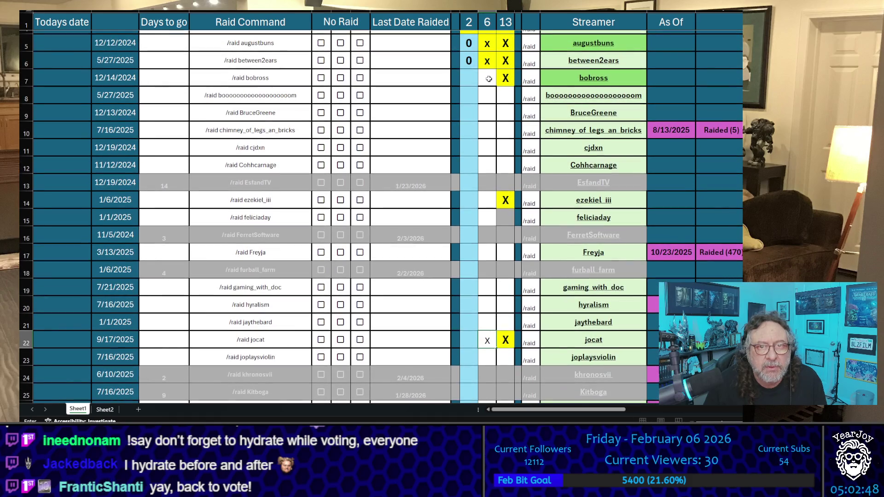
left_click(489, 199)
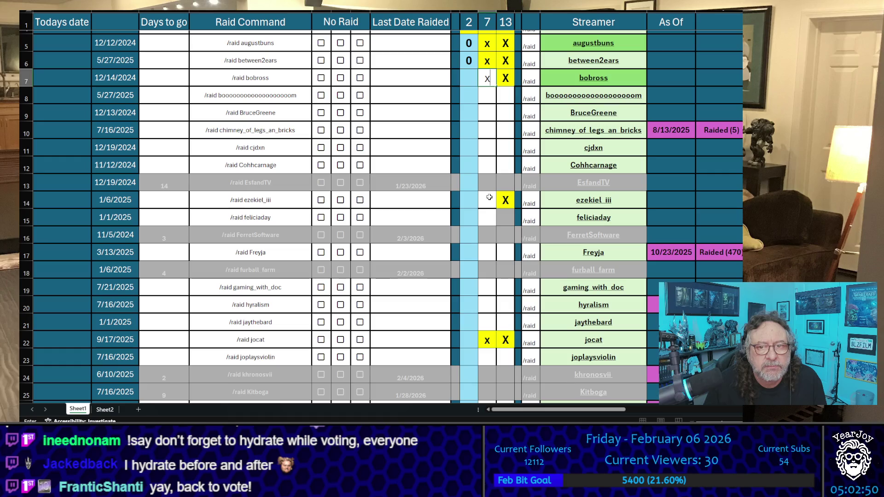
type("x")
left_click(491, 124)
scroll(492, 124, "down", 4)
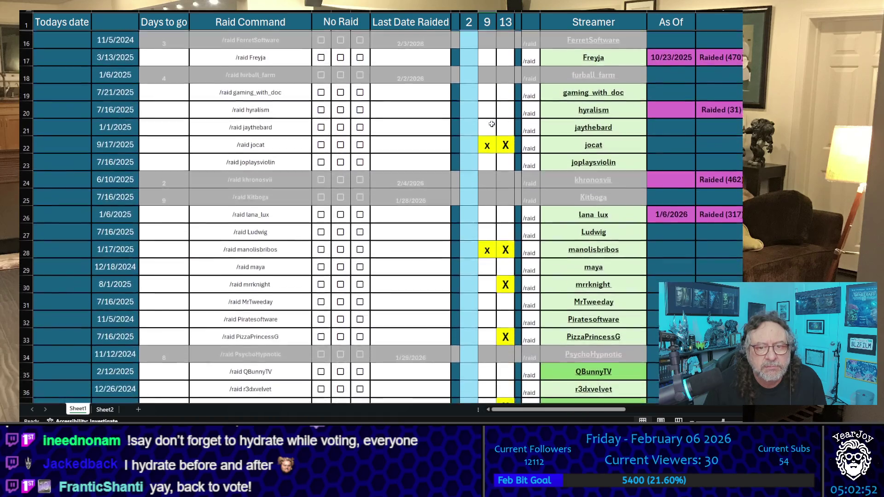
scroll(480, 125, "up", 5)
- Enter a raid count of 0 for bobross, ezekiel_iii, jocat and manolisbribos
left_click(472, 126)
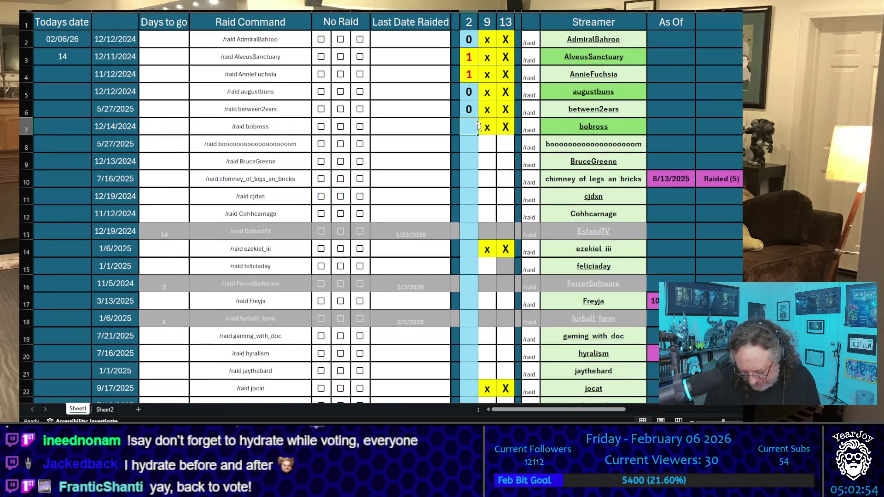
type("0")
left_click(462, 252)
type("0")
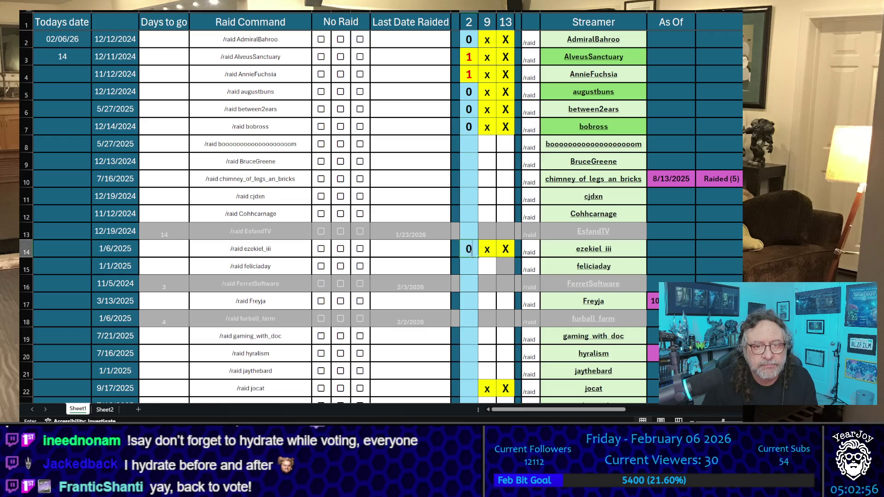
scroll(468, 244, "down", 3)
left_click(468, 240)
type("0")
scroll(465, 234, "down", 2)
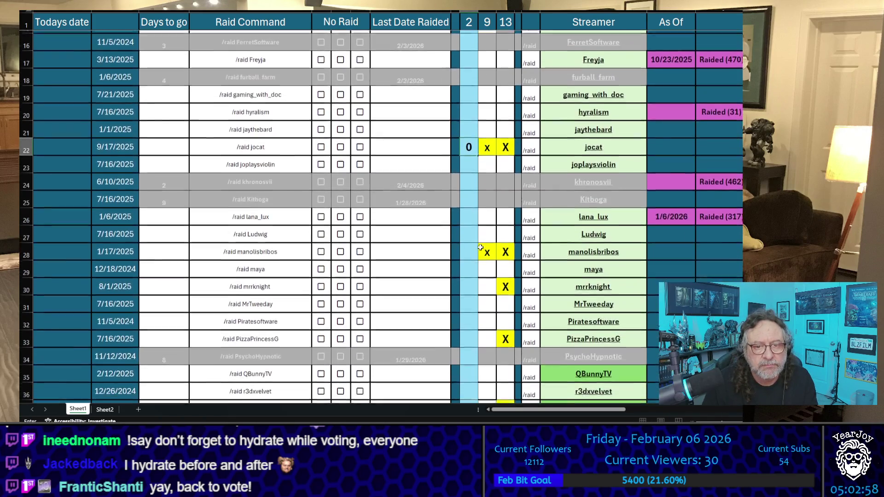
left_click(465, 249)
type("0")
scroll(457, 226, "up", 3)
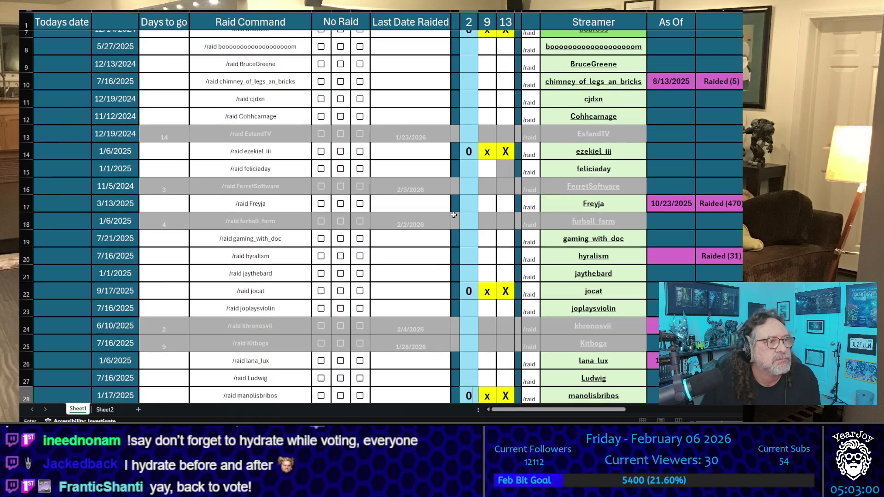
scroll(452, 214, "up", 2)
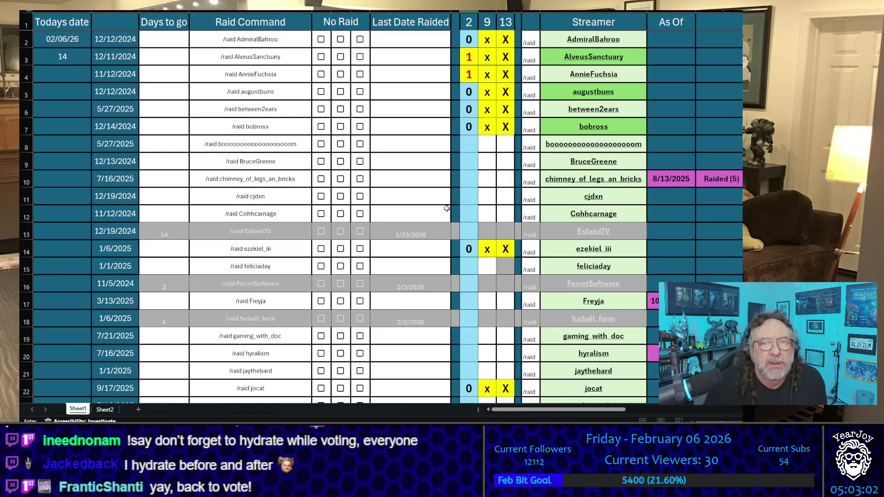
scroll(449, 210, "down", 1)
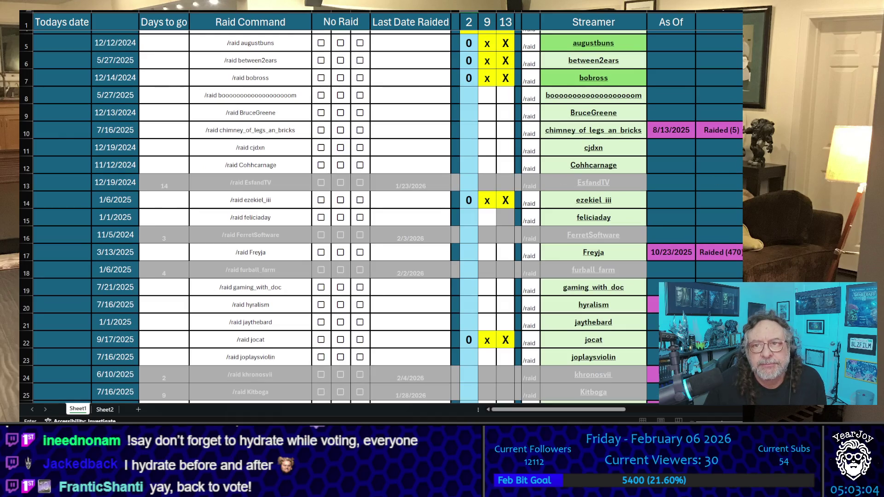
scroll(381, 216, "down", 1)
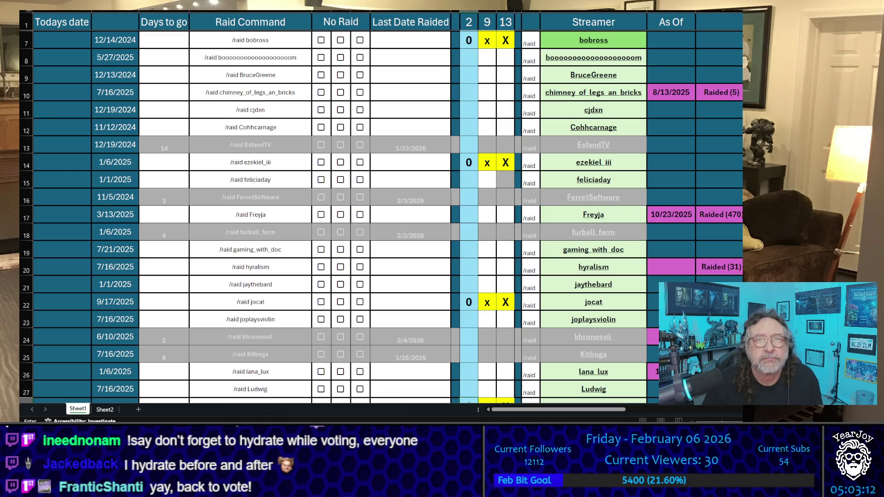
- Change bobross's raid count in the first tally column to 1, then to 2
key("BackSpace")
type("1")
left_click(465, 92)
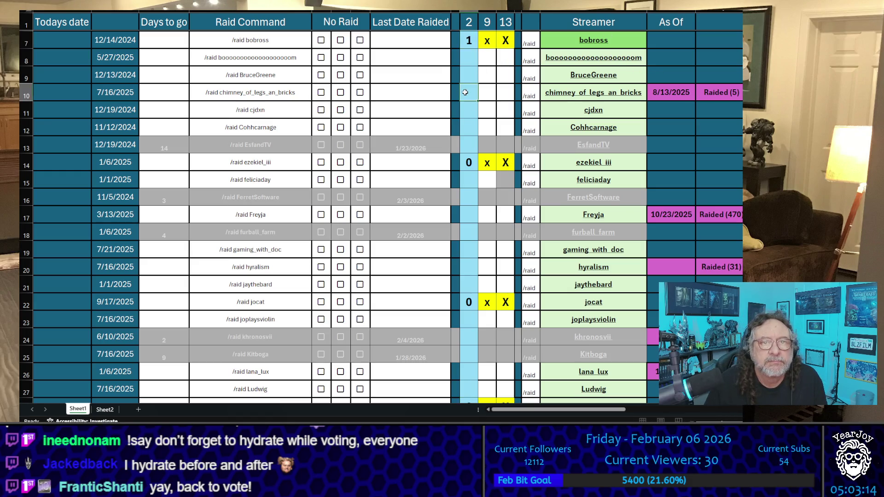
left_click(468, 40)
type("2")
left_click(437, 77)
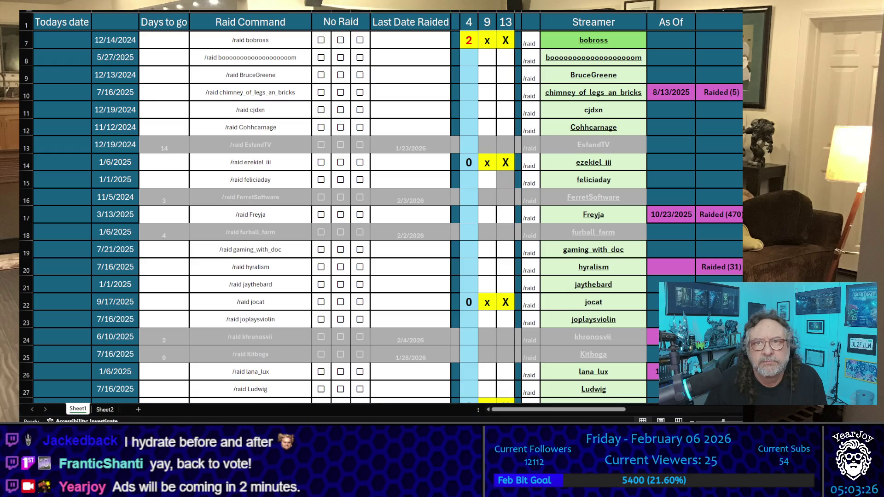
key("alt+Tab")
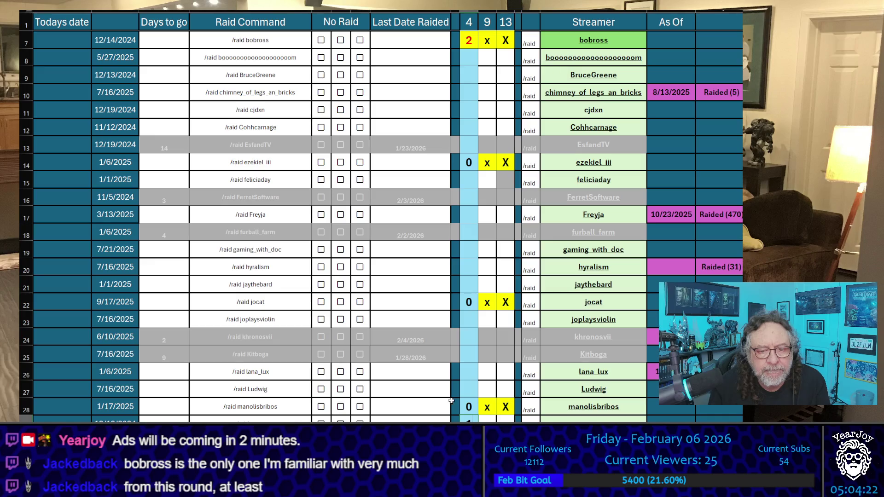
- Enter 1 as manolisbribos's raid count in row 28
left_click(469, 407)
type("1")
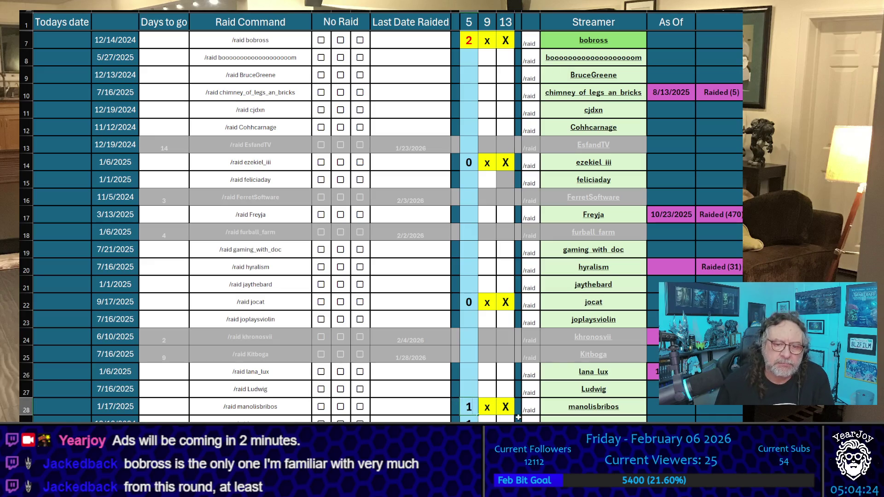
key("Left")
key("Left")
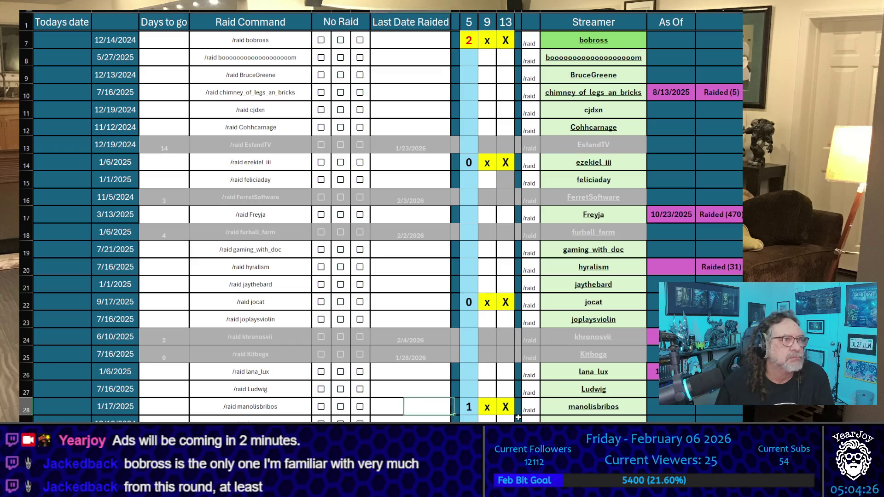